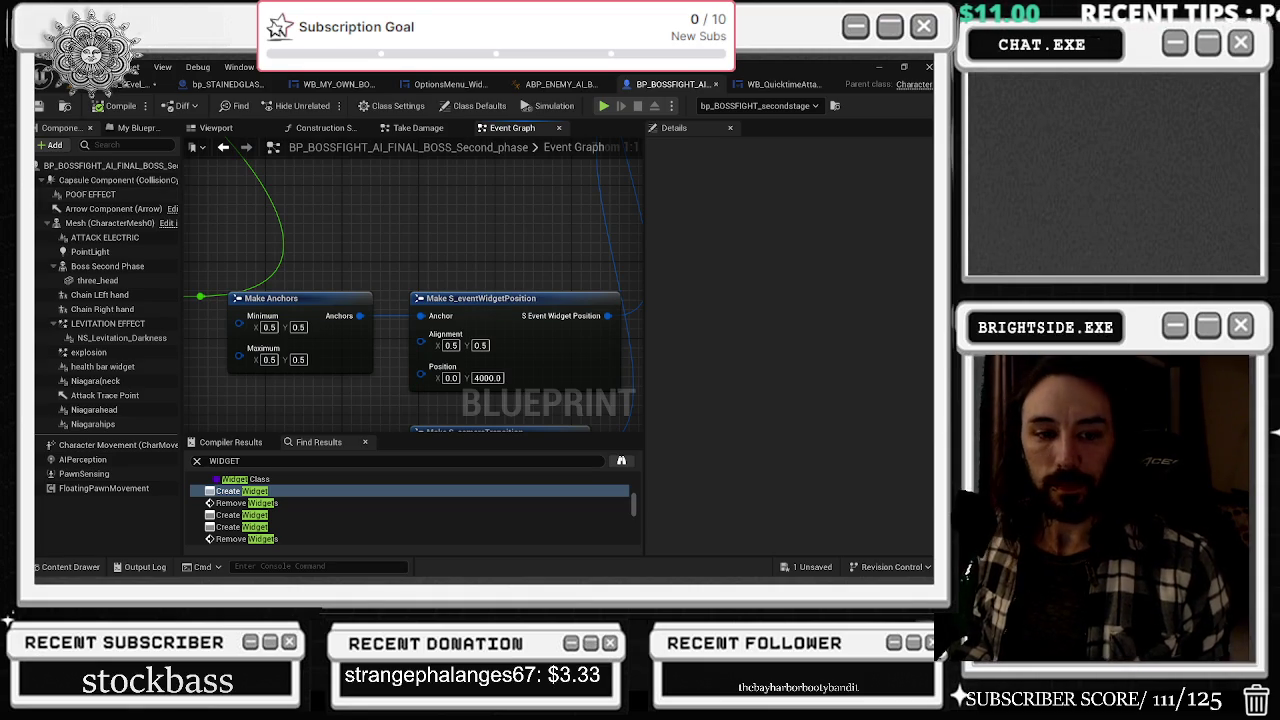
# - Back in the boss Blueprint's Event Graph, drag the reroute node to the left
pyautogui.hotkey('alt', 'Tab')
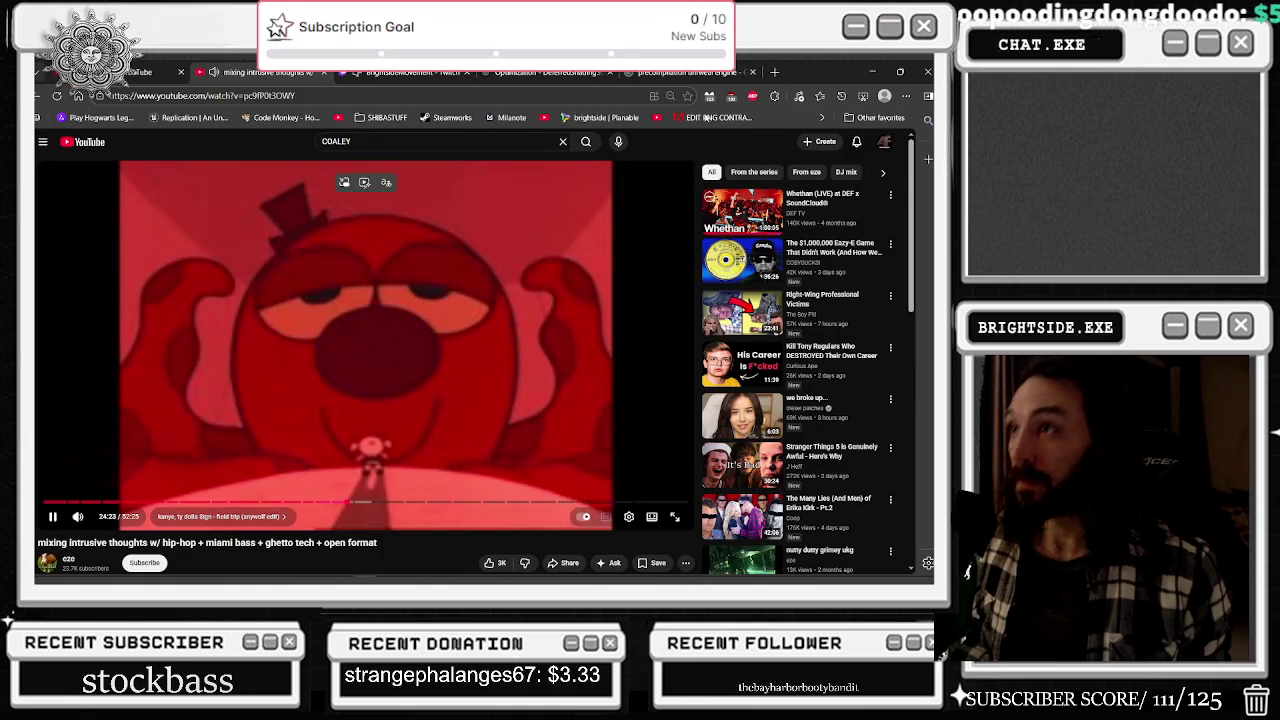
pyautogui.click(869, 71)
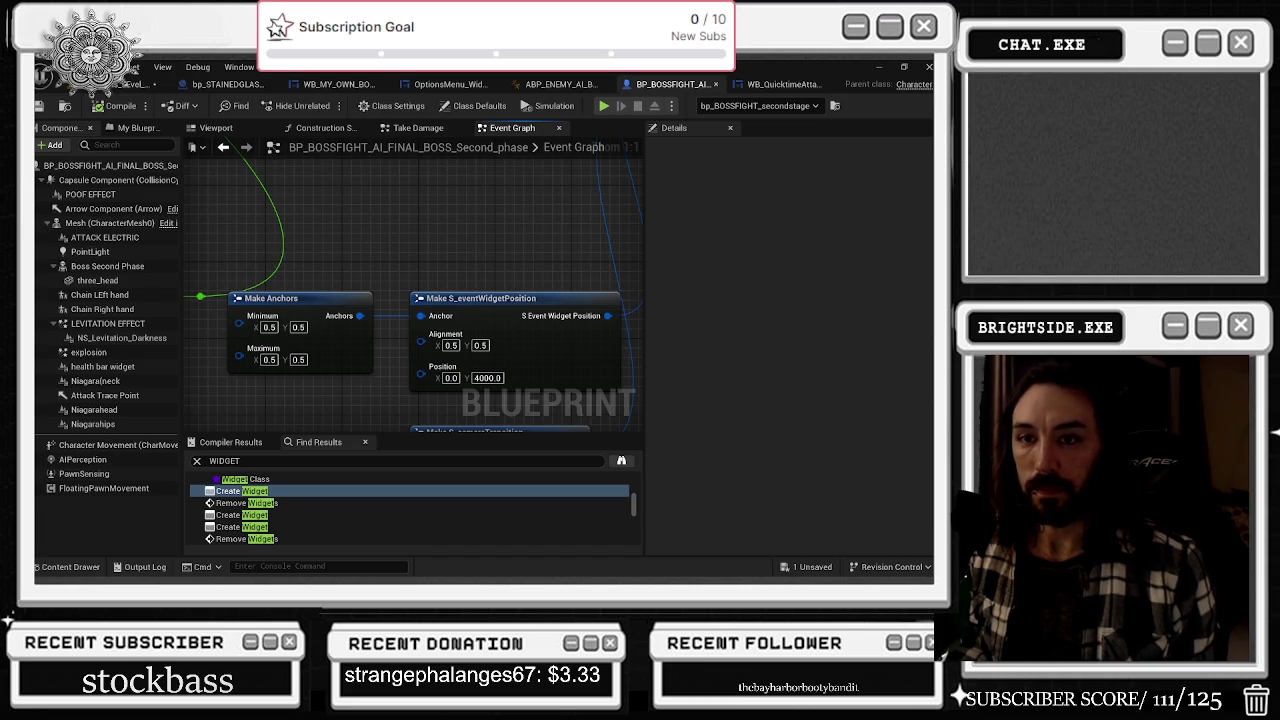
pyautogui.scroll(-3, 453, 284)
pyautogui.moveTo(453, 284)
pyautogui.mouseDown()
pyautogui.moveTo(353, 329)
pyautogui.moveTo(628, 349)
pyautogui.mouseUp()
pyautogui.moveTo(445, 365); pyautogui.dragTo(275, 366)
# - Box-select the Change time nodes and move the Timeforattackpoint, Seconds and subtract group left and down
pyautogui.scroll(-6, 412, 341)
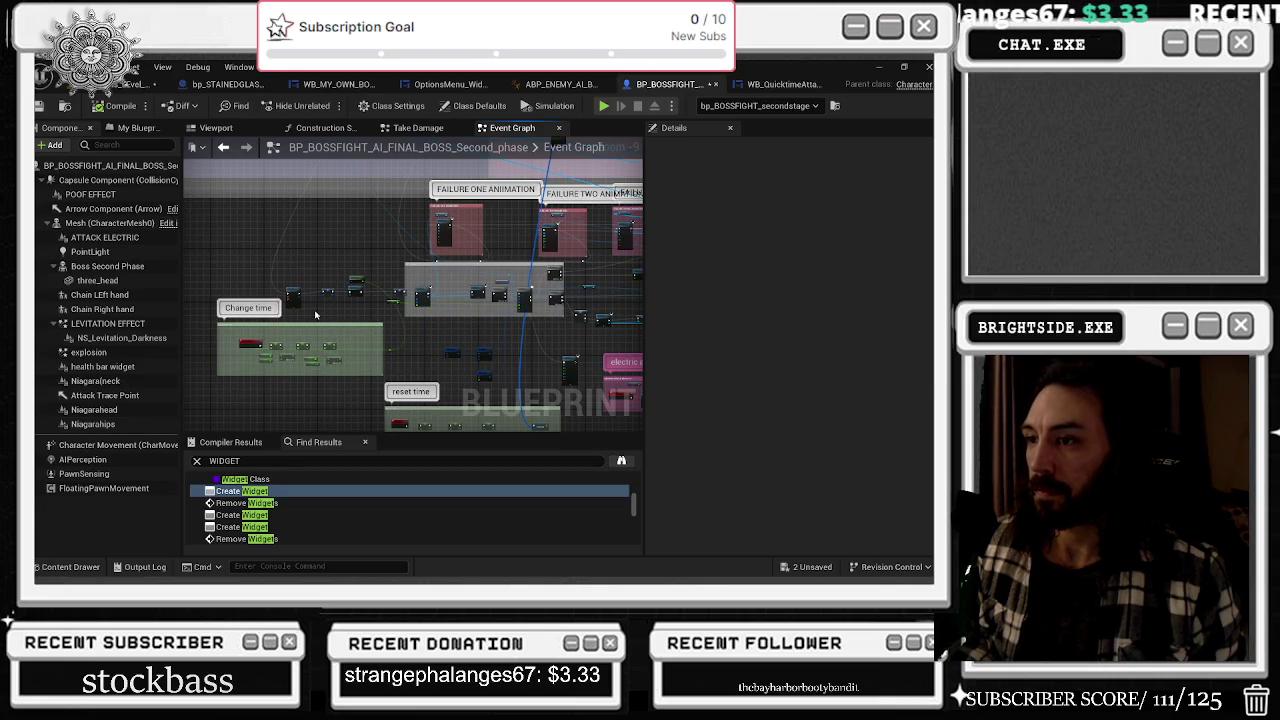
pyautogui.scroll(6, 342, 357)
pyautogui.moveTo(397, 358); pyautogui.dragTo(632, 372)
pyautogui.moveTo(448, 351)
pyautogui.mouseDown()
pyautogui.moveTo(527, 318)
pyautogui.moveTo(488, 291)
pyautogui.moveTo(223, 296)
pyautogui.mouseUp()
pyautogui.click(317, 272)
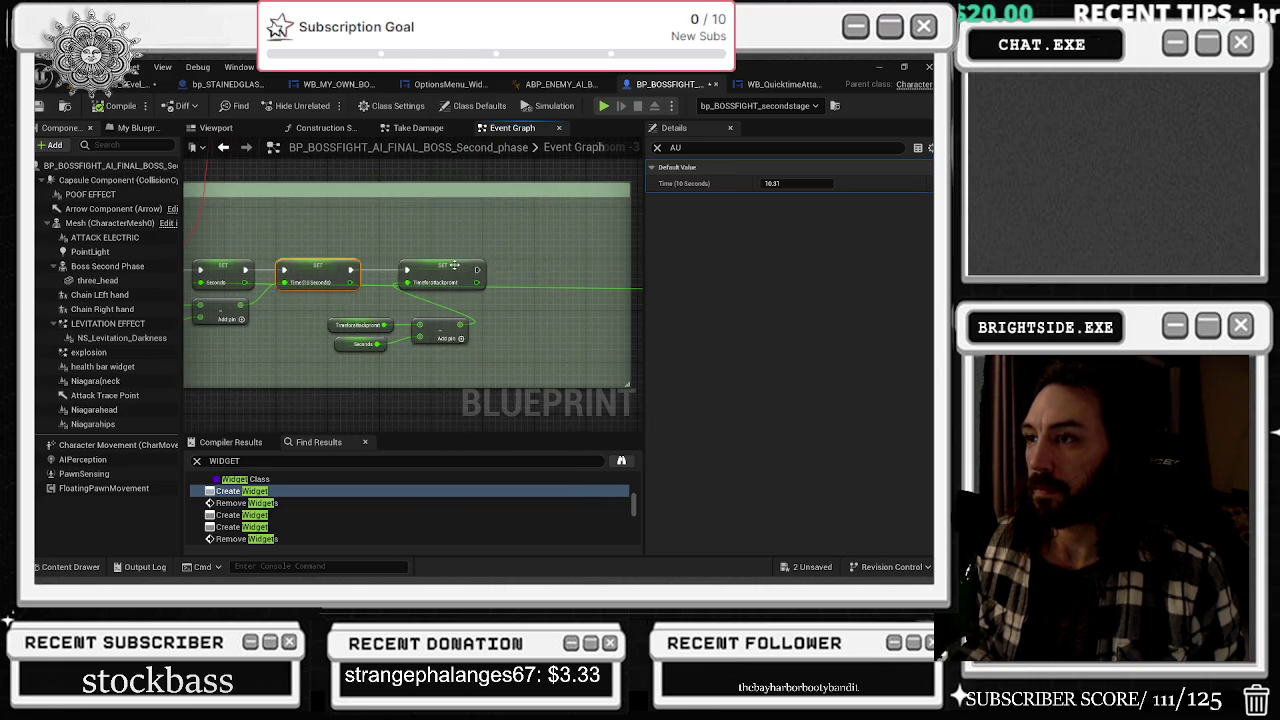
pyautogui.moveTo(454, 265); pyautogui.dragTo(500, 261)
pyautogui.moveTo(365, 308)
pyautogui.mouseDown()
pyautogui.moveTo(524, 371)
pyautogui.moveTo(601, 350)
pyautogui.mouseUp()
pyautogui.moveTo(560, 305); pyautogui.dragTo(463, 327)
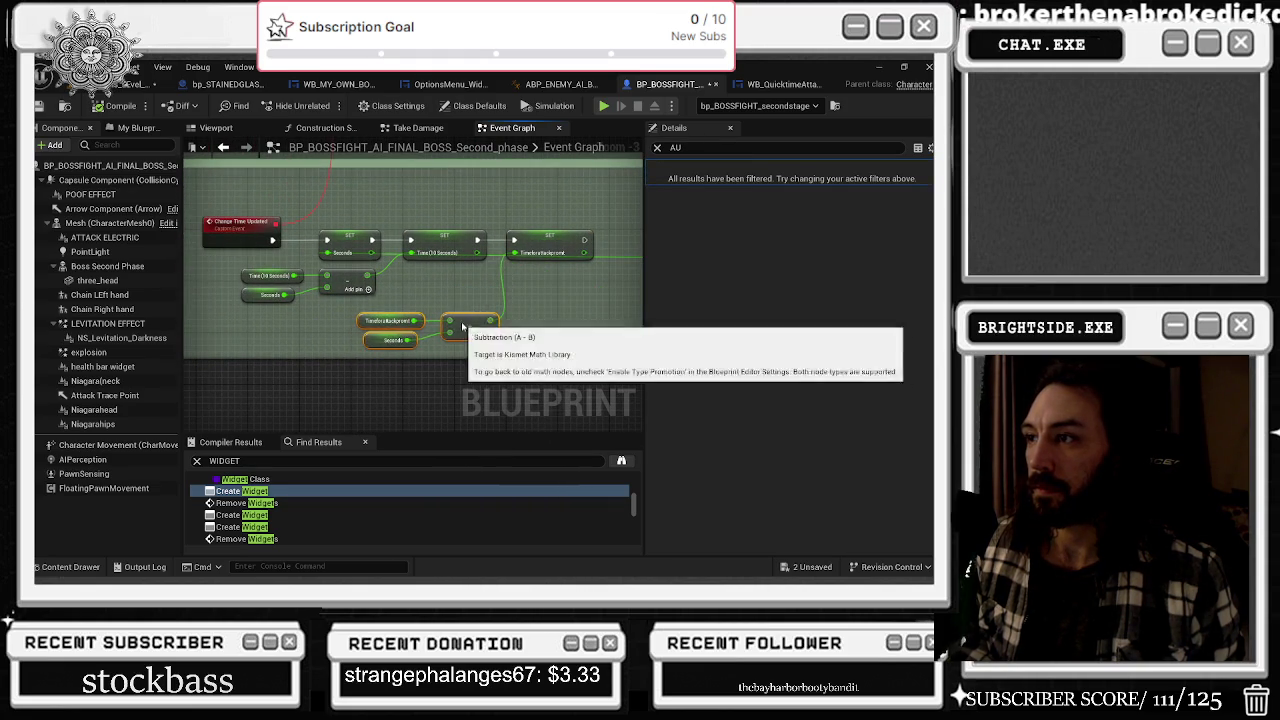
# - Nudge the Change time comment box to the left
pyautogui.scroll(-5, 463, 327)
pyautogui.moveTo(361, 257)
pyautogui.mouseDown()
pyautogui.moveTo(341, 259)
pyautogui.moveTo(419, 346)
pyautogui.mouseUp()
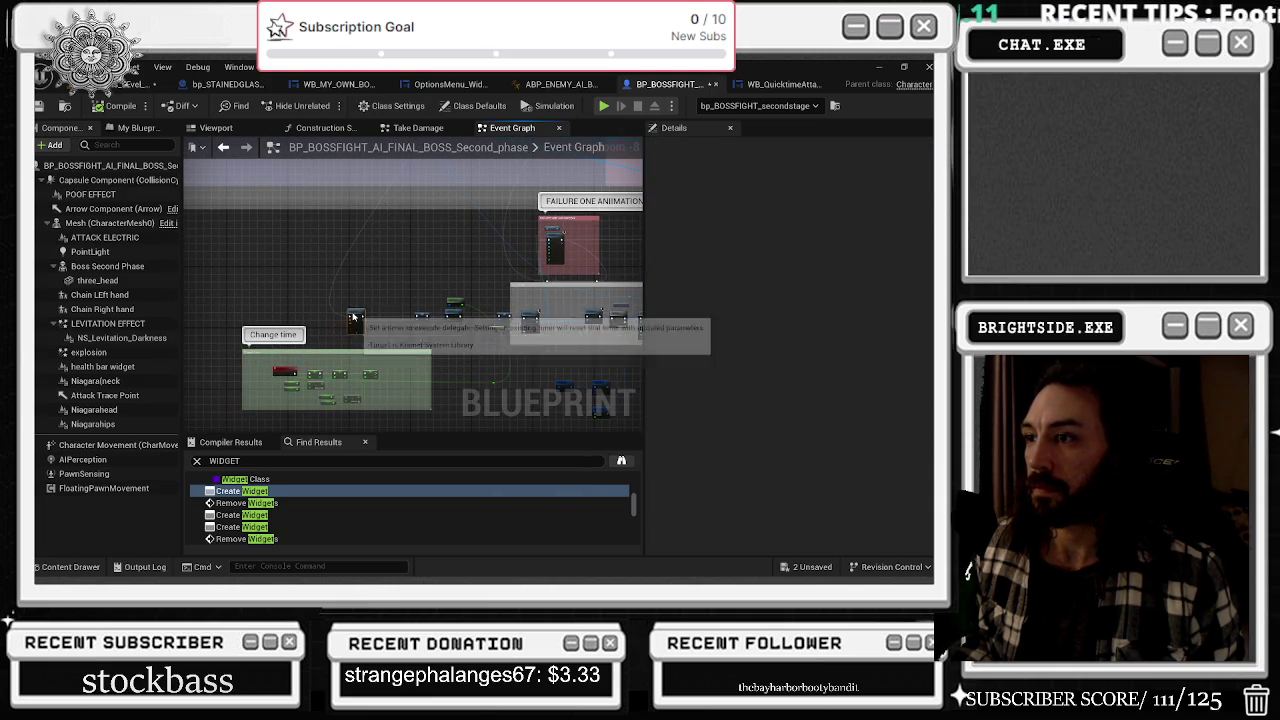
pyautogui.scroll(-3, 441, 252)
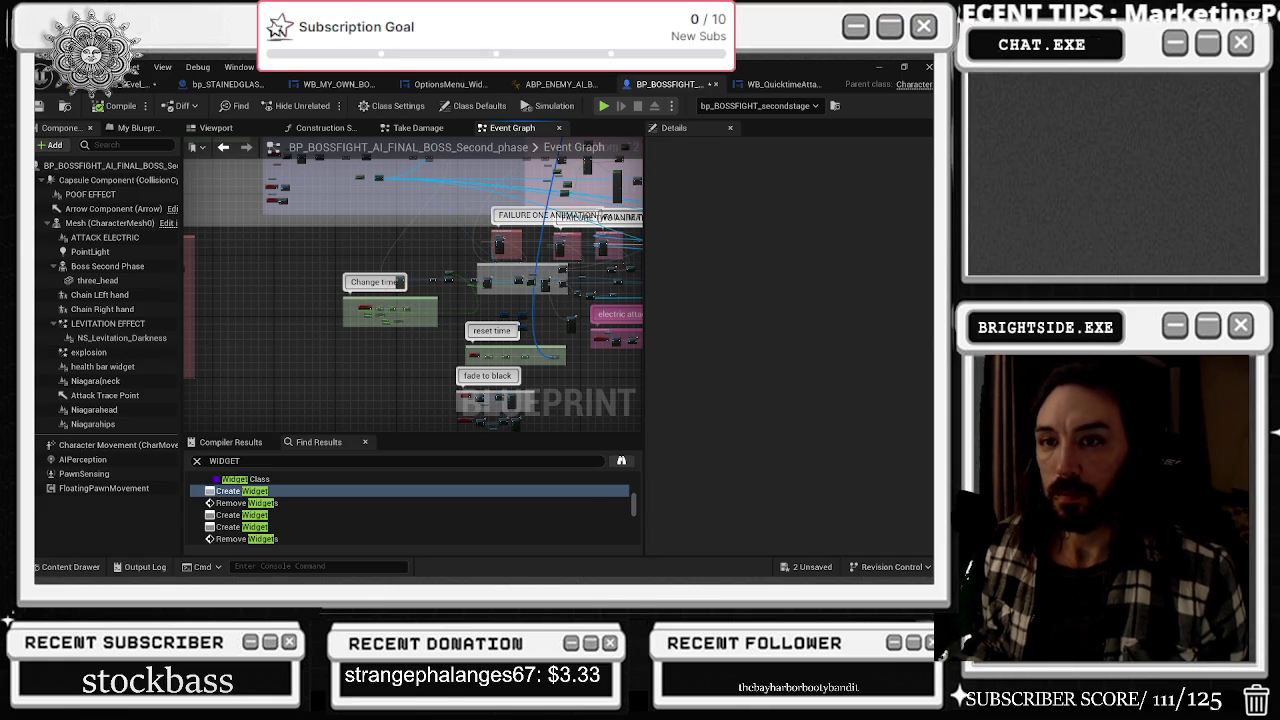
pyautogui.moveTo(453, 254); pyautogui.dragTo(381, 365)
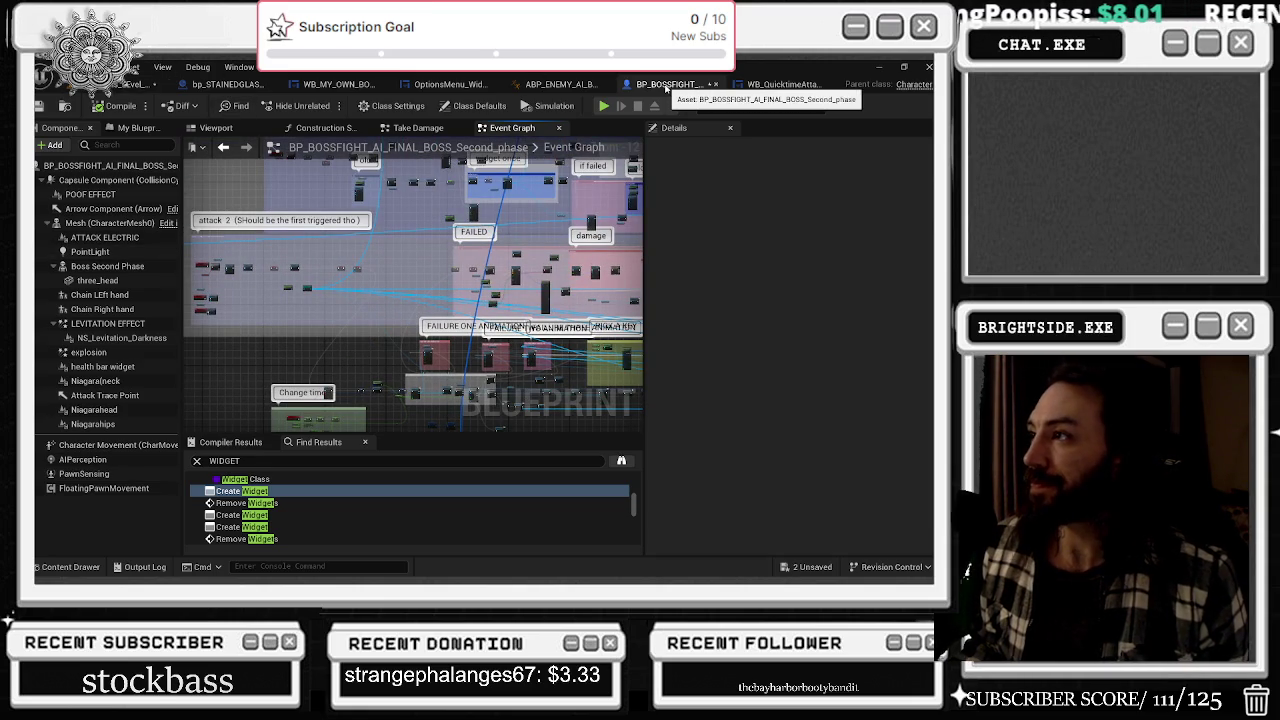
pyautogui.click(140, 84)
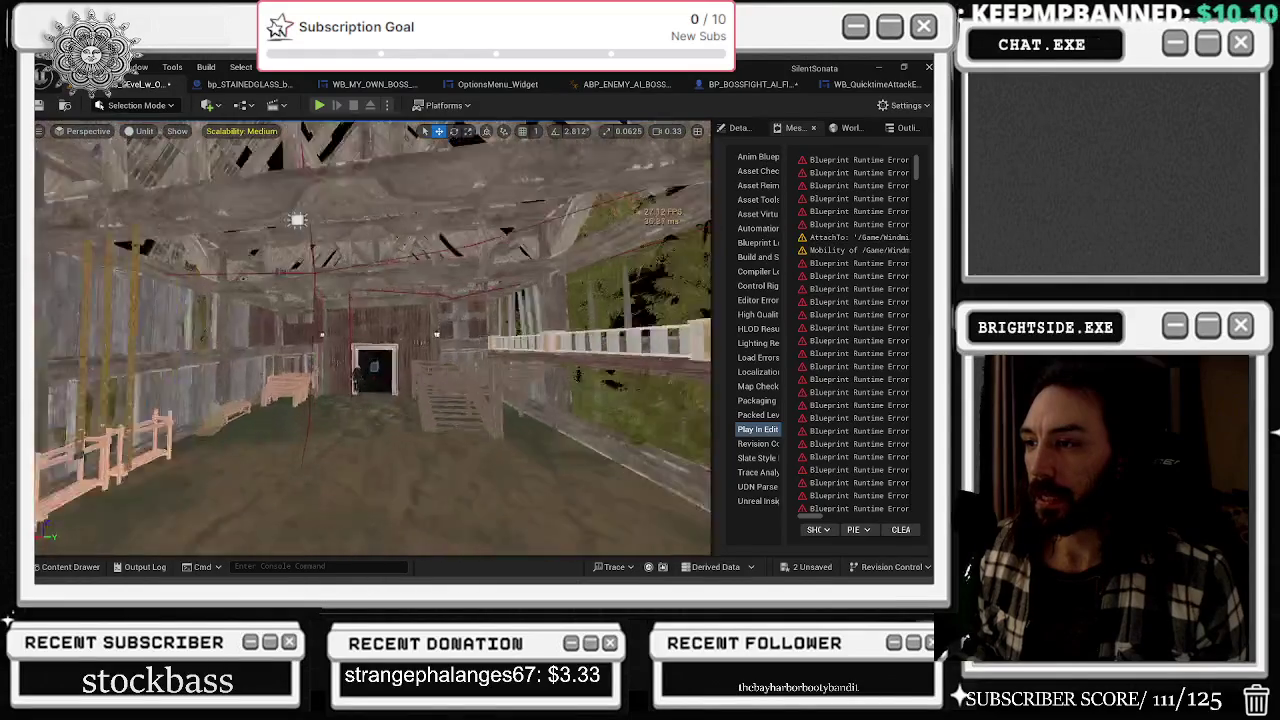
pyautogui.click(748, 84)
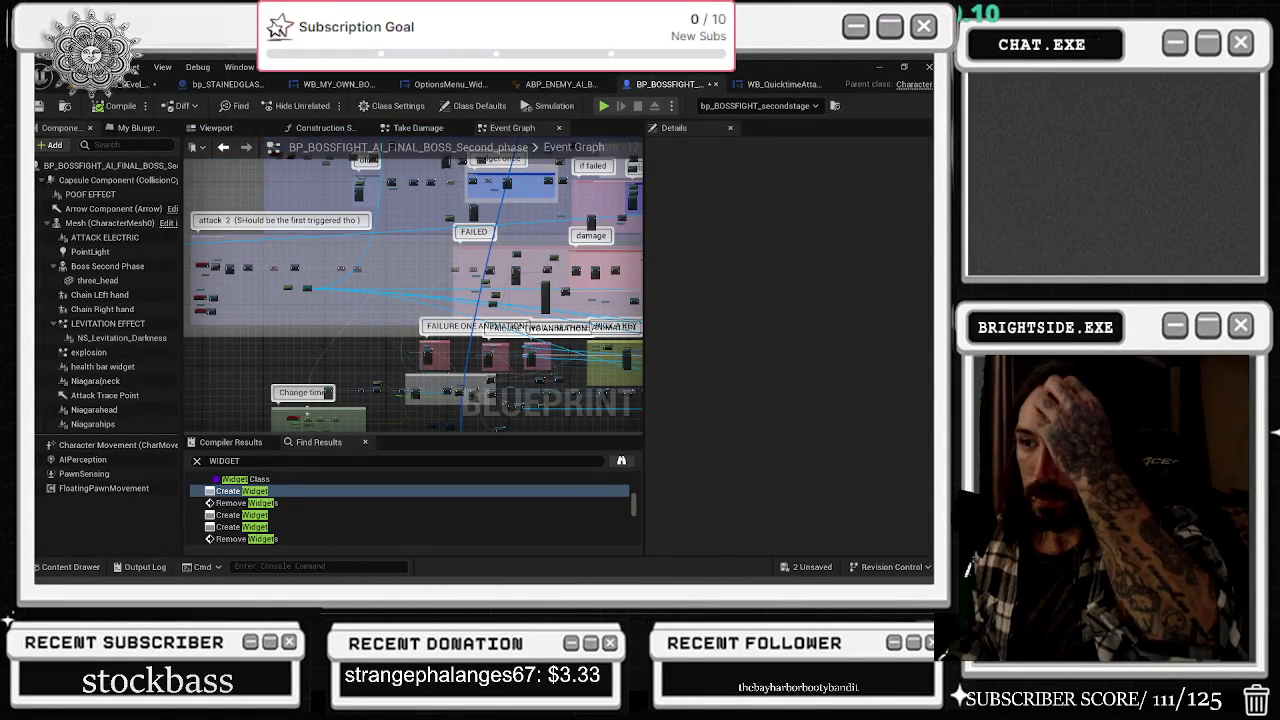
pyautogui.scroll(4, 344, 342)
pyautogui.moveTo(341, 347)
pyautogui.mouseDown()
pyautogui.moveTo(338, 275)
pyautogui.moveTo(310, 259)
pyautogui.mouseUp()
# - Search the Blueprint for 'WB QUICKTIME' and jump to the block quicktime Create Widget node
pyautogui.doubleClick(245, 491)
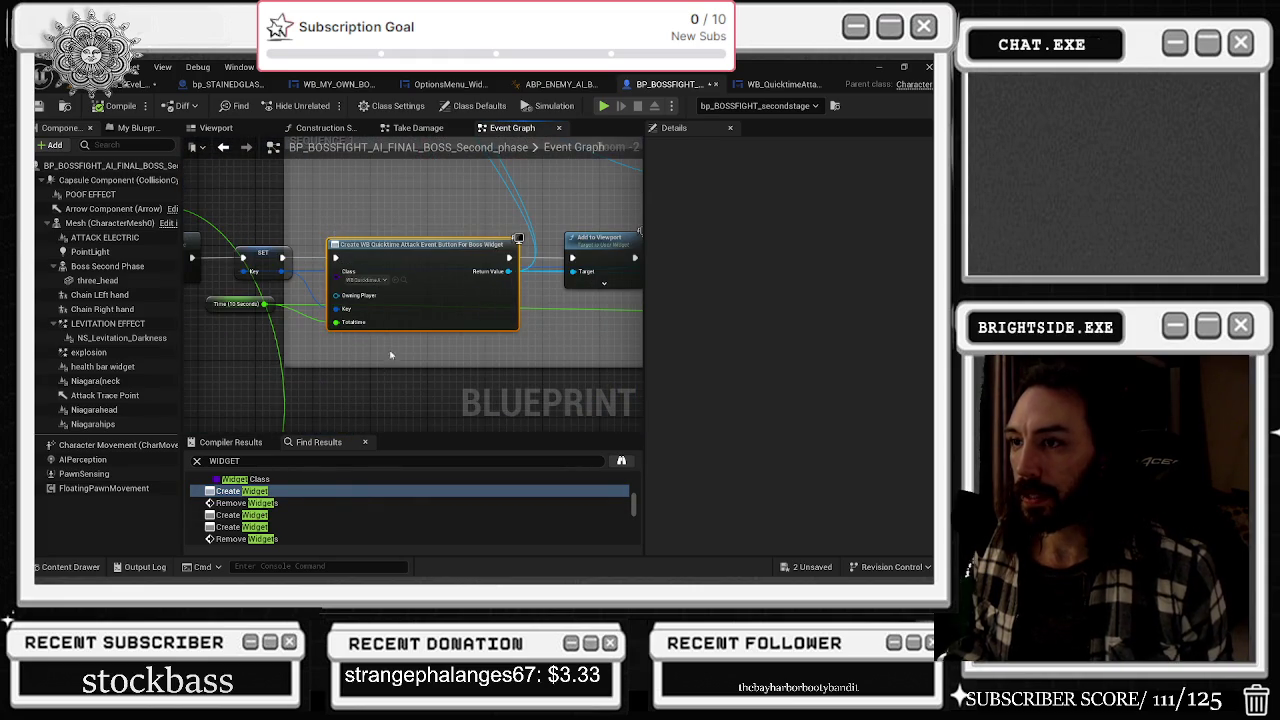
pyautogui.hotkey('ctrl', 'f')
pyautogui.write('WB QUICKTIM')
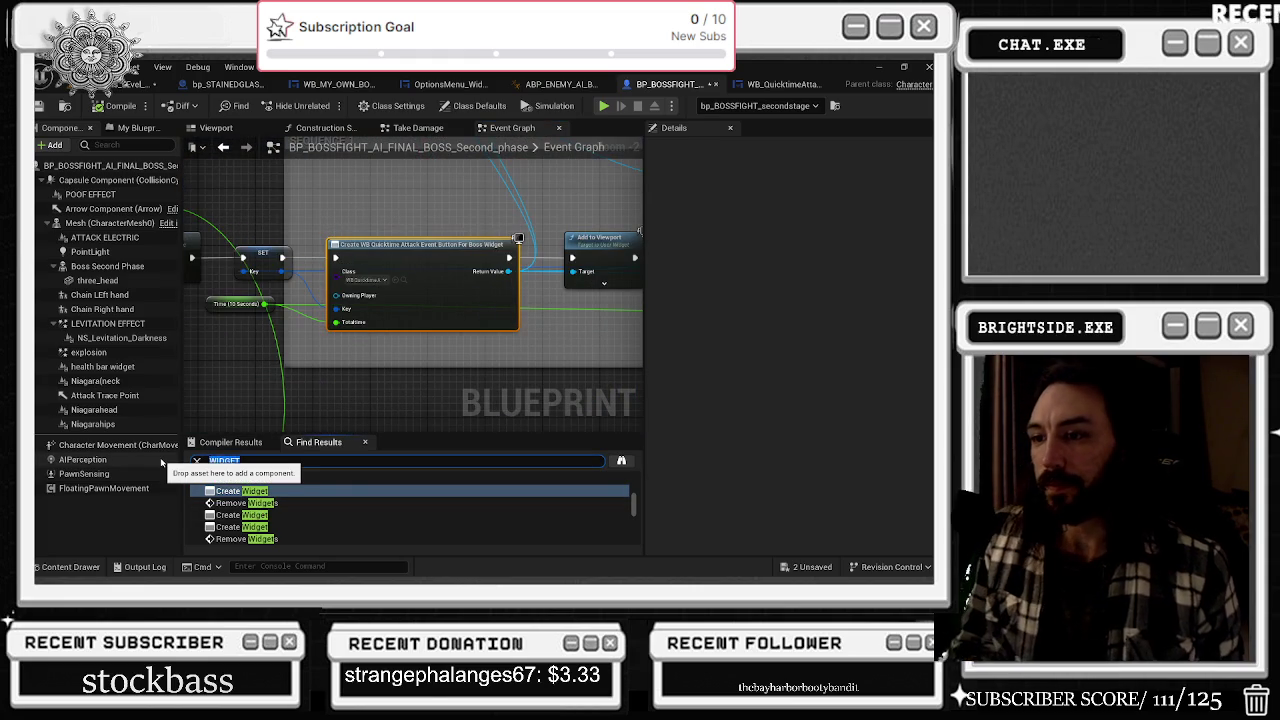
pyautogui.write('E')
pyautogui.press('Return')
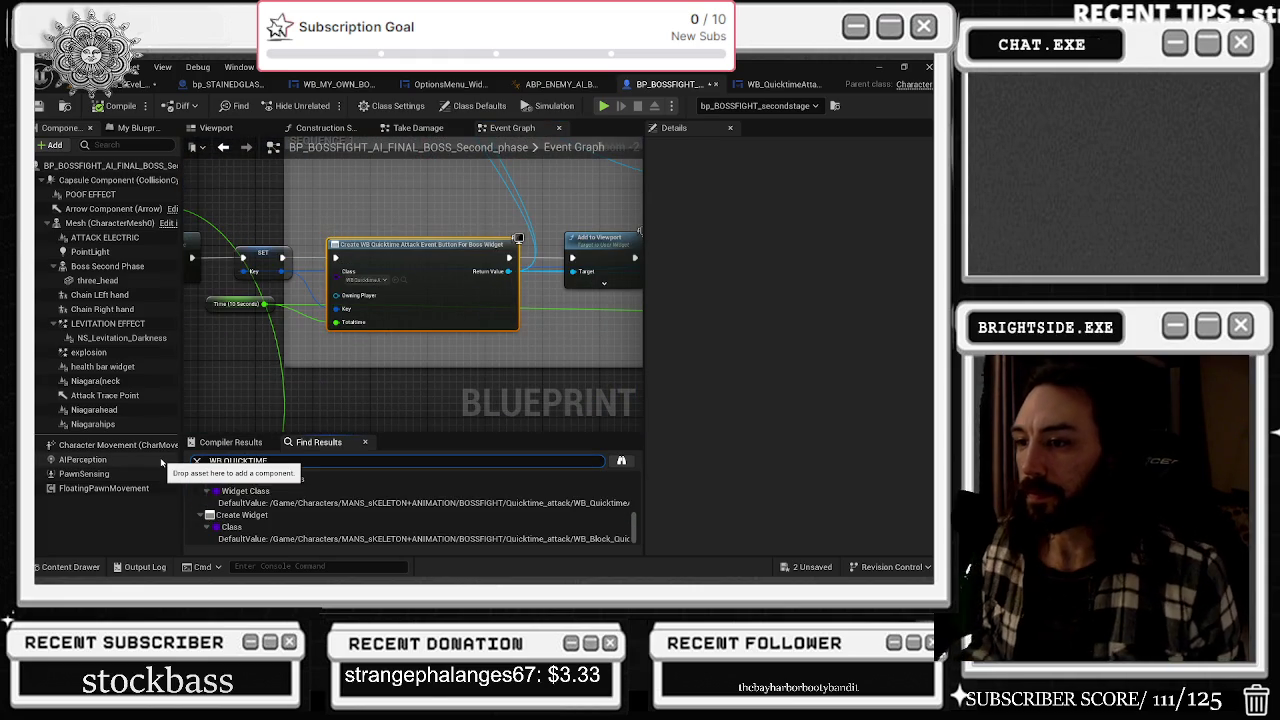
pyautogui.doubleClick(242, 515)
# - Reposition the Key, Create Widget, Delay and SET nodes in the widget once group
pyautogui.click(277, 322)
pyautogui.moveTo(277, 322); pyautogui.dragTo(284, 329)
pyautogui.click(383, 229)
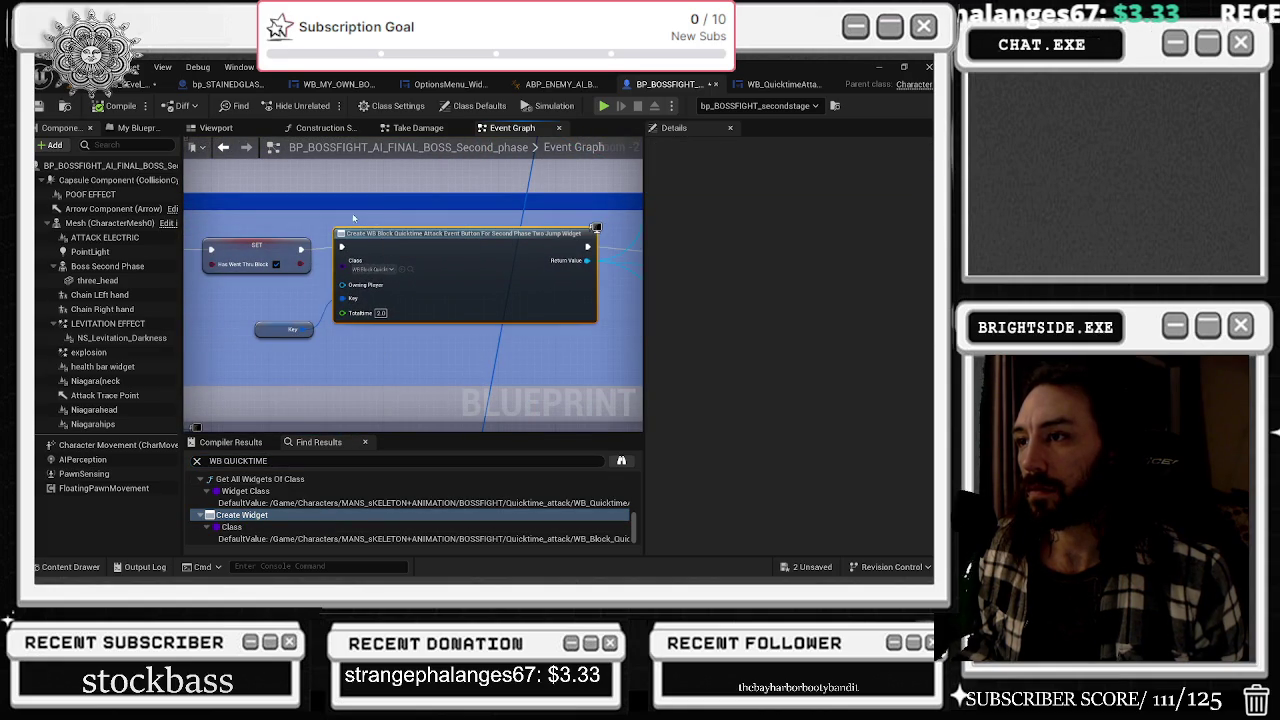
pyautogui.moveTo(363, 250)
pyautogui.mouseDown()
pyautogui.moveTo(351, 247)
pyautogui.moveTo(703, 227)
pyautogui.moveTo(465, 232)
pyautogui.moveTo(430, 247)
pyautogui.moveTo(491, 262)
pyautogui.moveTo(428, 260)
pyautogui.moveTo(439, 268)
pyautogui.moveTo(481, 272)
pyautogui.mouseUp()
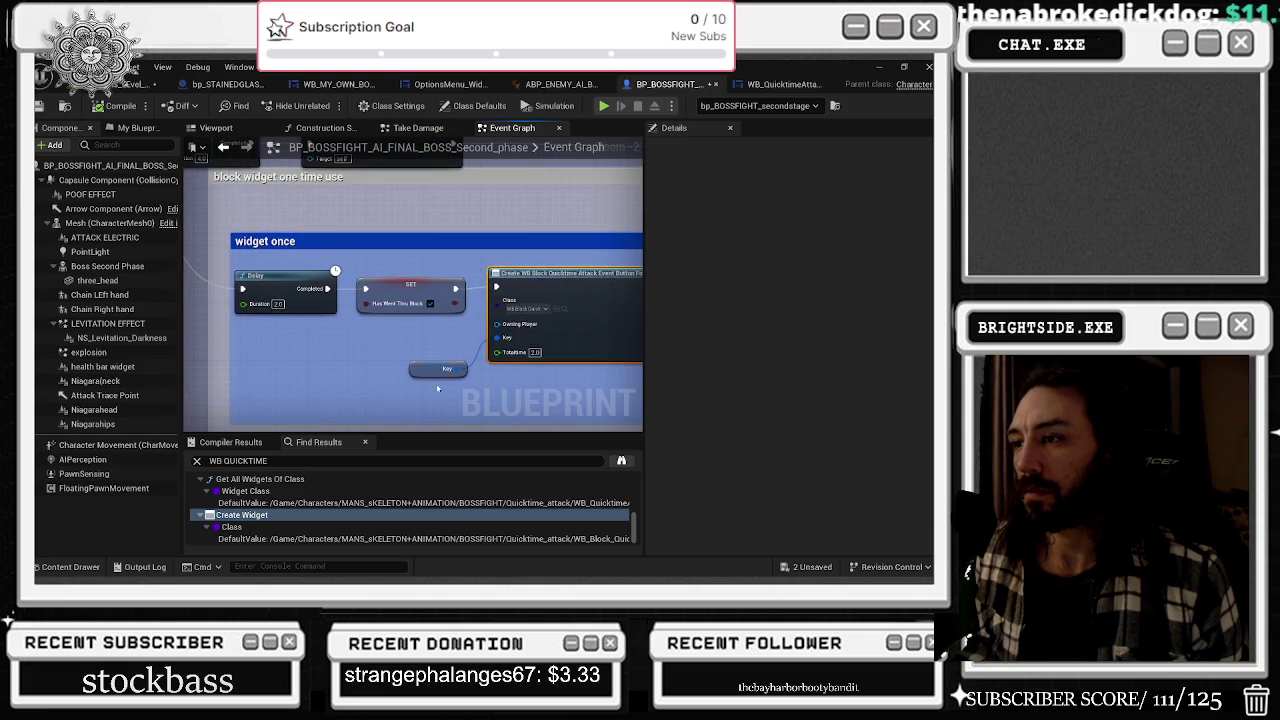
pyautogui.click(417, 358)
pyautogui.moveTo(417, 358); pyautogui.dragTo(438, 393)
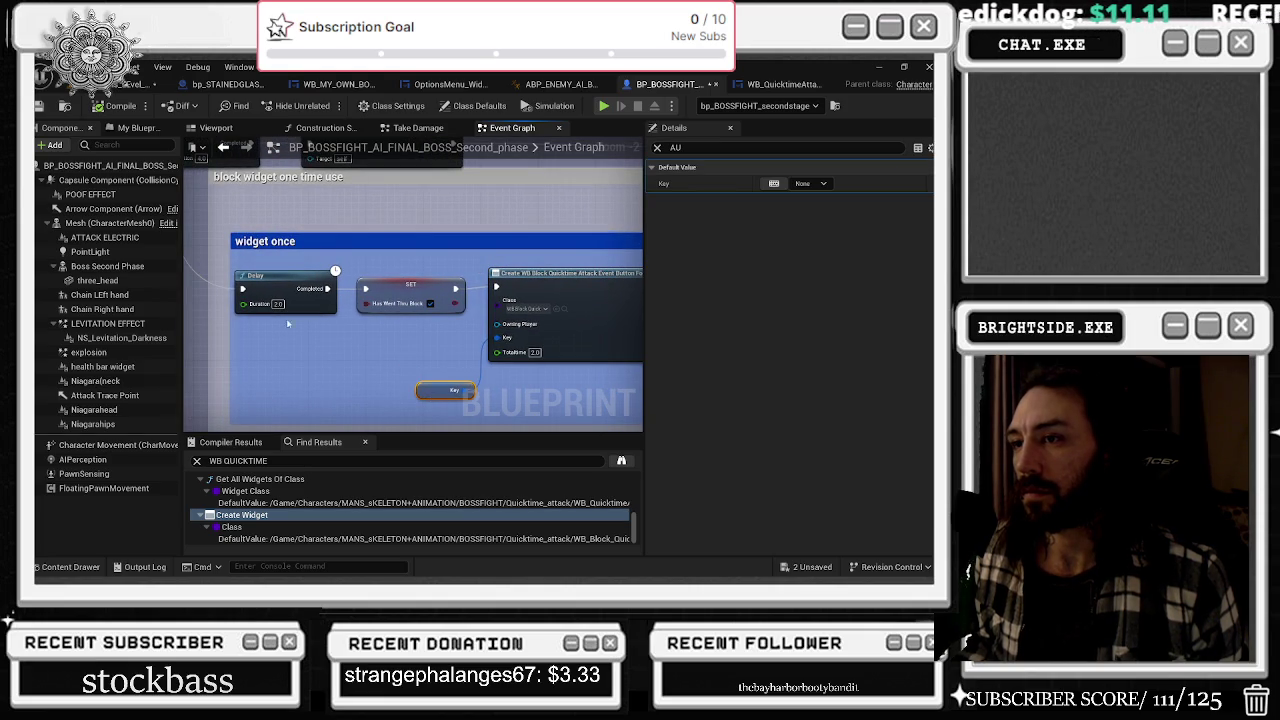
pyautogui.moveTo(266, 266); pyautogui.dragTo(400, 285)
pyautogui.click(385, 270)
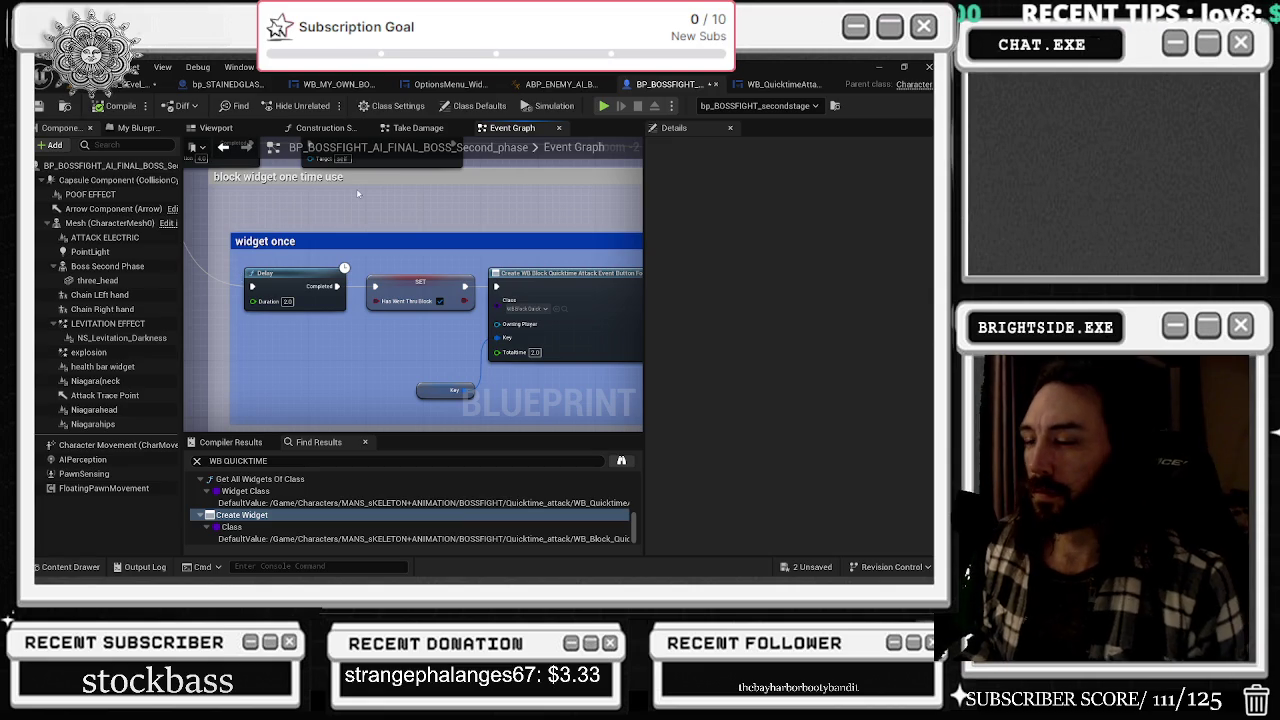
# - Pan the graph to bring the block widget comment into view
pyautogui.moveTo(258, 215); pyautogui.dragTo(360, 240)
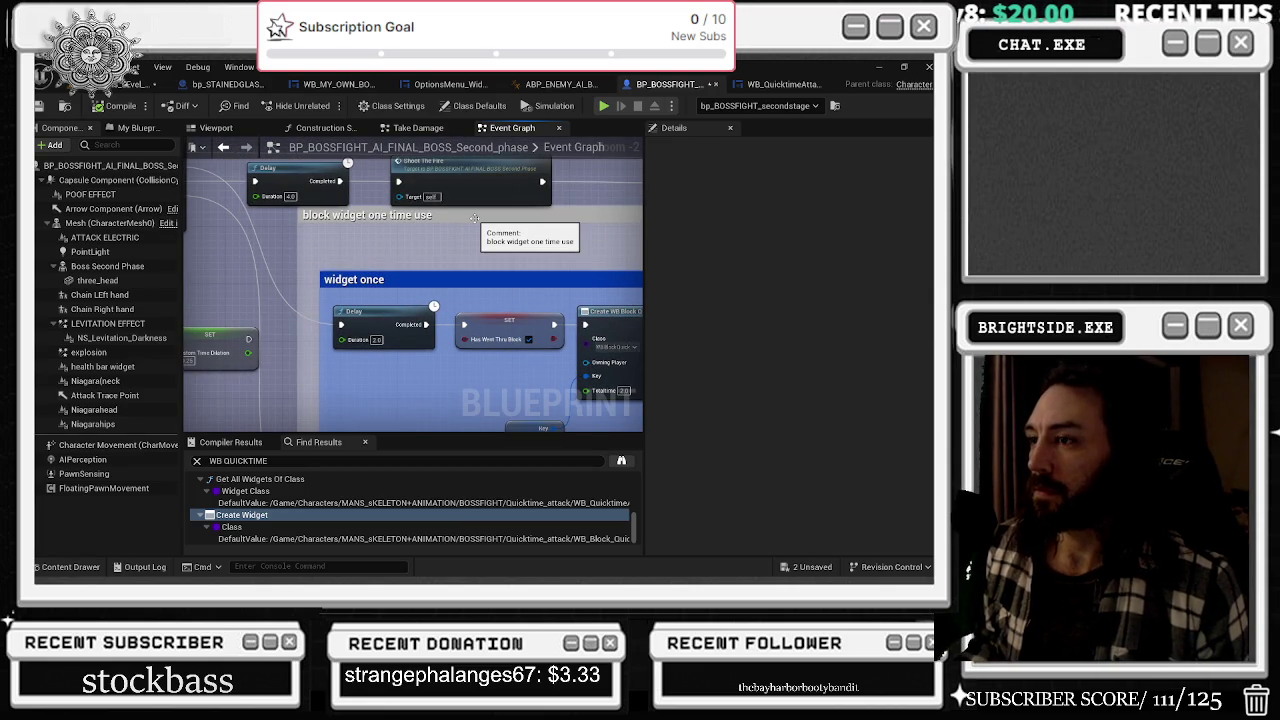
# - Save the boss second-phase Blueprint, then frame the widget once group
pyautogui.scroll(-2, 475, 218)
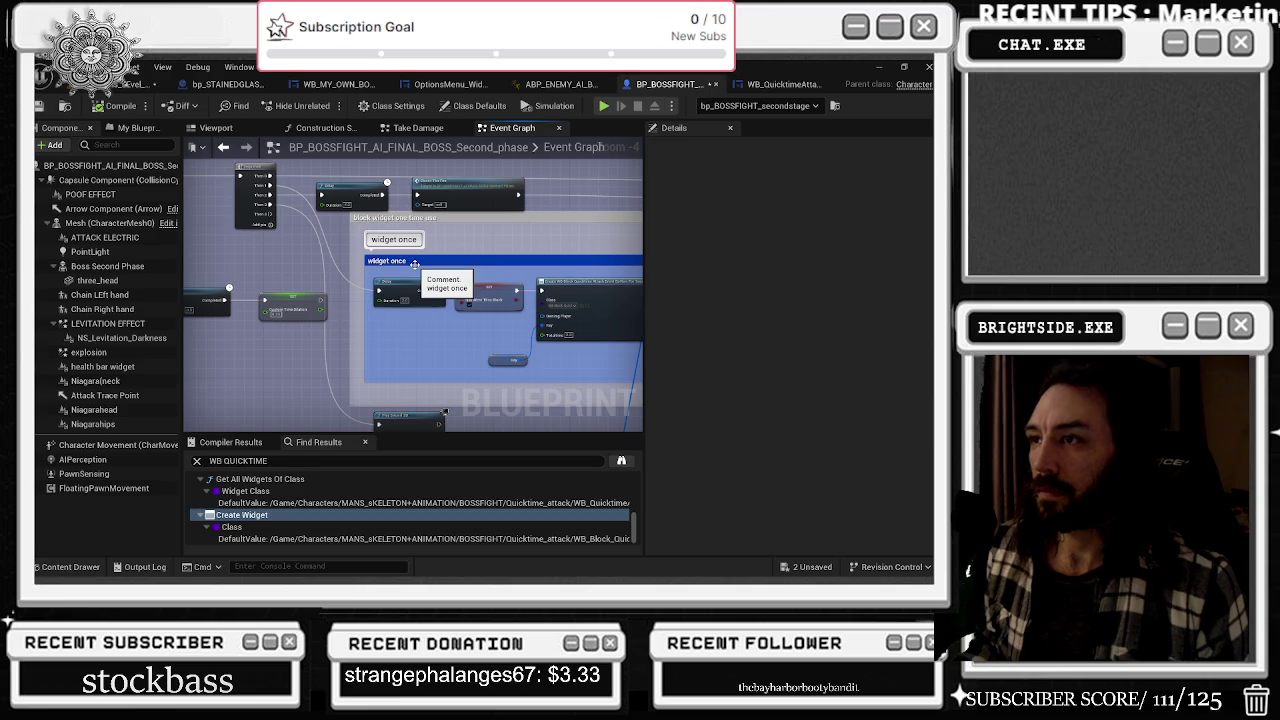
pyautogui.click(42, 105)
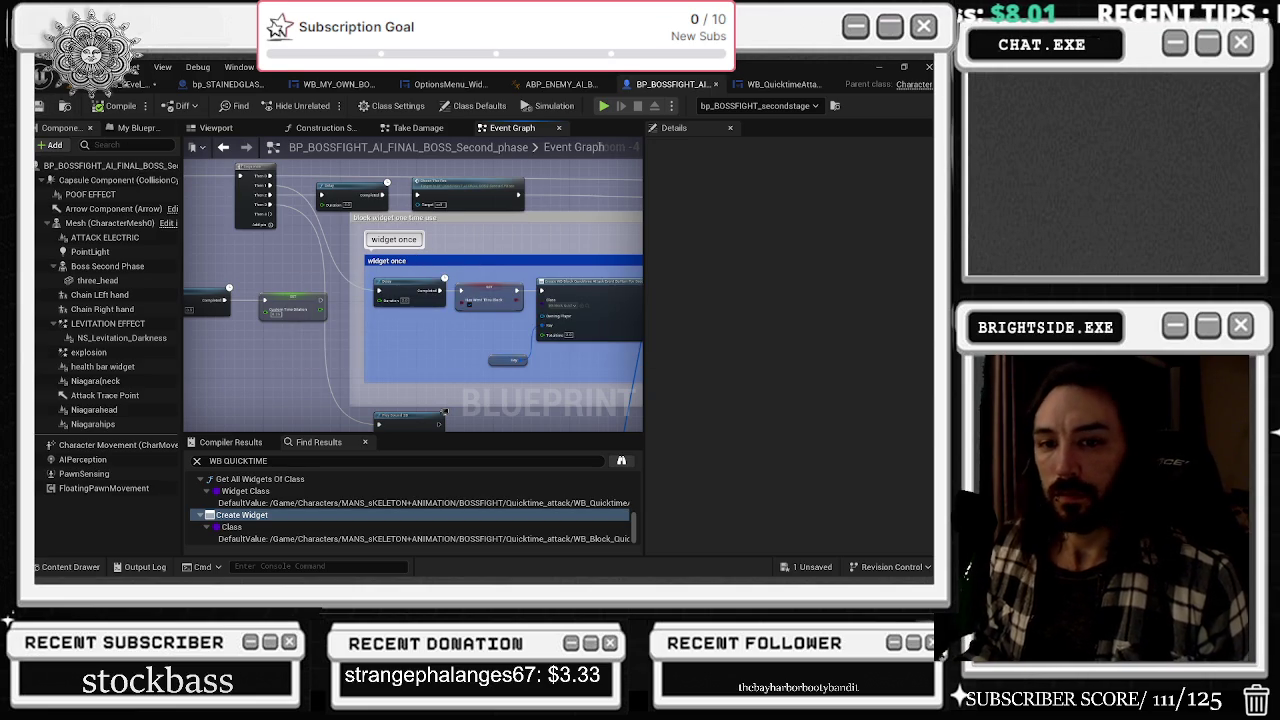
pyautogui.moveTo(354, 337); pyautogui.dragTo(341, 333)
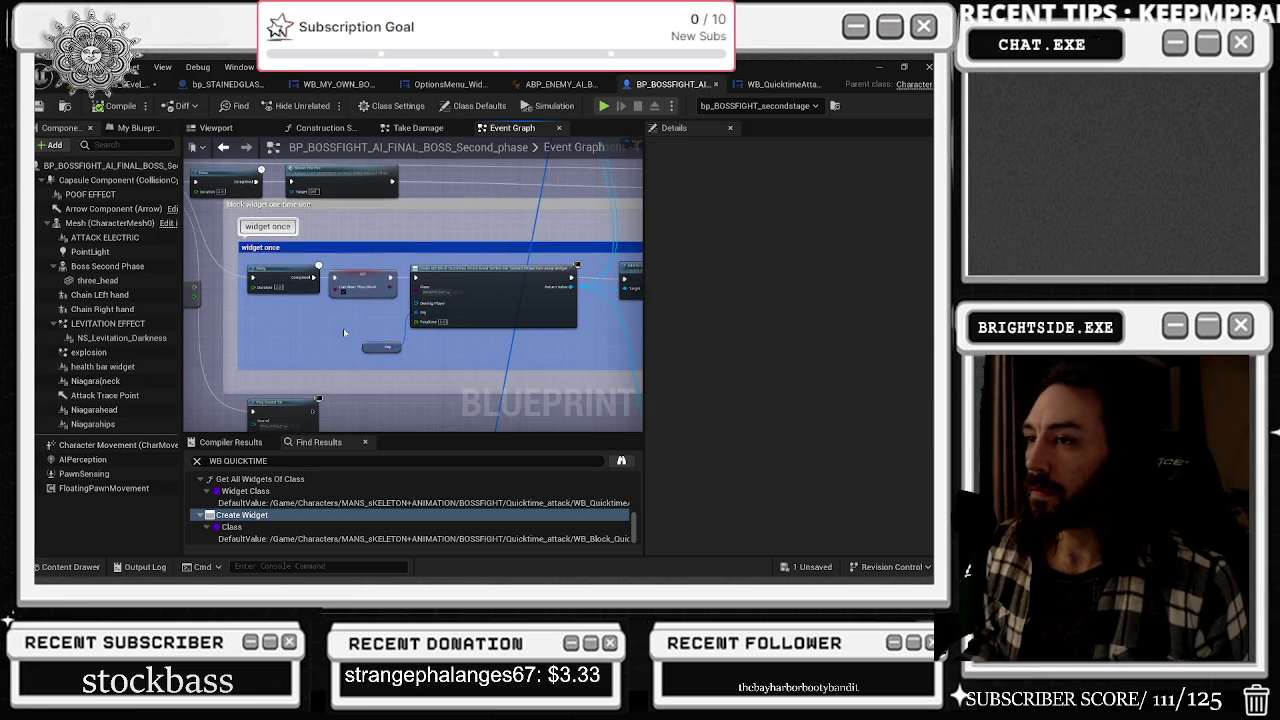
pyautogui.scroll(3, 390, 312)
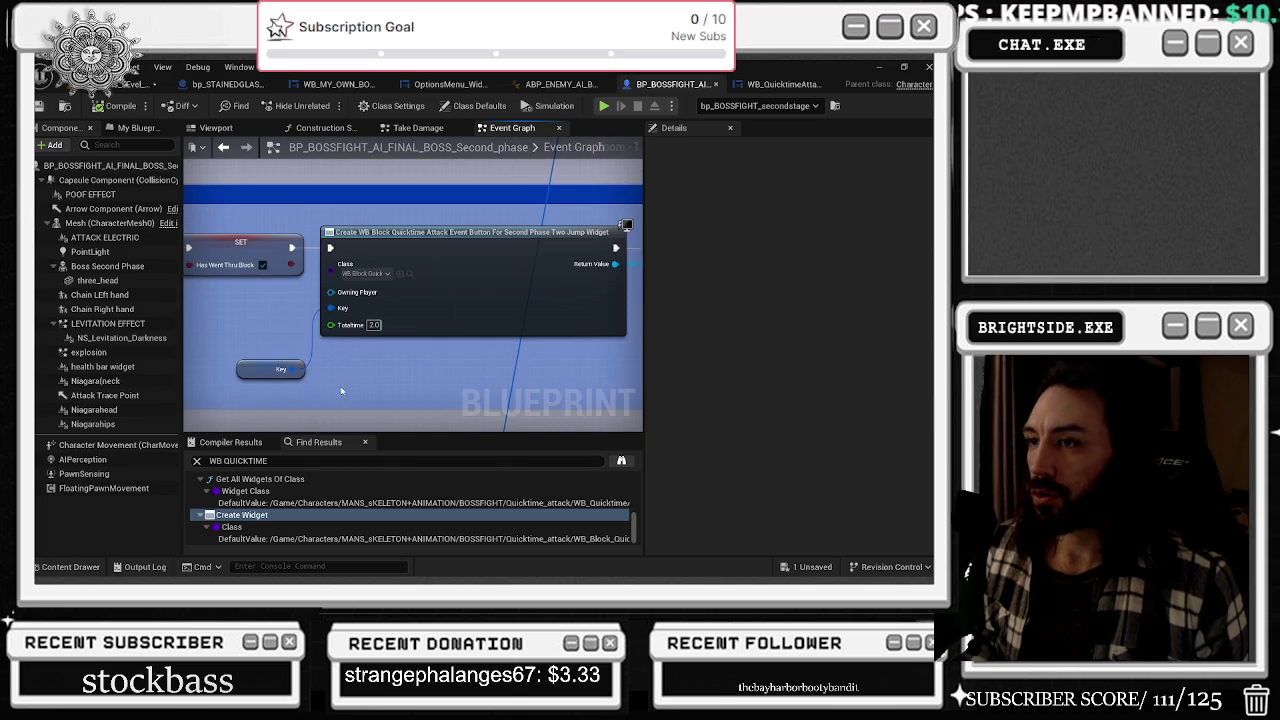
pyautogui.scroll(1, 300, 515)
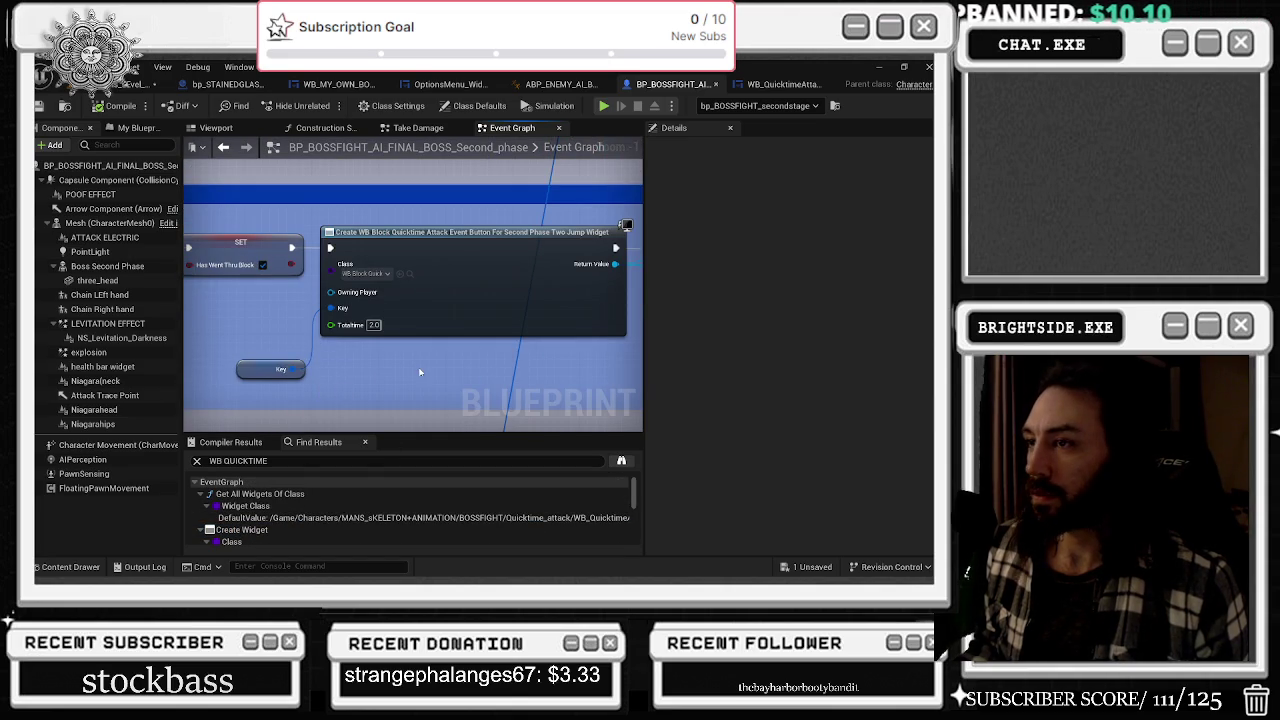
pyautogui.scroll(-8, 388, 364)
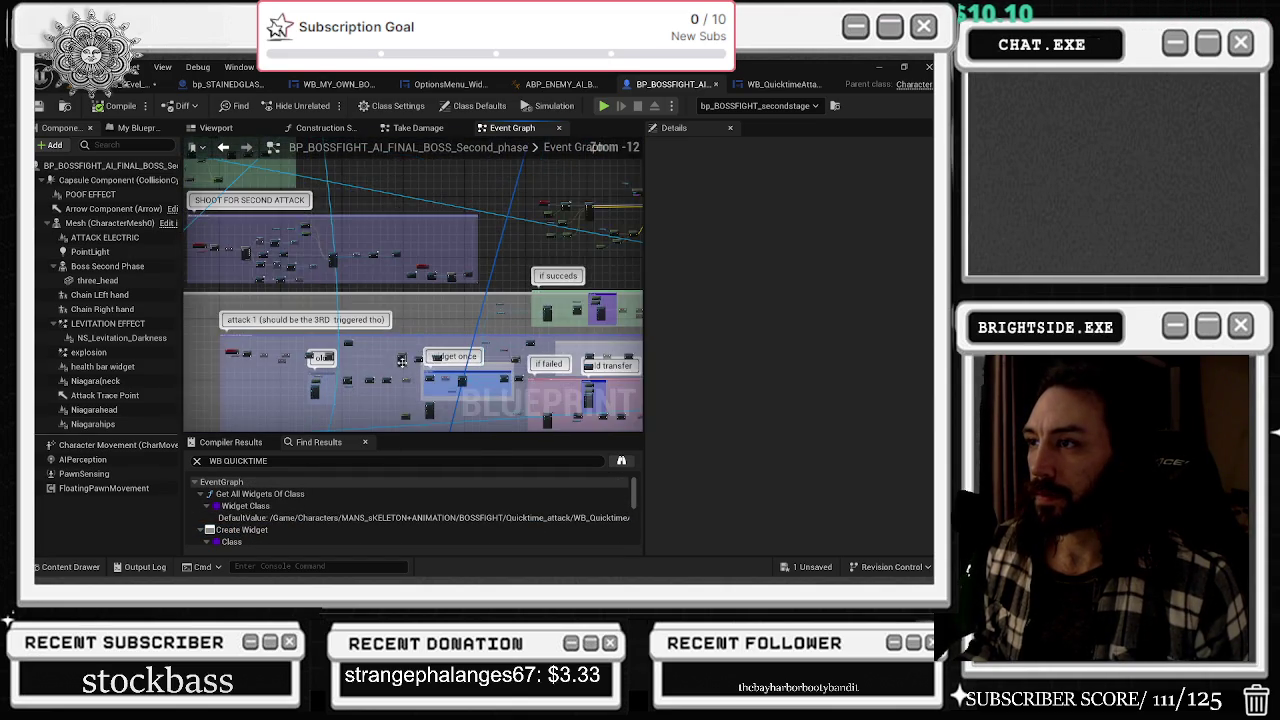
# - Pan across the damage section to review its Play Sound 2D, Delay and Spawn Emitter nodes
pyautogui.moveTo(388, 364)
pyautogui.mouseDown()
pyautogui.moveTo(355, 205)
pyautogui.moveTo(500, 250)
pyautogui.moveTo(494, 238)
pyautogui.mouseUp()
pyautogui.scroll(5, 438, 252)
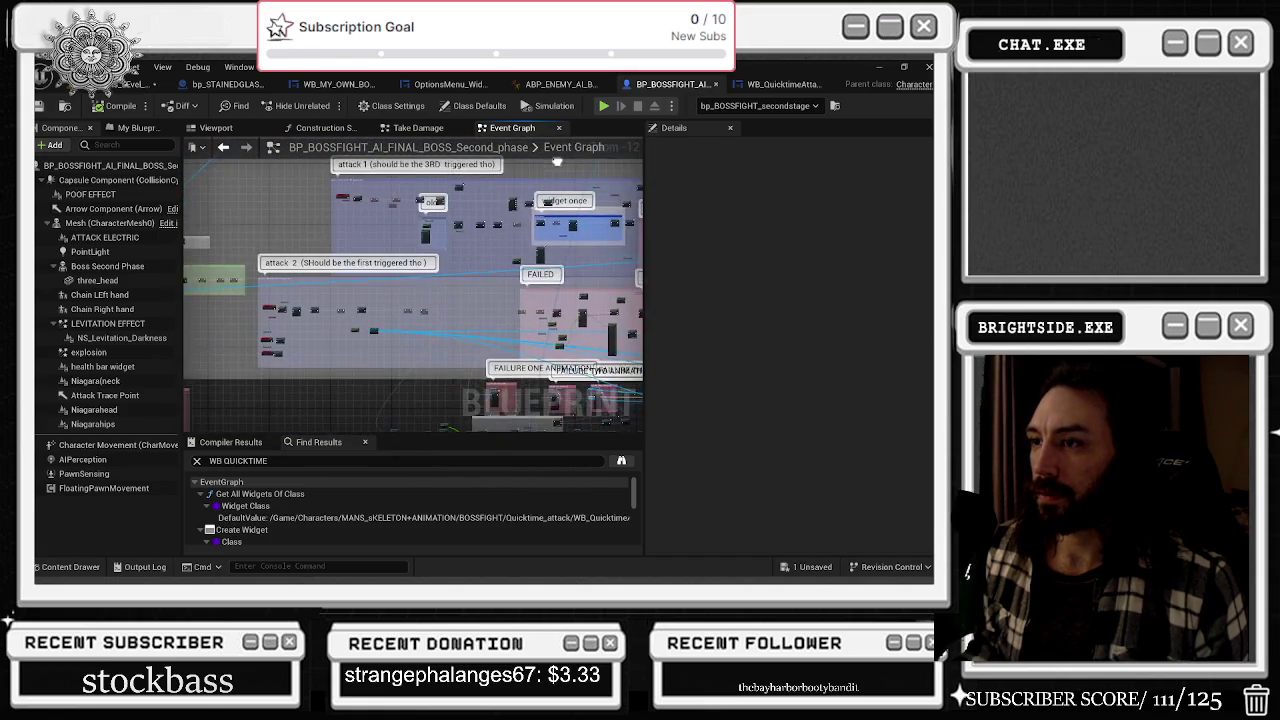
pyautogui.scroll(3, 438, 252)
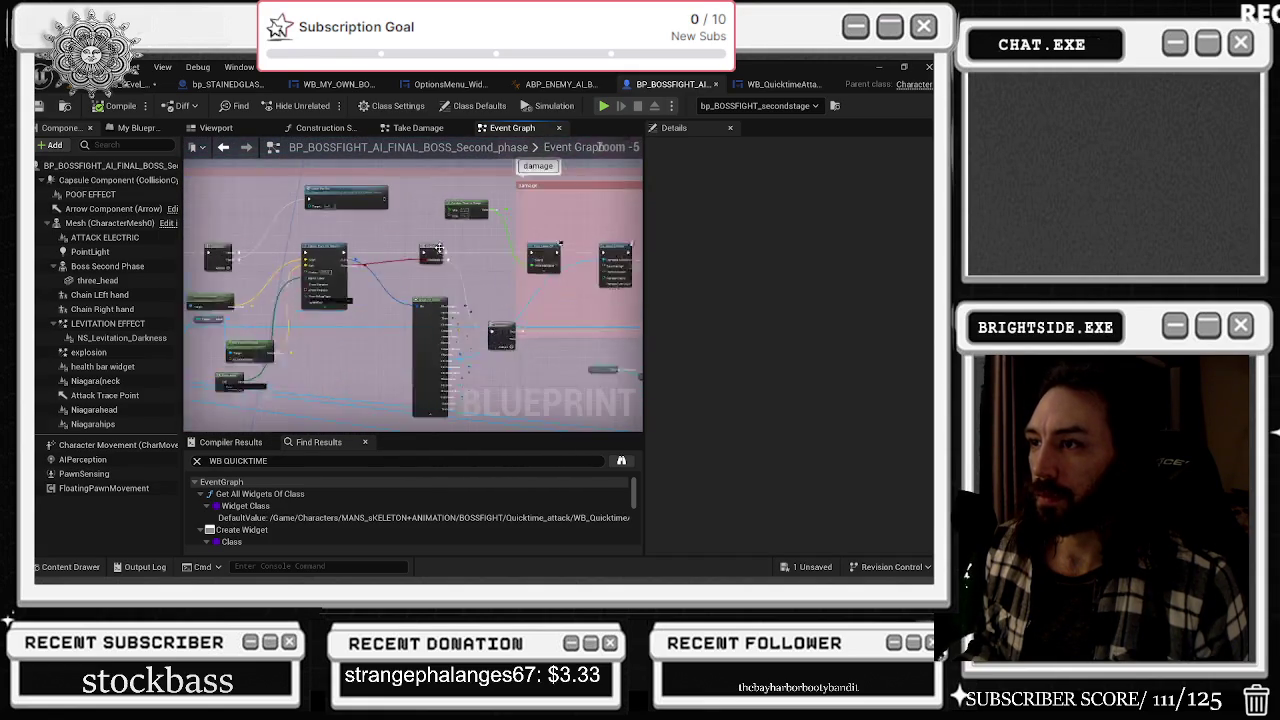
pyautogui.moveTo(640, 287); pyautogui.dragTo(310, 285)
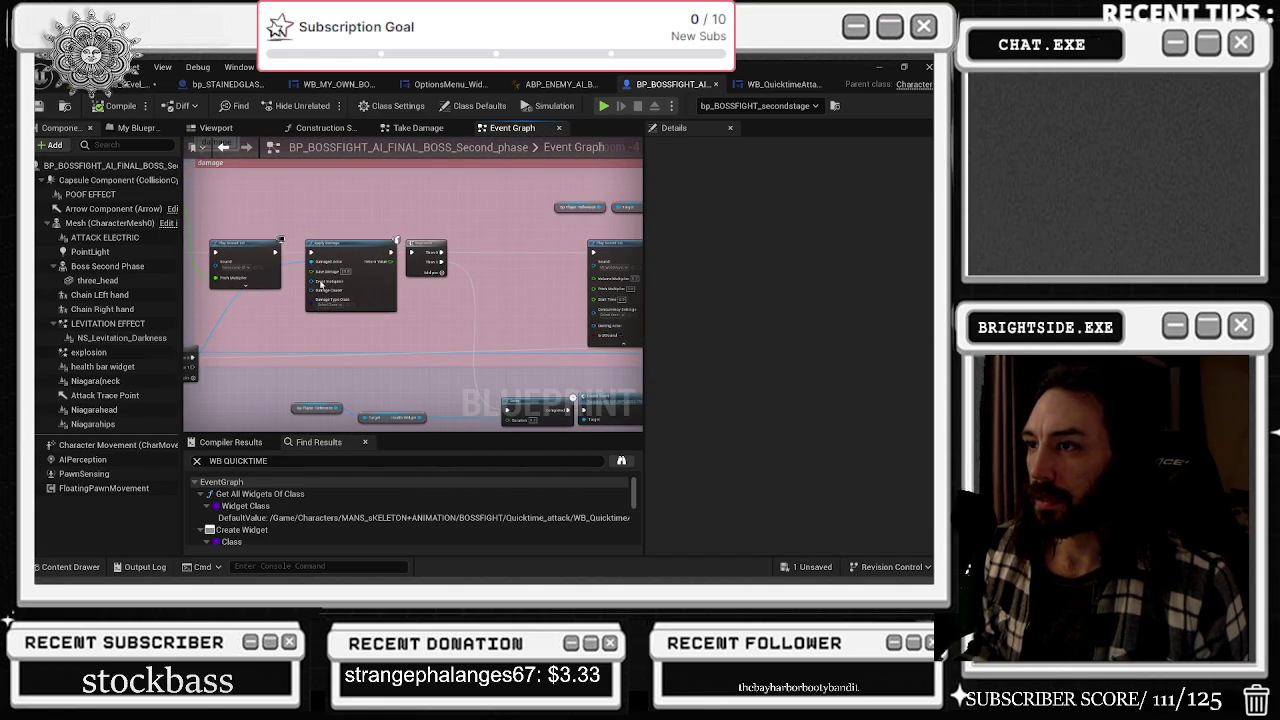
pyautogui.moveTo(357, 330); pyautogui.dragTo(628, 315)
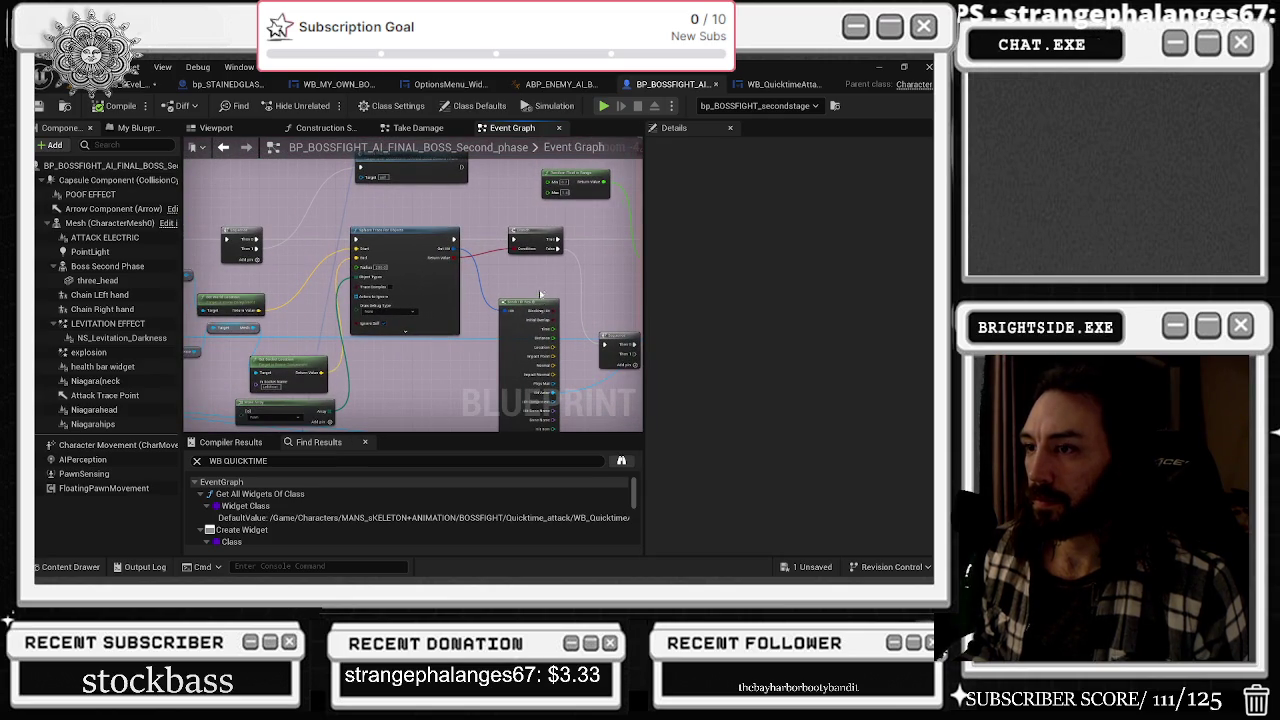
pyautogui.moveTo(543, 285)
pyautogui.mouseDown()
pyautogui.moveTo(447, 228)
pyautogui.moveTo(384, 226)
pyautogui.mouseUp()
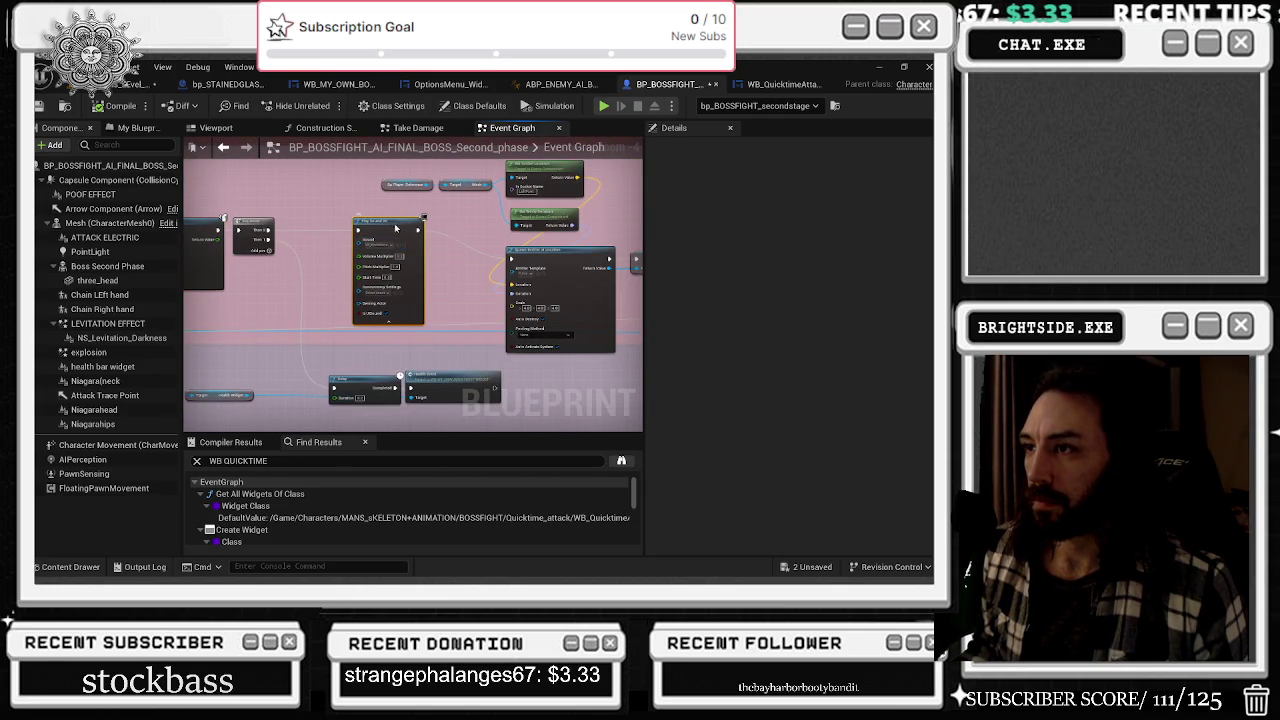
pyautogui.moveTo(499, 253); pyautogui.dragTo(280, 298)
pyautogui.moveTo(275, 214)
pyautogui.mouseDown()
pyautogui.moveTo(473, 344)
pyautogui.moveTo(390, 330)
pyautogui.mouseUp()
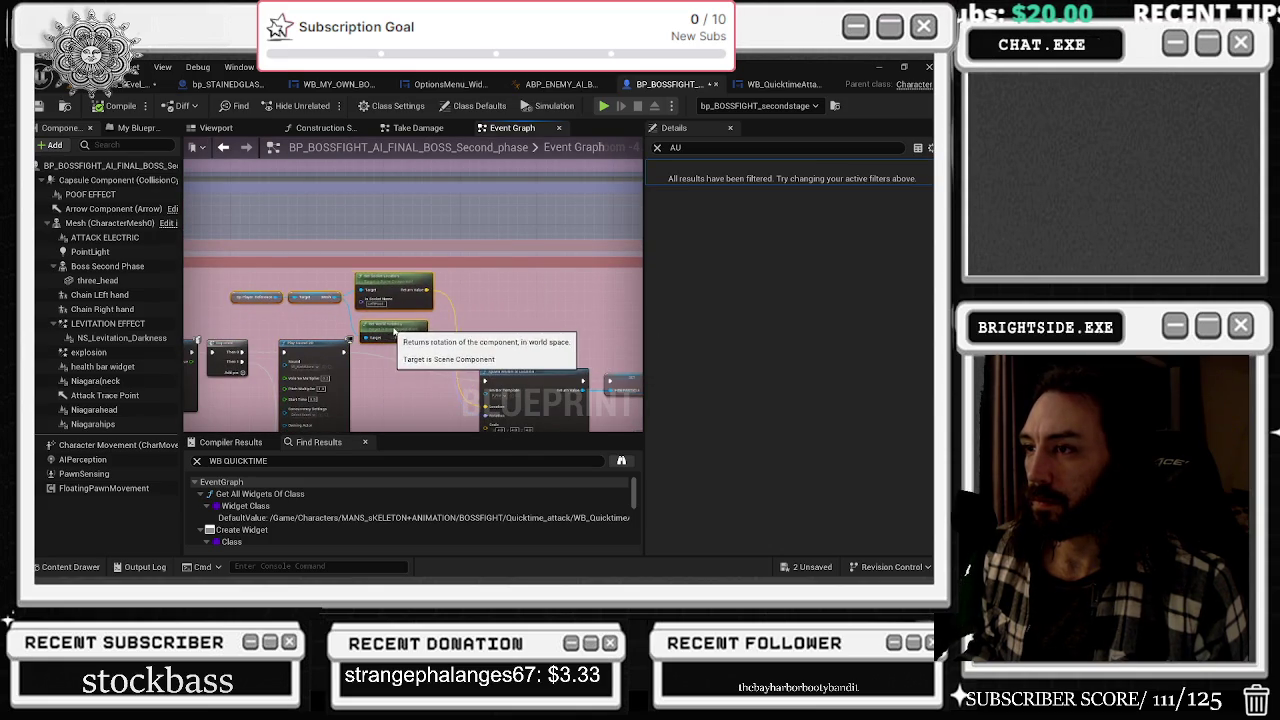
# - Nudge Spawn Emitter at Location up-left and shift the GET, Make Array and Component Tags nodes left
pyautogui.rightClick(530, 310)
pyautogui.press('Escape')
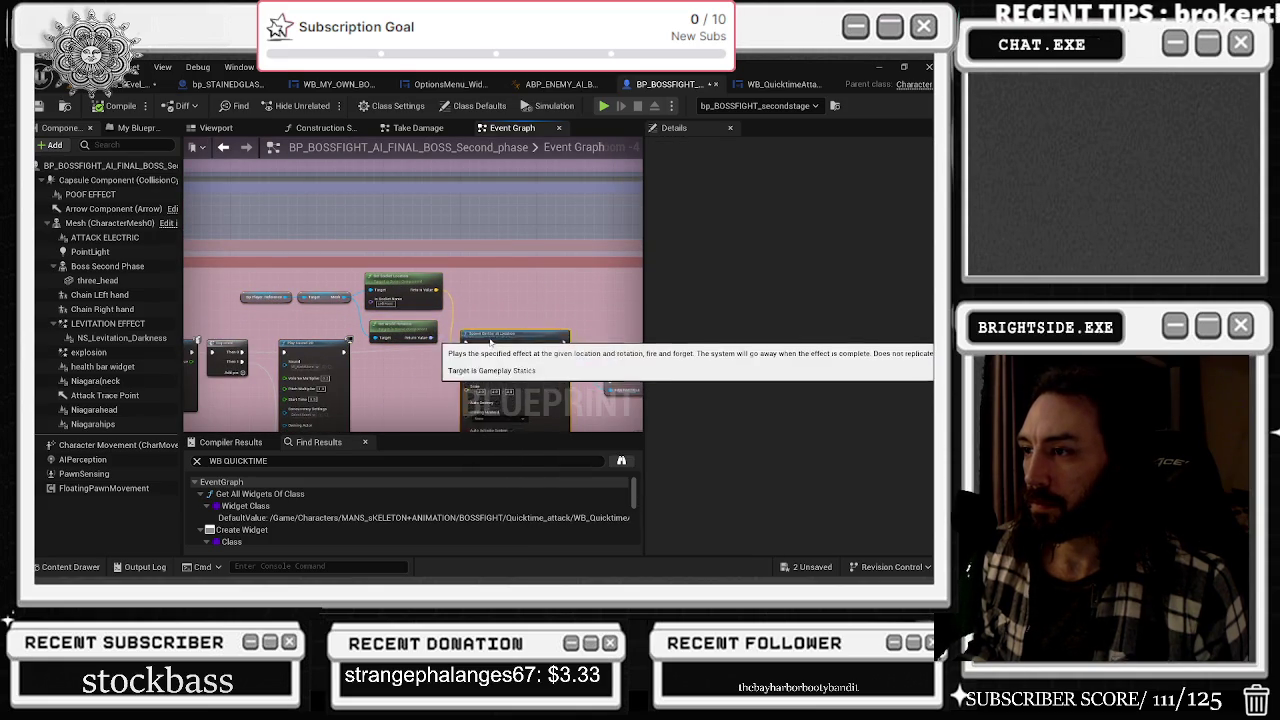
pyautogui.moveTo(500, 372)
pyautogui.mouseDown()
pyautogui.moveTo(490, 328)
pyautogui.moveTo(441, 329)
pyautogui.mouseUp()
pyautogui.click(524, 318)
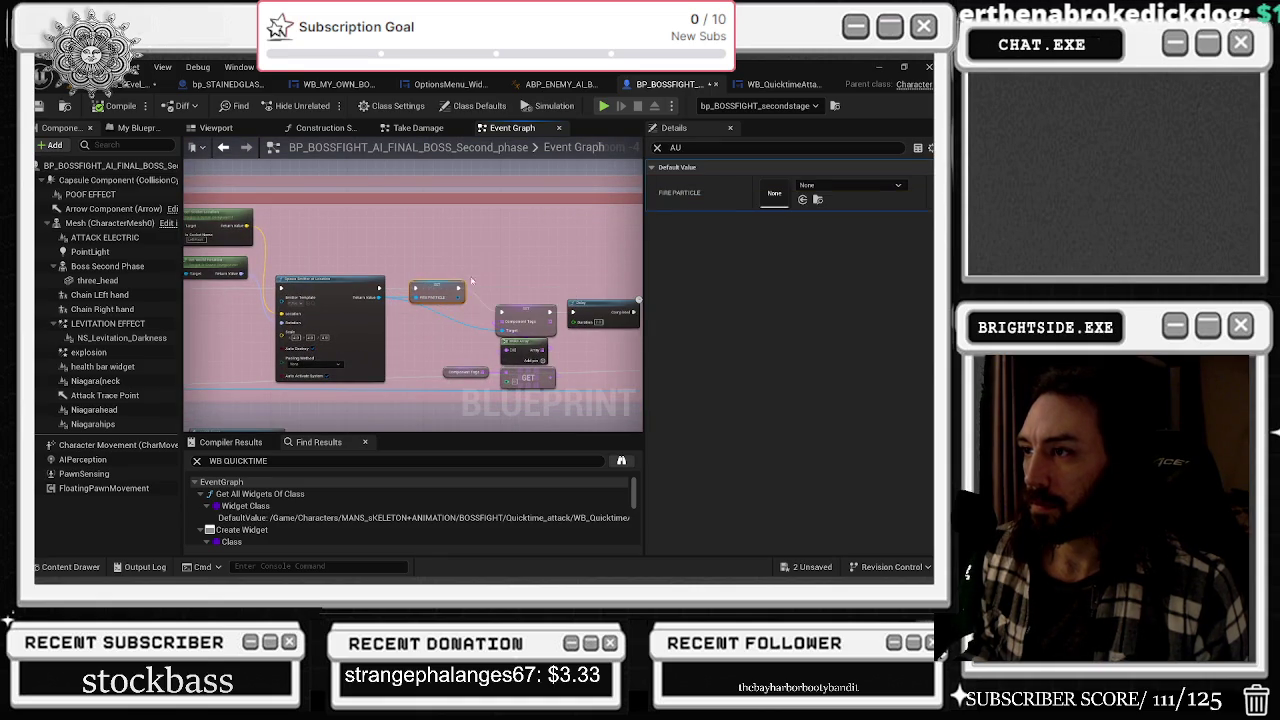
pyautogui.moveTo(524, 318); pyautogui.dragTo(446, 289)
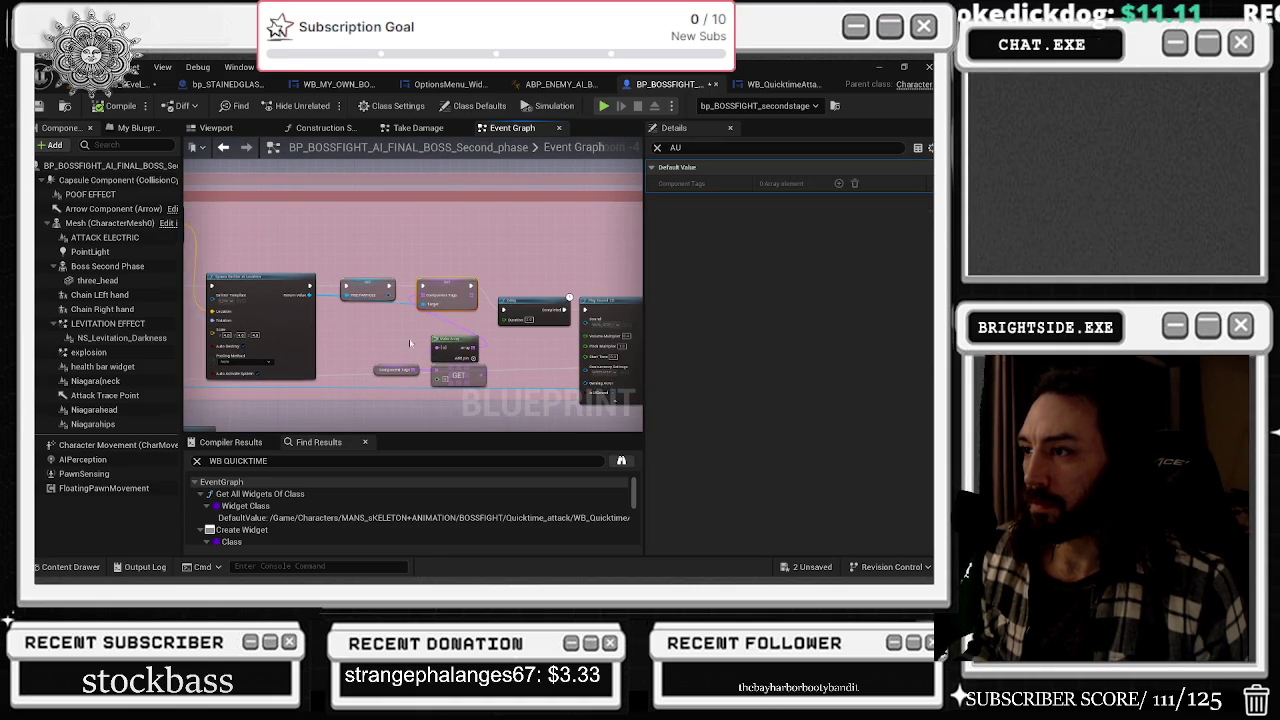
pyautogui.moveTo(459, 377); pyautogui.dragTo(425, 378)
# - Tidy the Set Visibility node and check the ATTACK ELECTRIC variable's default value
pyautogui.moveTo(439, 282); pyautogui.dragTo(364, 290)
pyautogui.moveTo(455, 295); pyautogui.dragTo(415, 290)
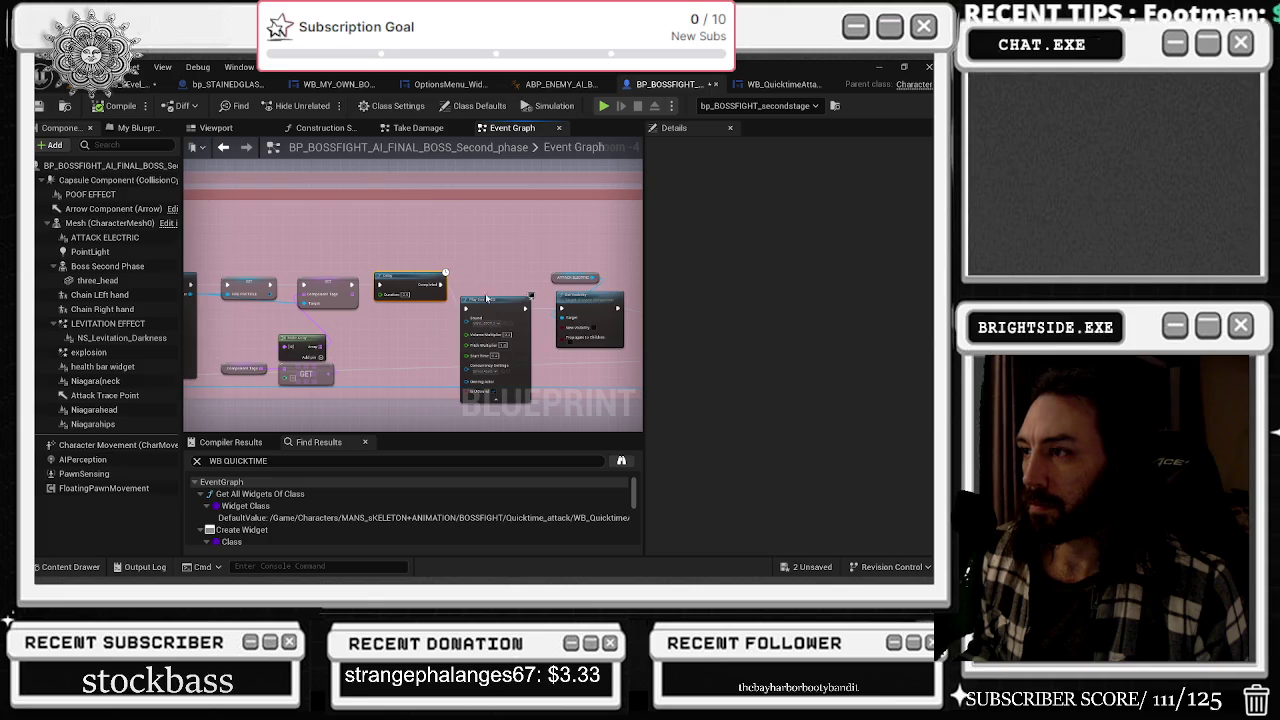
pyautogui.moveTo(611, 300)
pyautogui.mouseDown()
pyautogui.moveTo(470, 280)
pyautogui.moveTo(512, 270)
pyautogui.mouseUp()
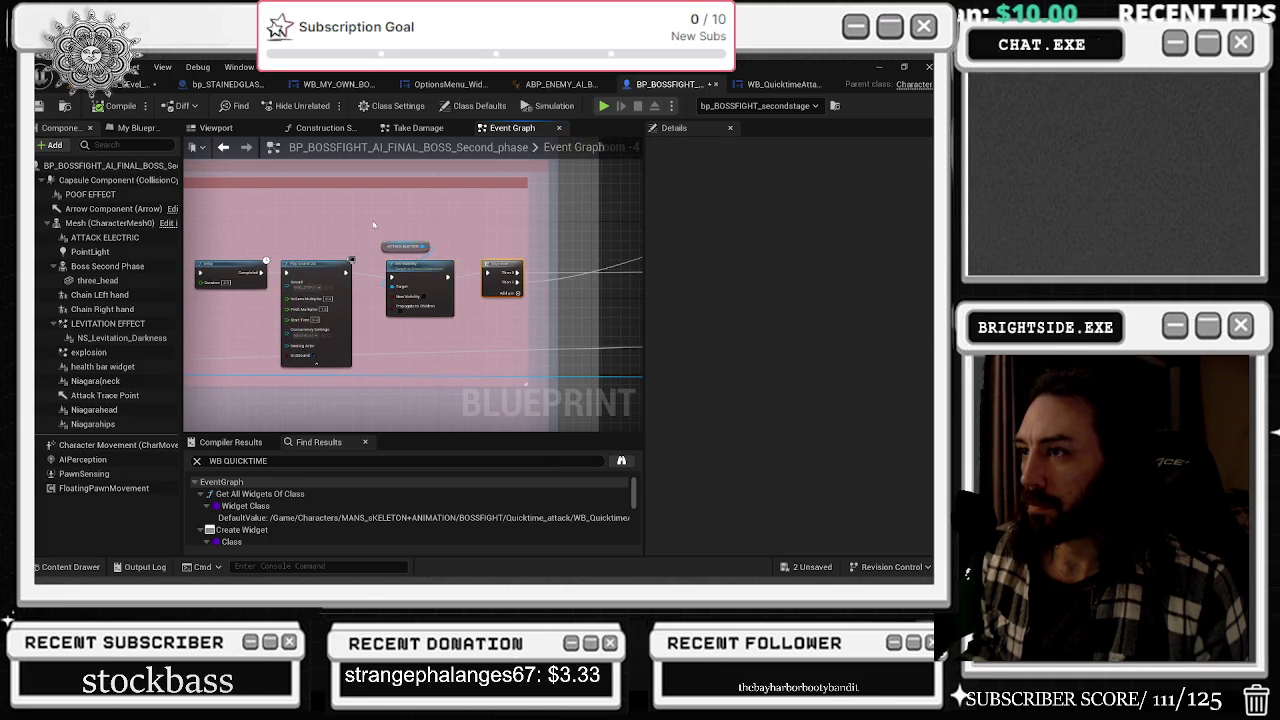
pyautogui.moveTo(420, 266); pyautogui.dragTo(425, 261)
pyautogui.click(503, 266)
pyautogui.click(405, 241)
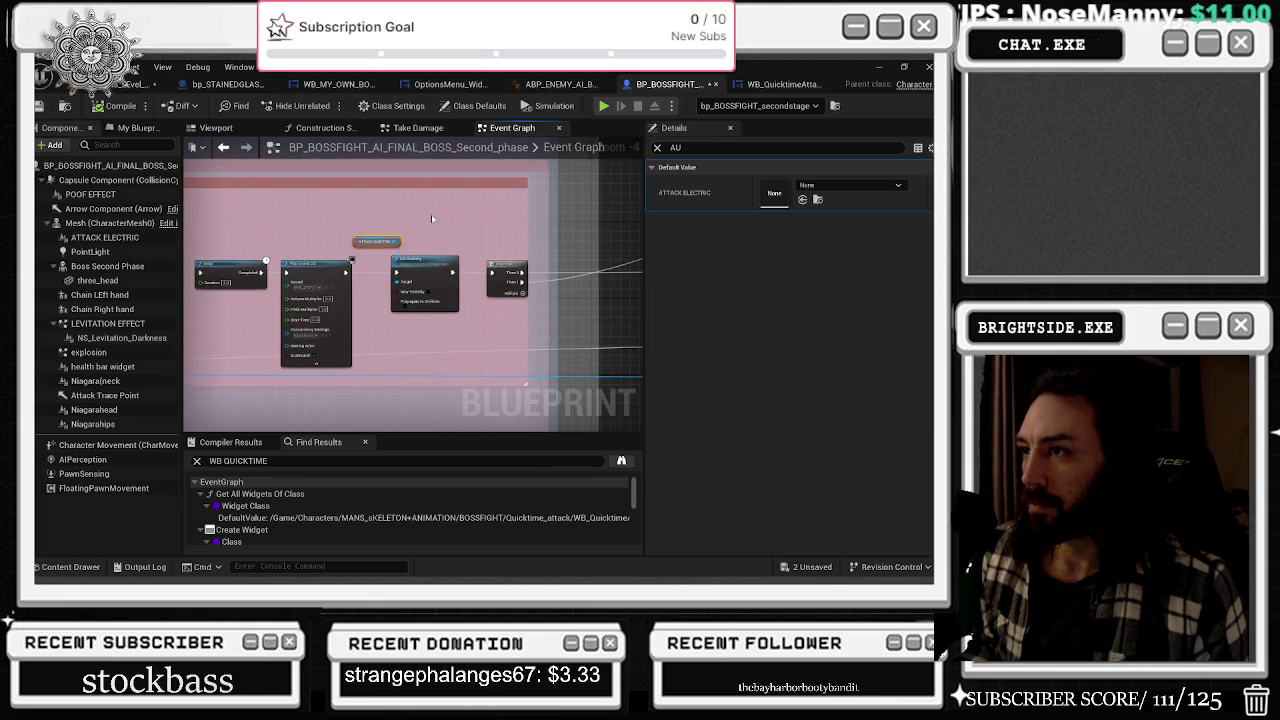
pyautogui.moveTo(518, 253); pyautogui.dragTo(313, 234)
# - Zoom out over the chain to Falling in Attack Longer, then select ATTACK ELECTRIC and Set Visibility
pyautogui.scroll(-2, 305, 280)
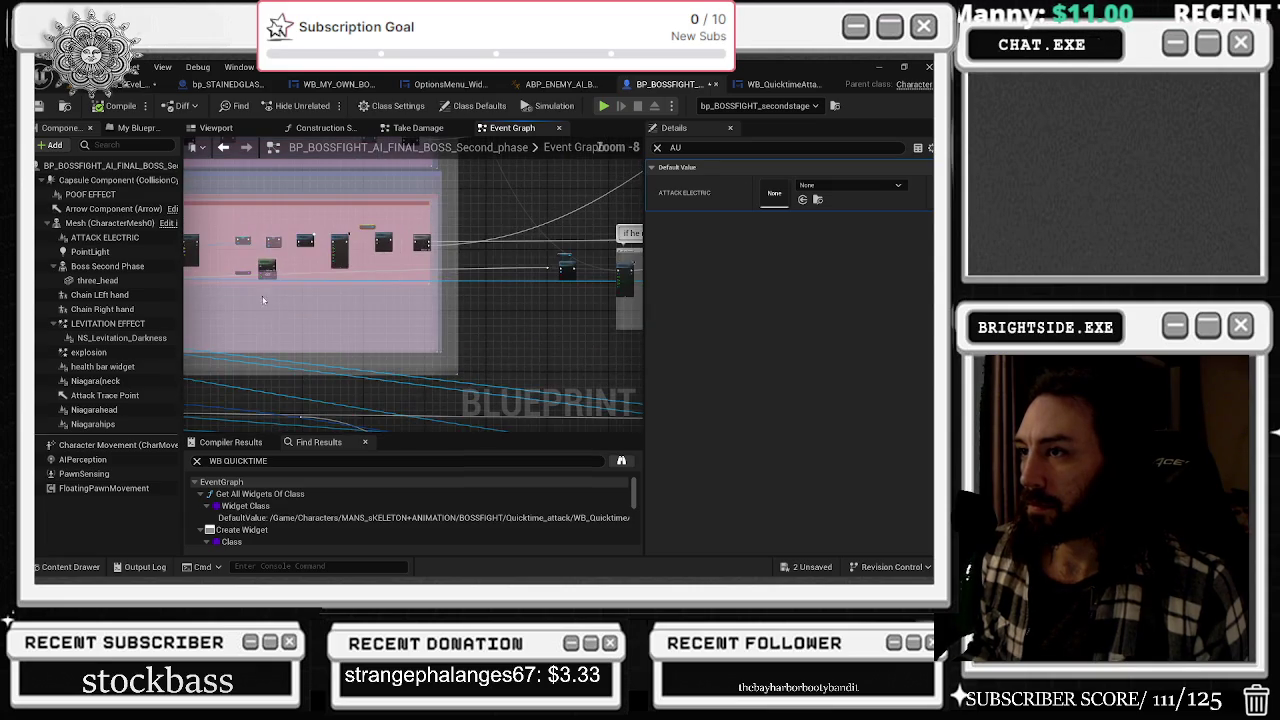
pyautogui.scroll(-5, 442, 352)
pyautogui.moveTo(340, 413); pyautogui.dragTo(421, 433)
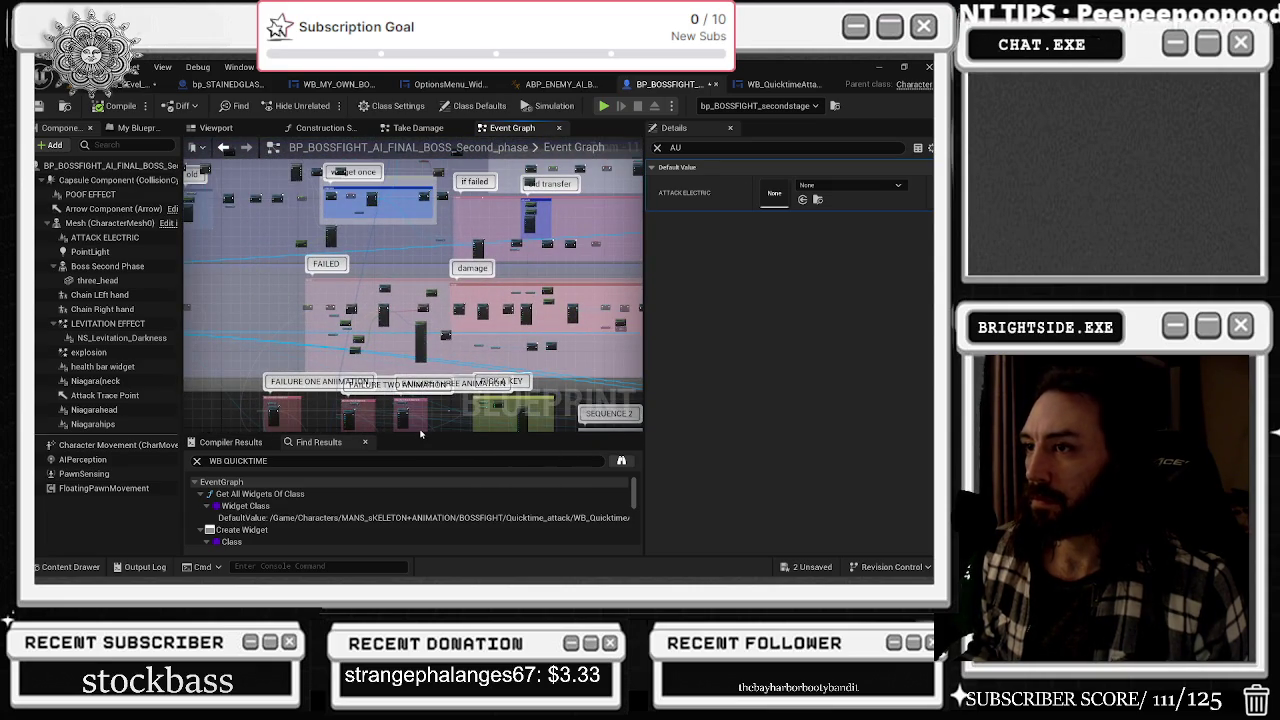
pyautogui.scroll(5, 452, 375)
pyautogui.scroll(-3, 452, 375)
pyautogui.scroll(2, 551, 282)
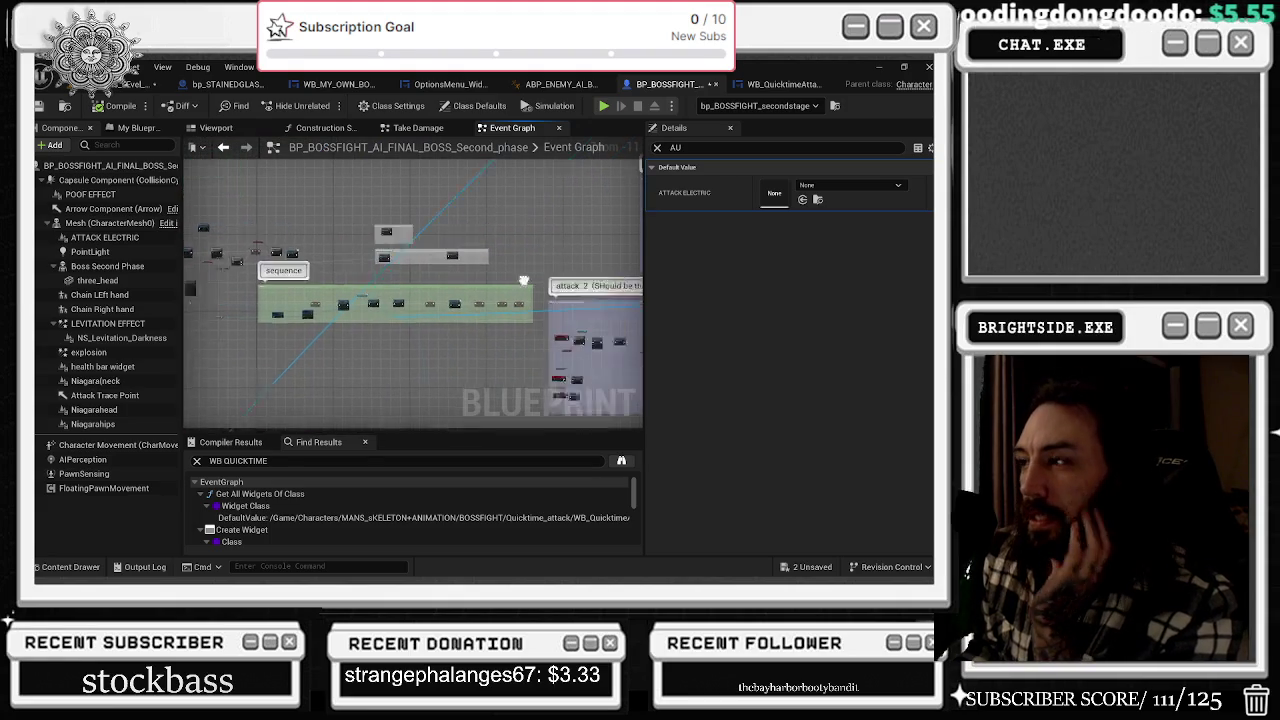
pyautogui.scroll(8, 551, 282)
pyautogui.moveTo(456, 303)
pyautogui.mouseDown()
pyautogui.moveTo(277, 263)
pyautogui.moveTo(312, 281)
pyautogui.mouseUp()
pyautogui.moveTo(316, 189); pyautogui.dragTo(414, 331)
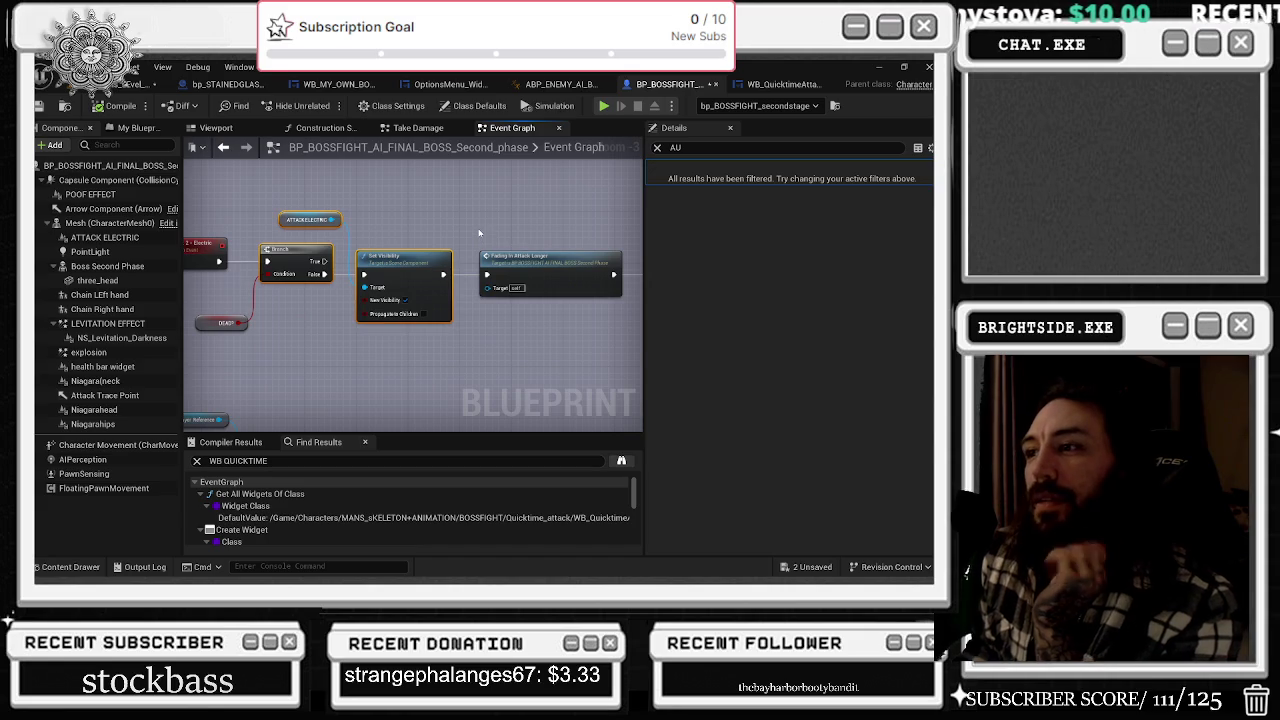
# - Undo recent edits and wire Fading In Attack Longer into the SET node
pyautogui.moveTo(479, 233); pyautogui.dragTo(352, 275)
pyautogui.click(376, 316)
pyautogui.hotkey('ctrl', 'z')
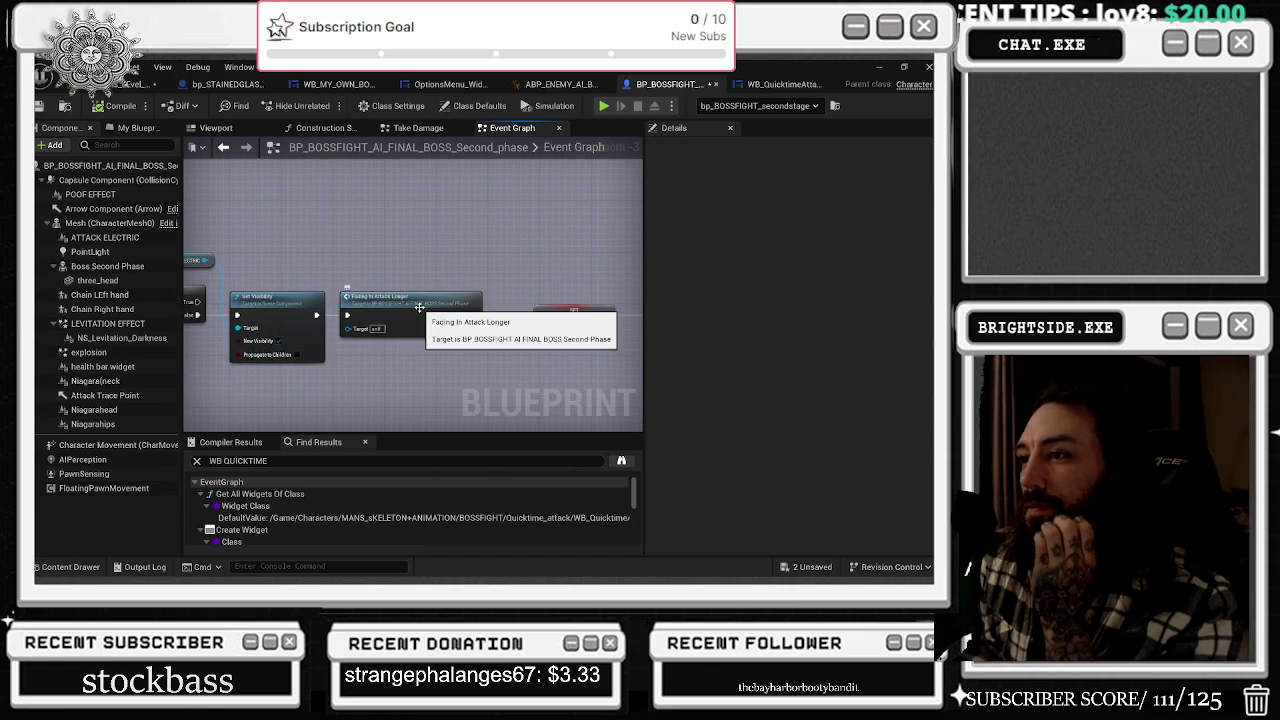
pyautogui.hotkey('ctrl', 'z')
pyautogui.hotkey('ctrl', 'z')
pyautogui.hotkey('ctrl', 'z')
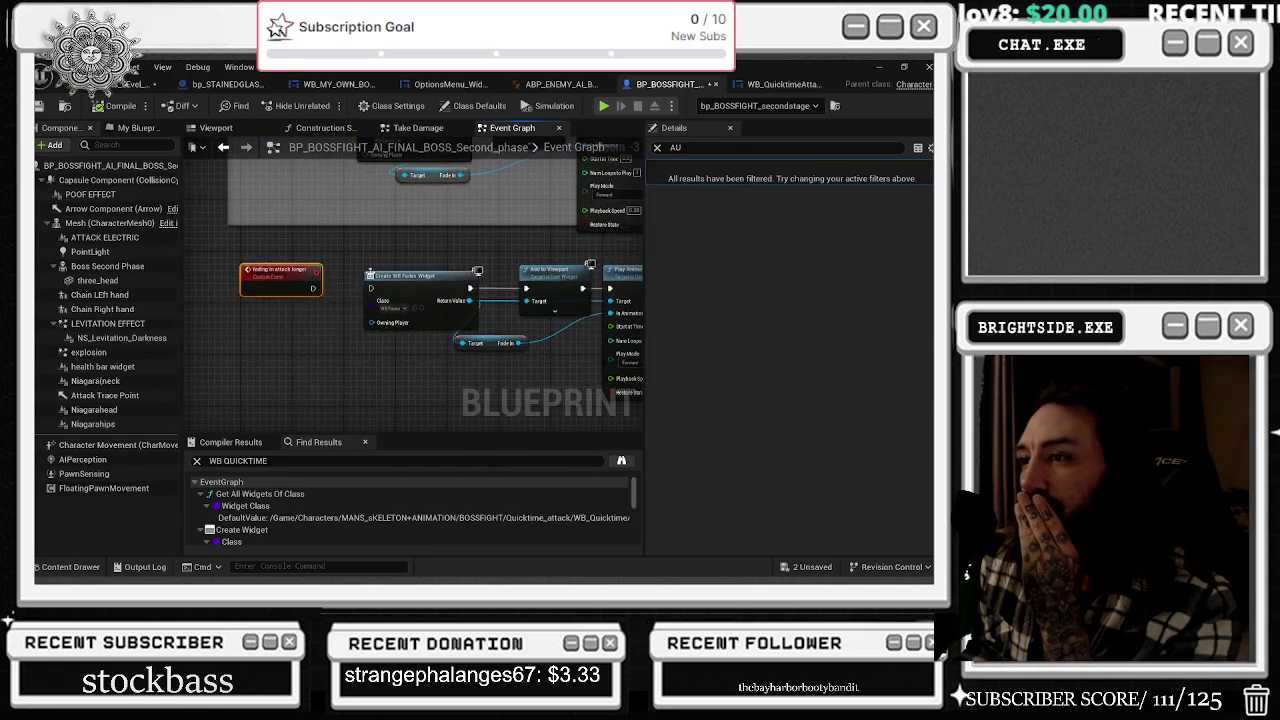
pyautogui.hotkey('ctrl', 'z')
pyautogui.moveTo(474, 315); pyautogui.dragTo(540, 318)
pyautogui.click(523, 281)
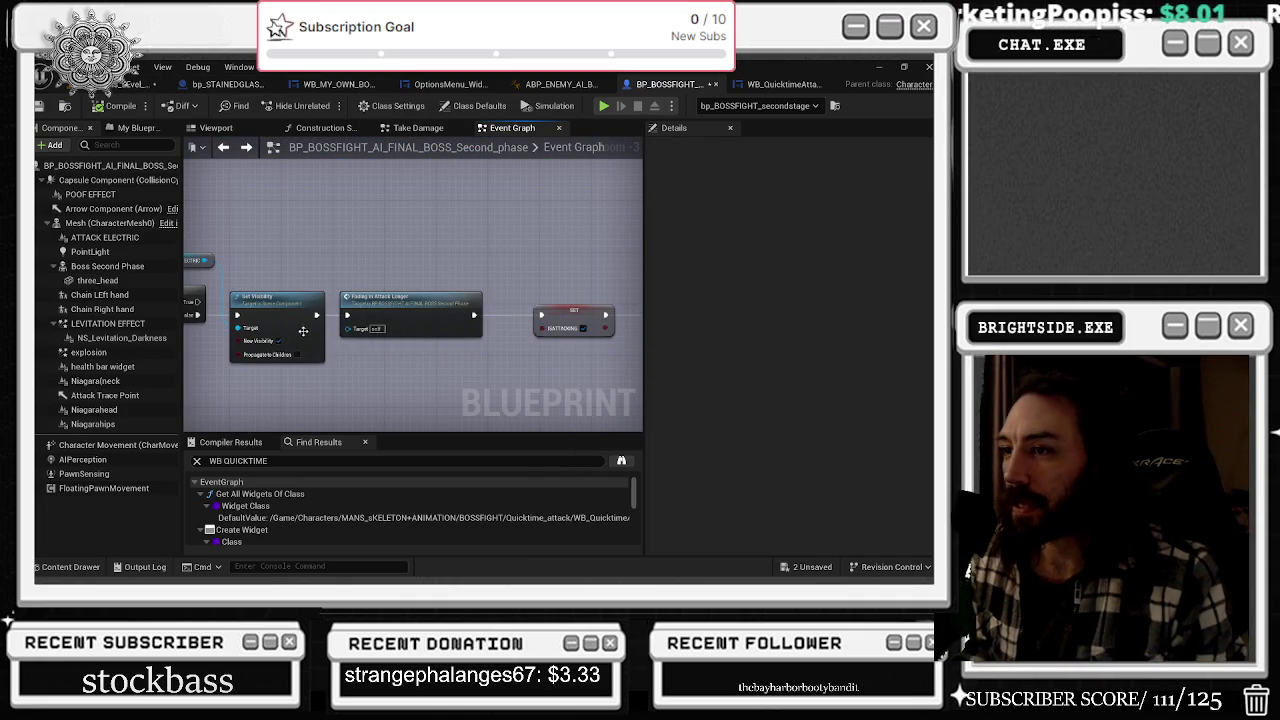
# - Move the SET, Remove Widgets and SET Movement Started nodes to the left
pyautogui.moveTo(313, 320)
pyautogui.mouseDown()
pyautogui.moveTo(297, 300)
pyautogui.moveTo(230, 300)
pyautogui.moveTo(257, 322)
pyautogui.mouseUp()
pyautogui.moveTo(442, 291)
pyautogui.mouseDown()
pyautogui.moveTo(532, 291)
pyautogui.moveTo(412, 306)
pyautogui.moveTo(338, 297)
pyautogui.moveTo(330, 265)
pyautogui.moveTo(283, 258)
pyautogui.mouseUp()
pyautogui.click(543, 306)
pyautogui.click(520, 272)
pyautogui.moveTo(520, 268); pyautogui.dragTo(474, 270)
# - Locate Set Timer by Event near Change Time Updated and move it down and right
pyautogui.moveTo(441, 336)
pyautogui.mouseDown()
pyautogui.moveTo(437, 220)
pyautogui.moveTo(596, 139)
pyautogui.mouseUp()
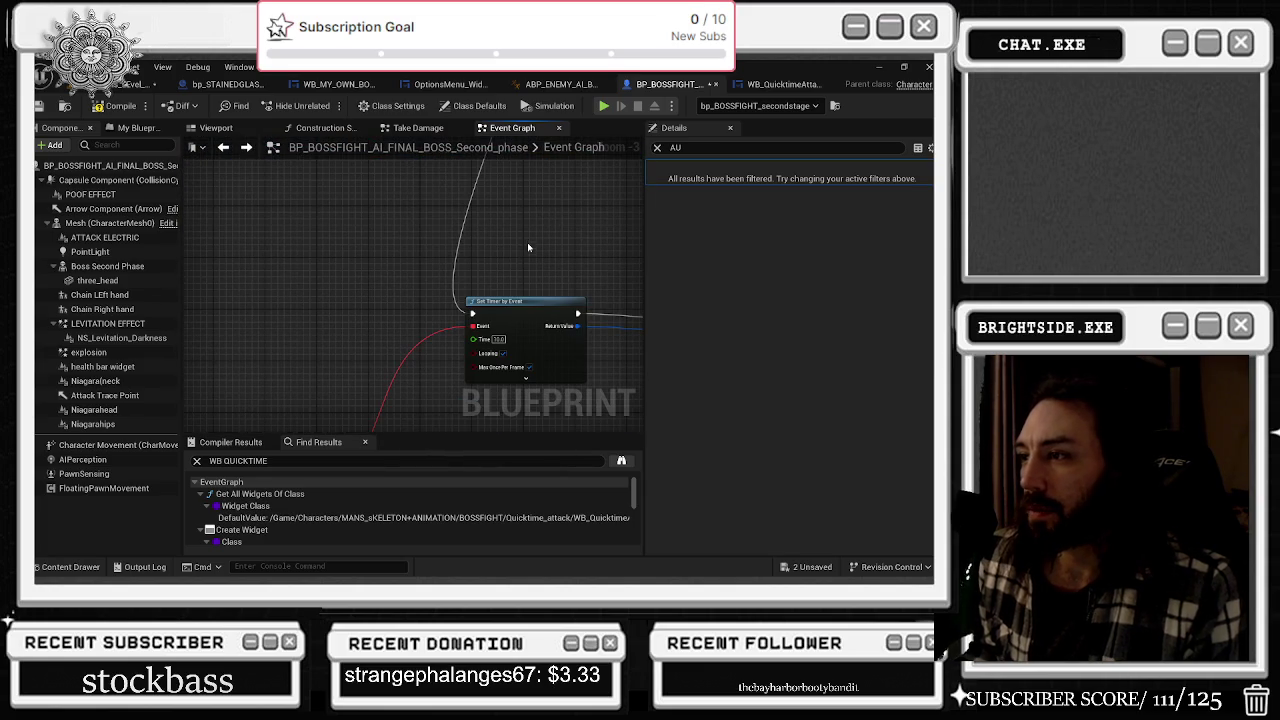
pyautogui.moveTo(513, 319)
pyautogui.mouseDown()
pyautogui.moveTo(544, 281)
pyautogui.moveTo(553, 172)
pyautogui.moveTo(587, 172)
pyautogui.moveTo(575, 99)
pyautogui.moveTo(414, 77)
pyautogui.mouseUp()
pyautogui.moveTo(414, 300); pyautogui.dragTo(516, 320)
pyautogui.moveTo(517, 96); pyautogui.dragTo(489, 206)
pyautogui.moveTo(511, 401)
pyautogui.mouseDown()
pyautogui.moveTo(581, 317)
pyautogui.moveTo(575, 303)
pyautogui.moveTo(486, 289)
pyautogui.moveTo(321, 348)
pyautogui.mouseUp()
pyautogui.click(261, 308)
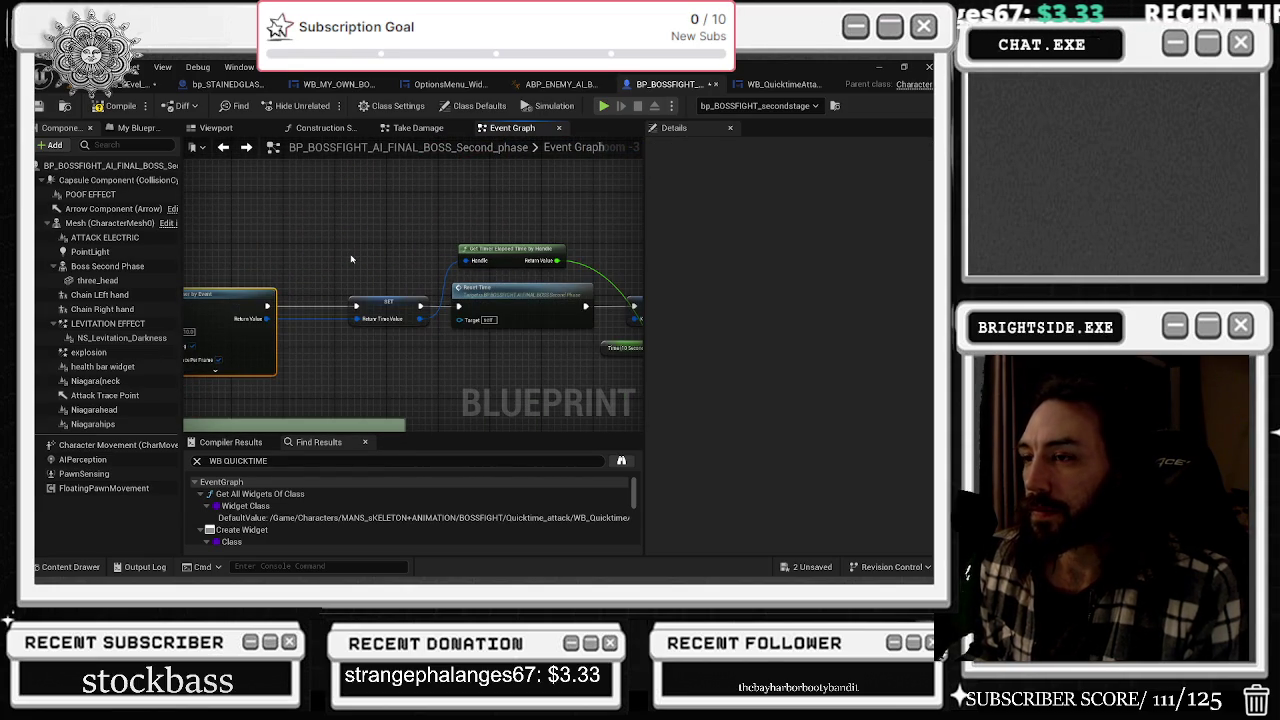
pyautogui.moveTo(349, 254)
pyautogui.mouseDown()
pyautogui.moveTo(429, 277)
pyautogui.moveTo(544, 262)
pyautogui.mouseUp()
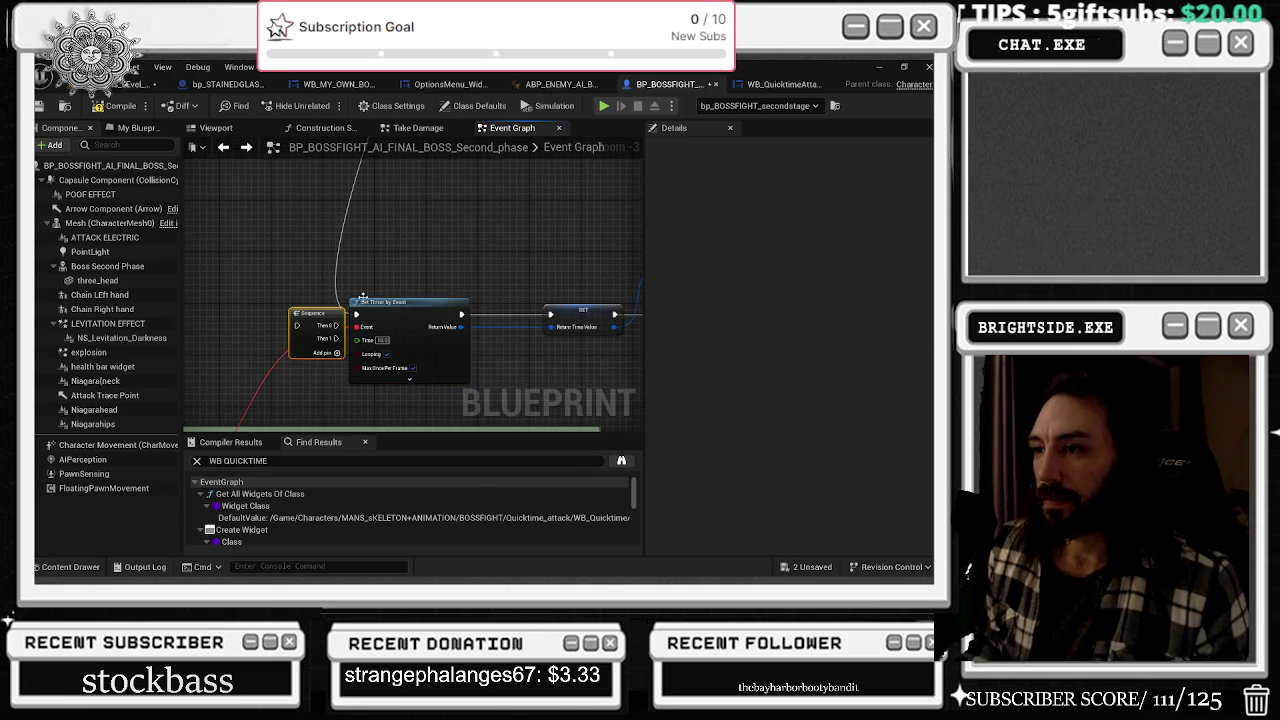
pyautogui.moveTo(352, 302)
pyautogui.mouseDown()
pyautogui.moveTo(409, 358)
pyautogui.moveTo(286, 306)
pyautogui.moveTo(300, 320)
pyautogui.moveTo(549, 315)
pyautogui.mouseUp()
# - Delete the unwanted Delay and add a Do Once from Sequence Then 1 beside Set Timer by Event
pyautogui.click(316, 386)
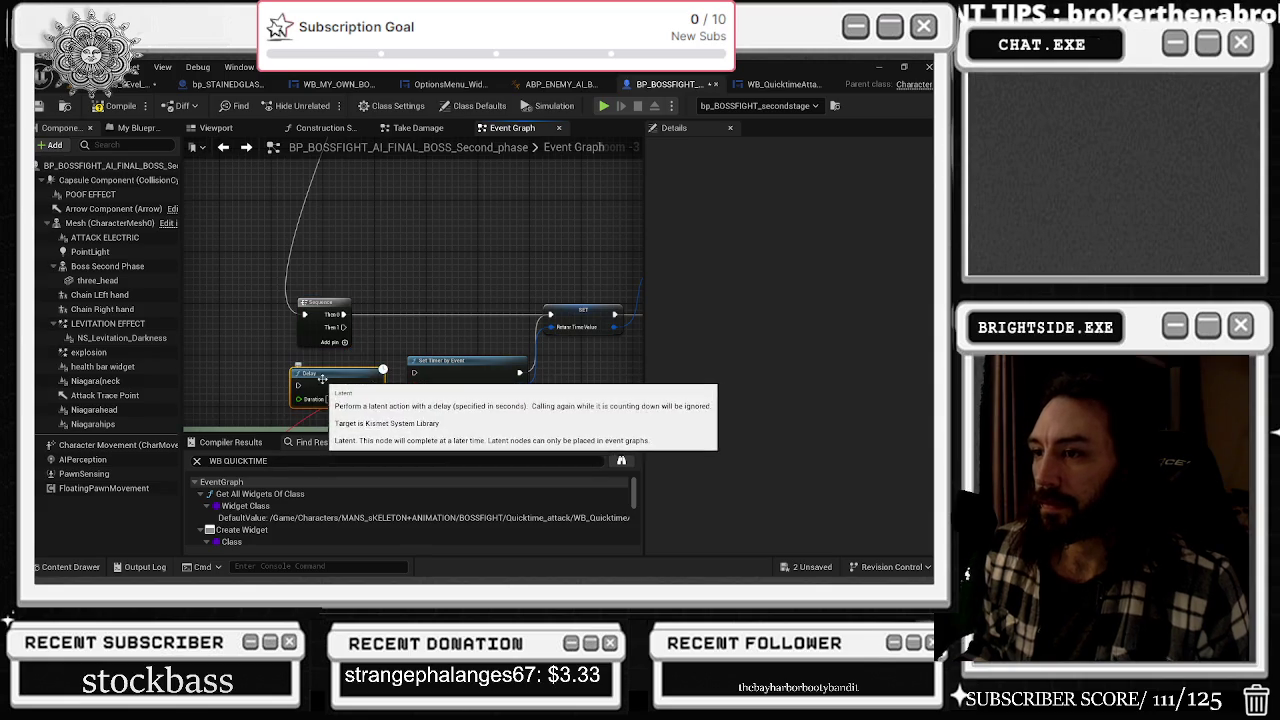
pyautogui.press('Delete')
pyautogui.moveTo(344, 327); pyautogui.dragTo(352, 381)
pyautogui.write('DOonce')
pyautogui.press('Escape')
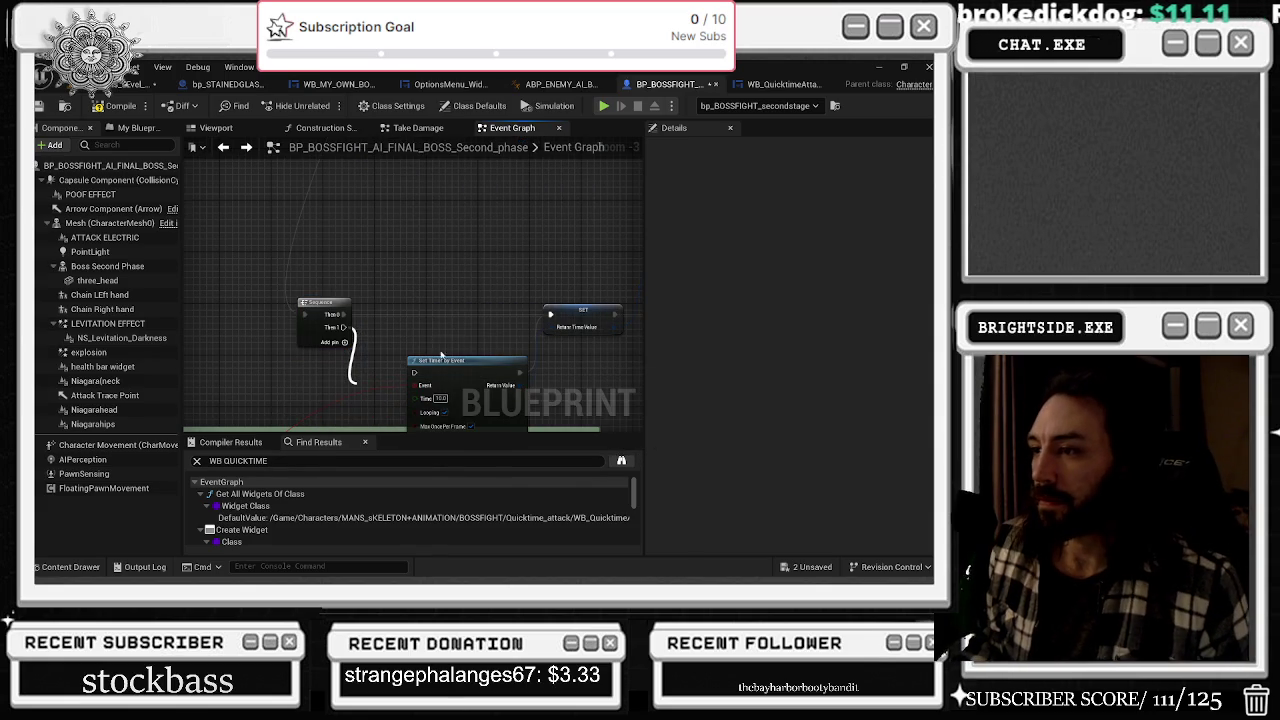
pyautogui.moveTo(477, 368); pyautogui.dragTo(465, 331)
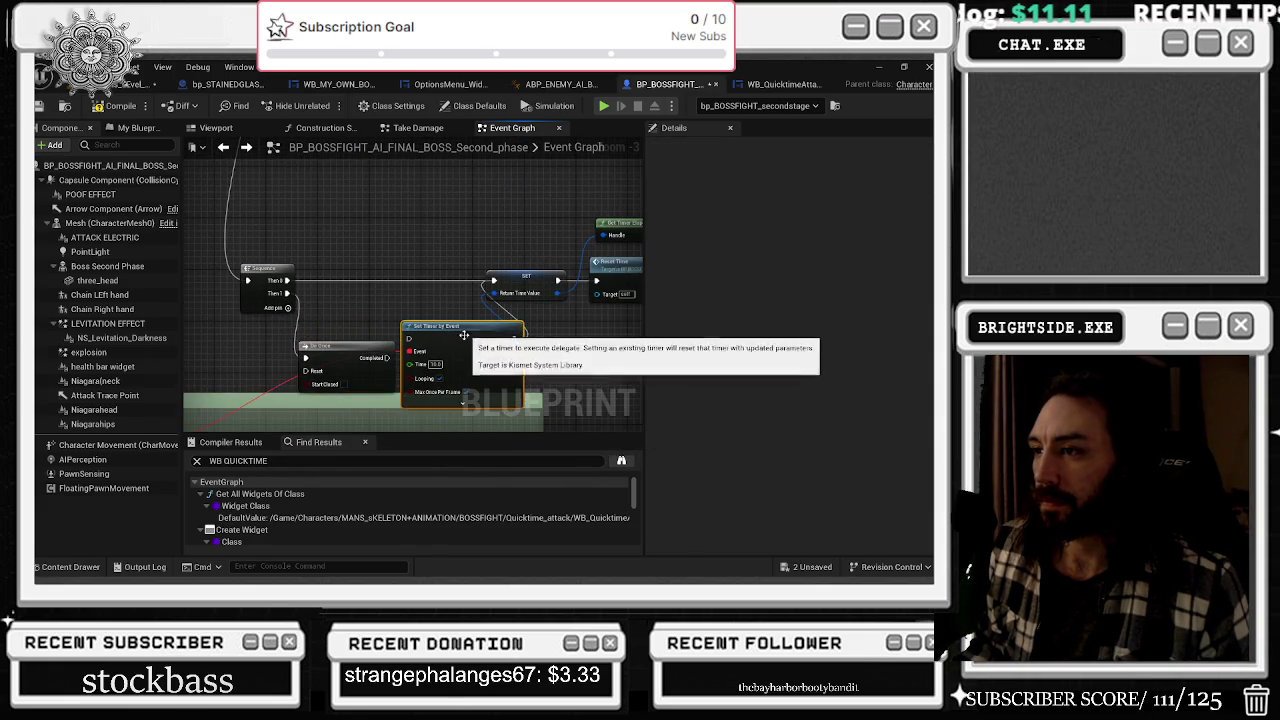
pyautogui.moveTo(356, 361); pyautogui.dragTo(356, 338)
# - Place the SET node beside Set Timer by Event and wire the timer's exec output into it
pyautogui.moveTo(433, 280)
pyautogui.mouseDown()
pyautogui.moveTo(440, 307)
pyautogui.moveTo(448, 243)
pyautogui.moveTo(466, 229)
pyautogui.mouseUp()
pyautogui.click(299, 189)
pyautogui.moveTo(640, 236); pyautogui.dragTo(484, 300)
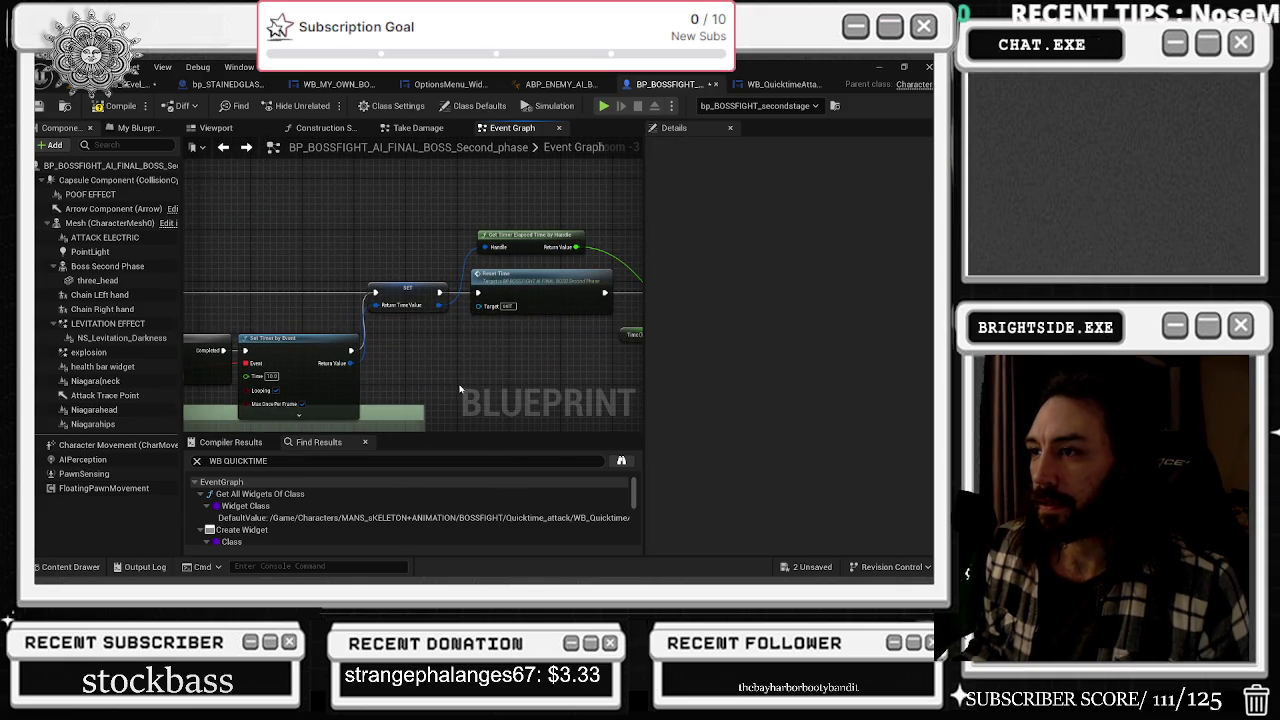
pyautogui.moveTo(460, 389); pyautogui.dragTo(506, 399)
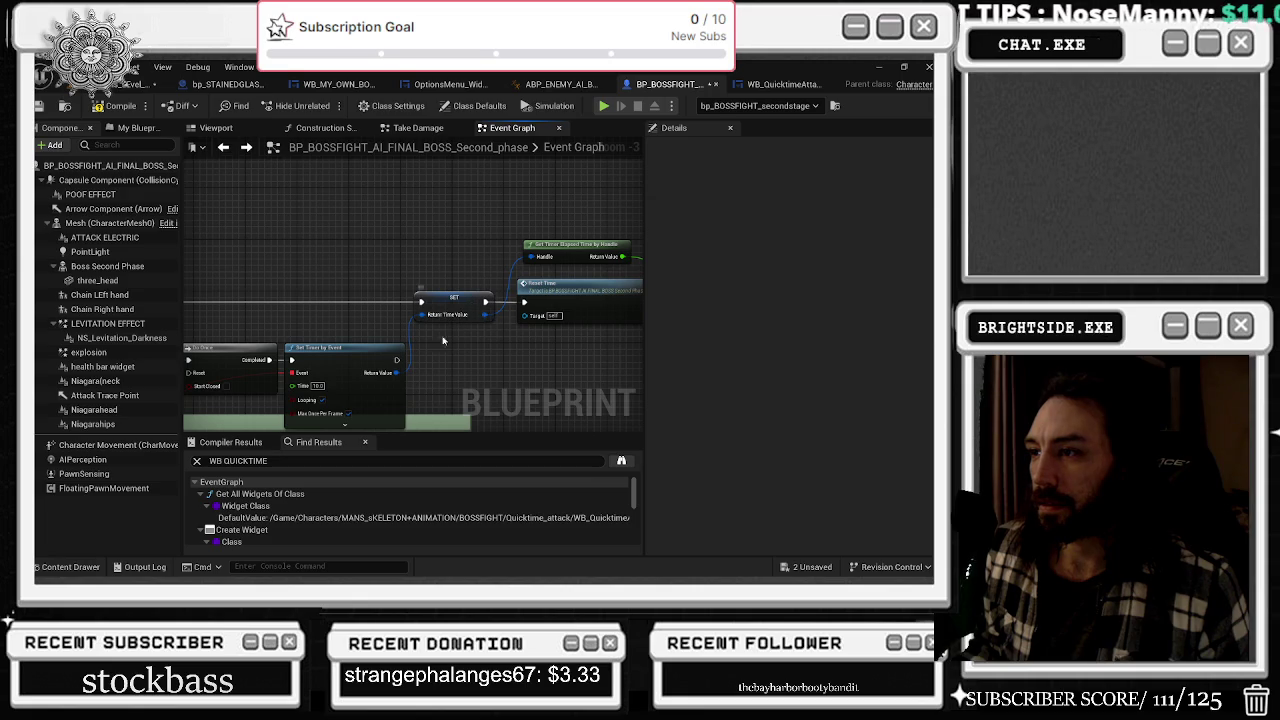
pyautogui.moveTo(430, 307); pyautogui.dragTo(421, 366)
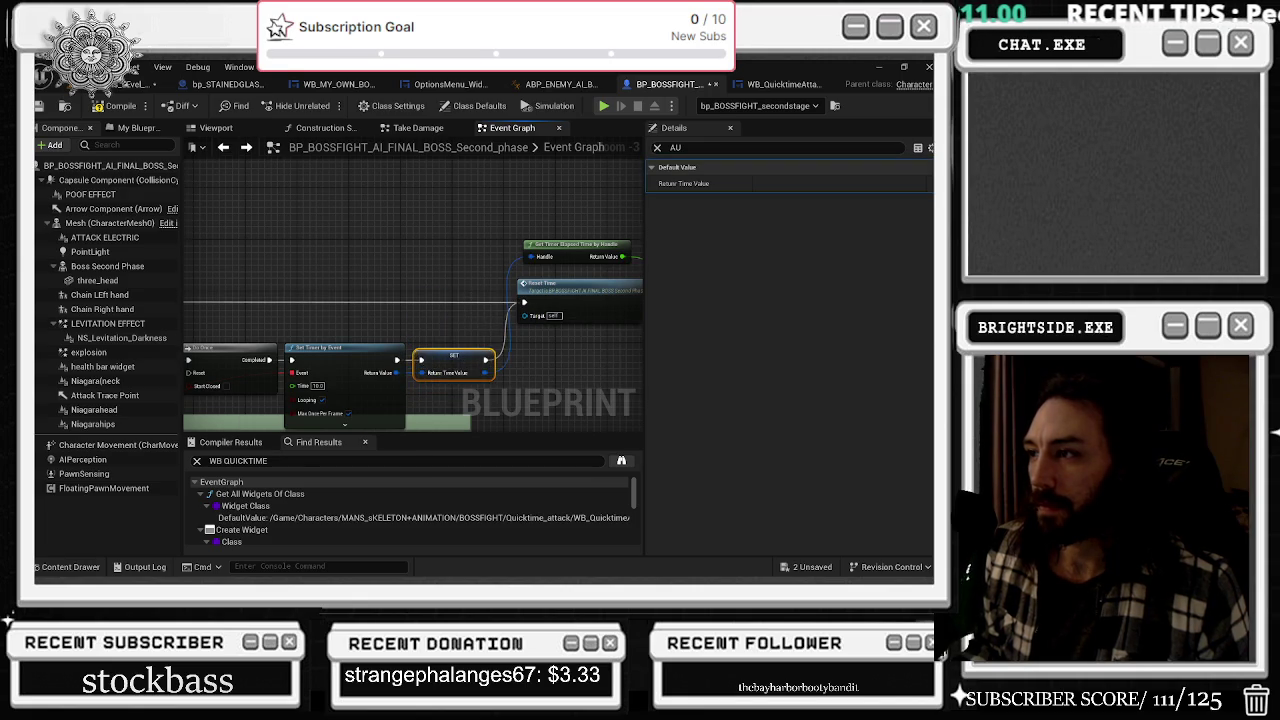
pyautogui.moveTo(502, 331); pyautogui.dragTo(417, 325)
pyautogui.click(468, 283)
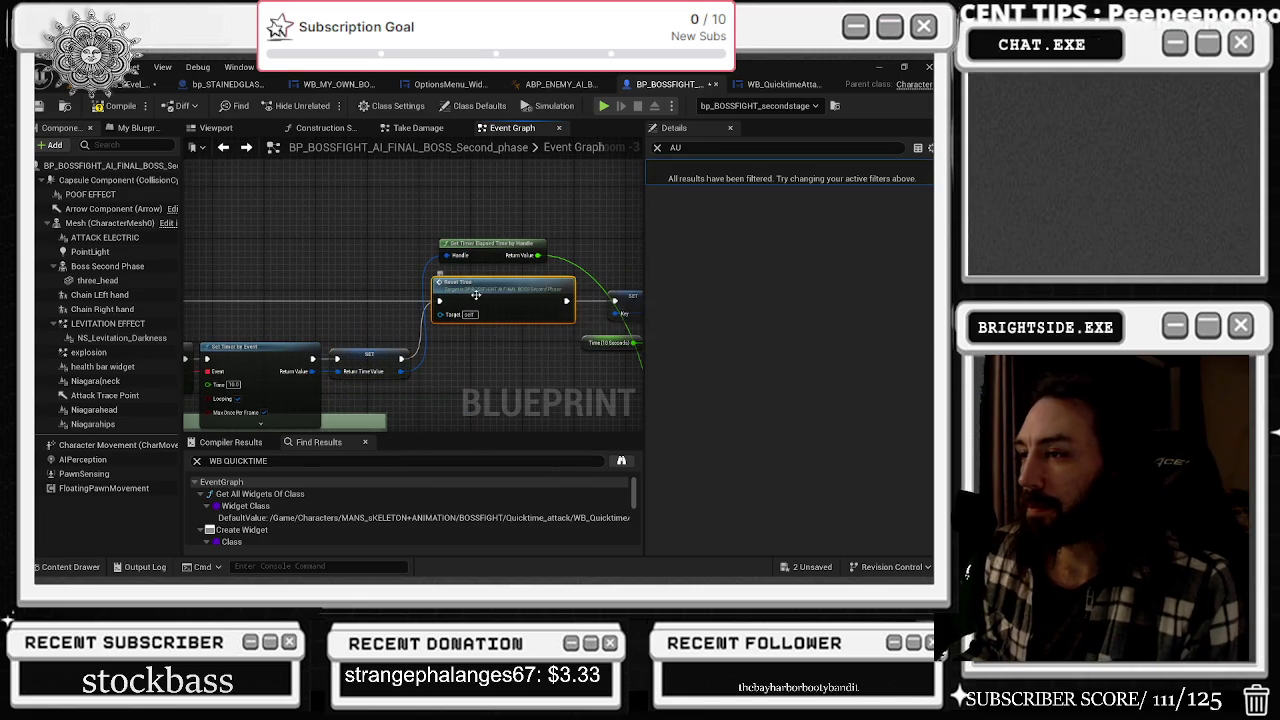
pyautogui.moveTo(468, 283); pyautogui.dragTo(349, 274)
# - Jump to the Reset Time event definition and on to the Change Time Updated event
pyautogui.doubleClick(367, 290)
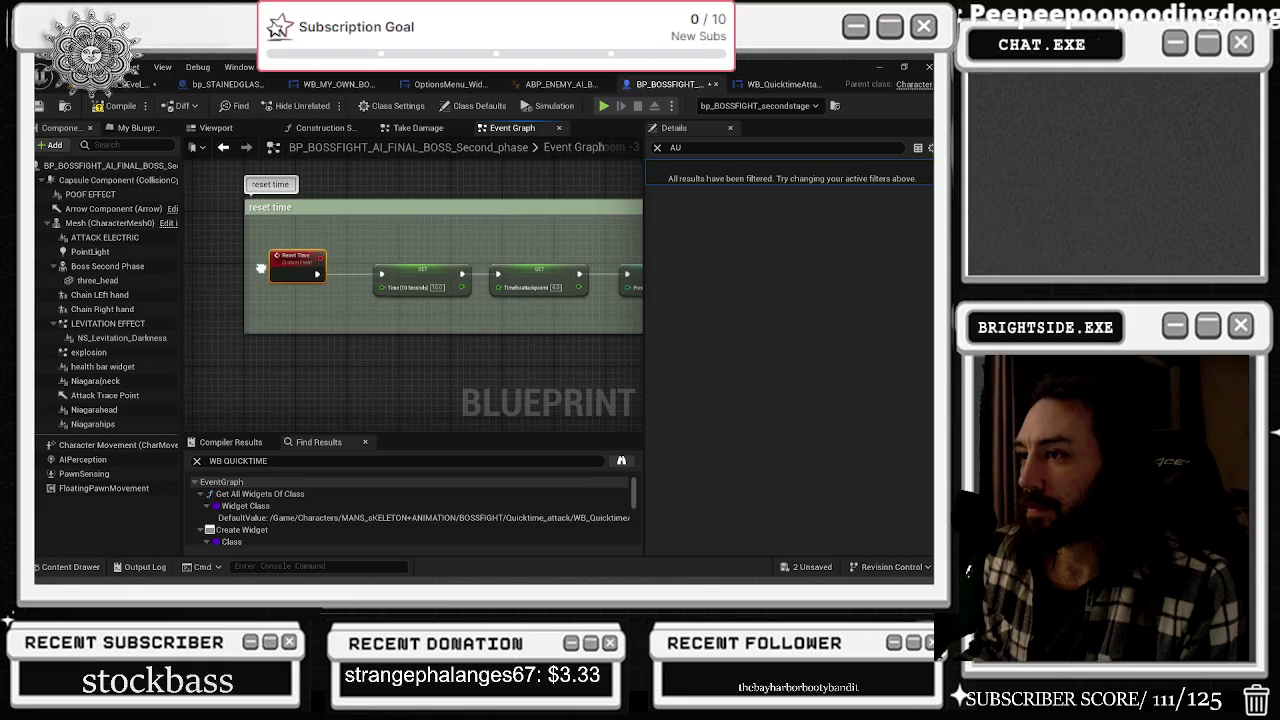
pyautogui.moveTo(236, 272); pyautogui.dragTo(171, 274)
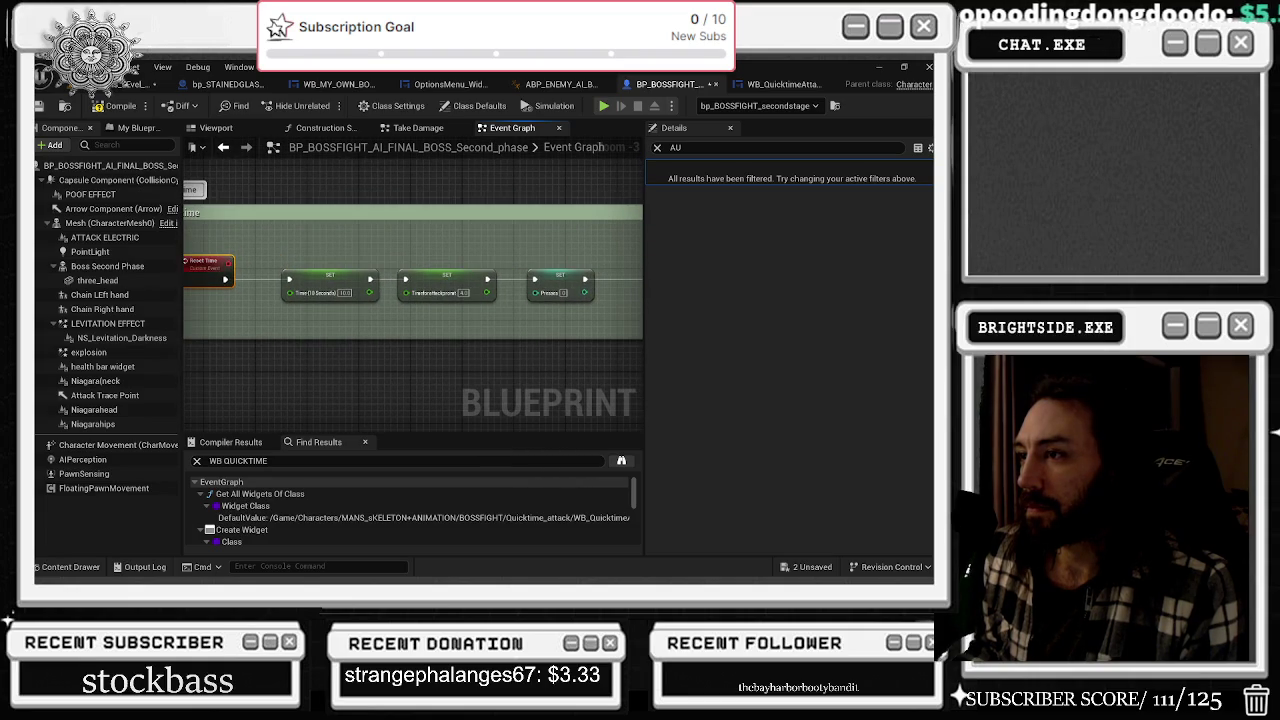
pyautogui.click(223, 147)
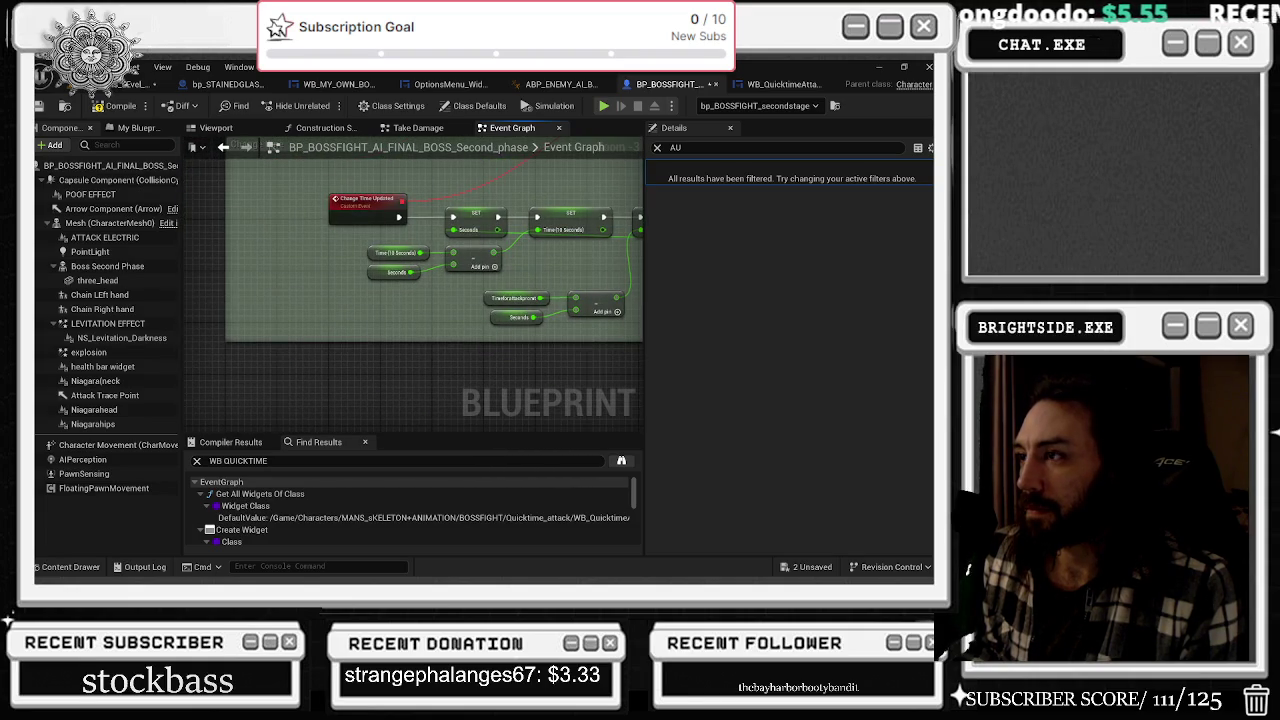
pyautogui.click(223, 147)
pyautogui.click(223, 147)
pyautogui.click(223, 147)
pyautogui.click(223, 147)
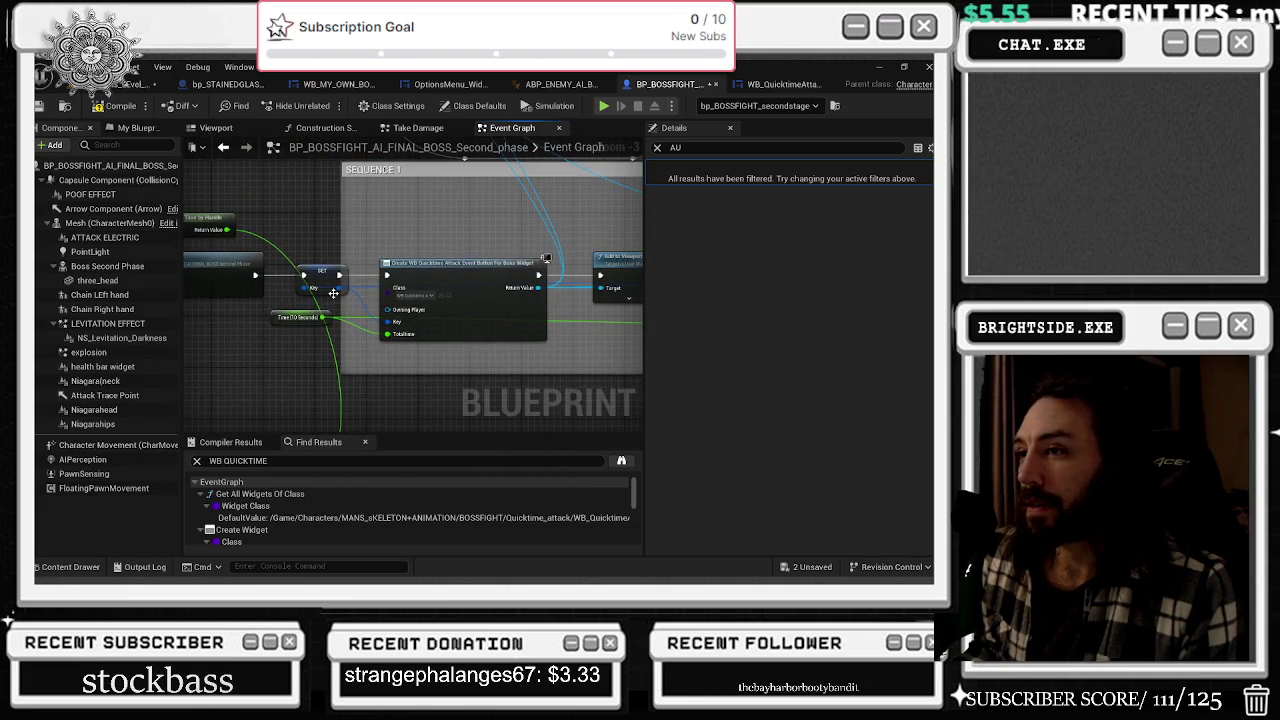
pyautogui.scroll(-1, 385, 284)
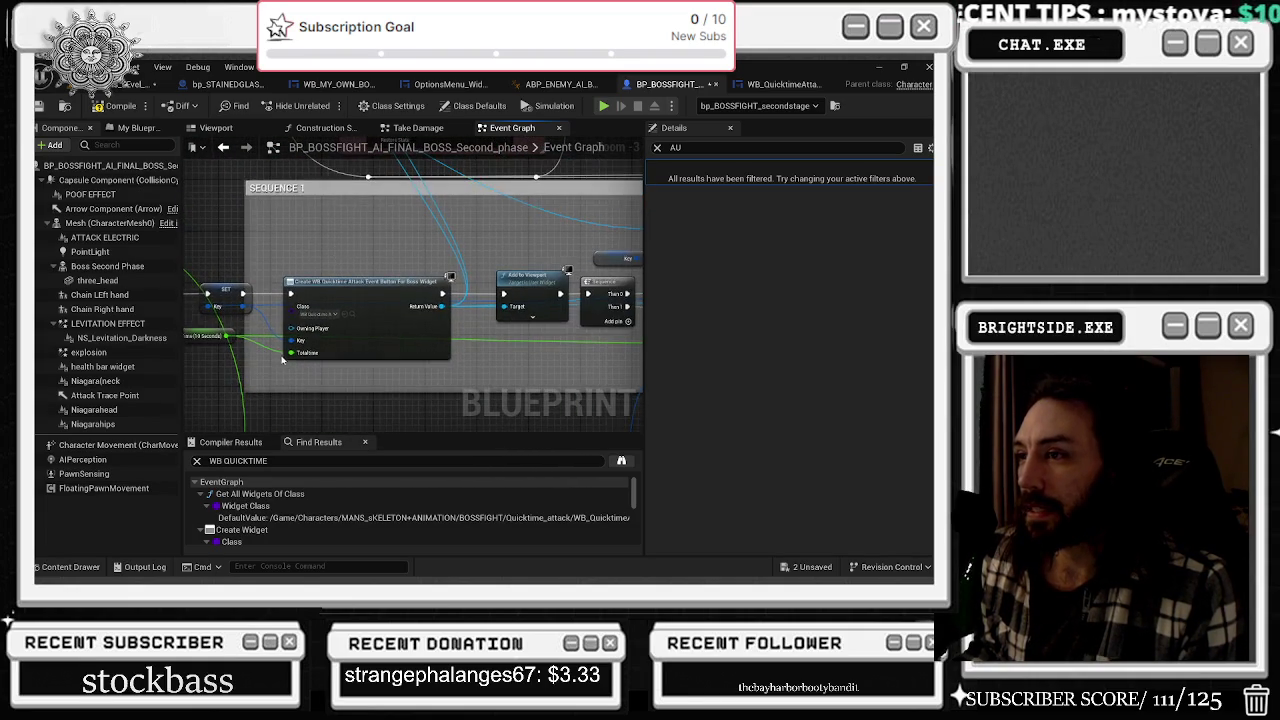
# - Navigate back to the Create WB Quicktime widget node and move Get Timer Elapsed Time lower
pyautogui.hotkey('alt', 'Left')
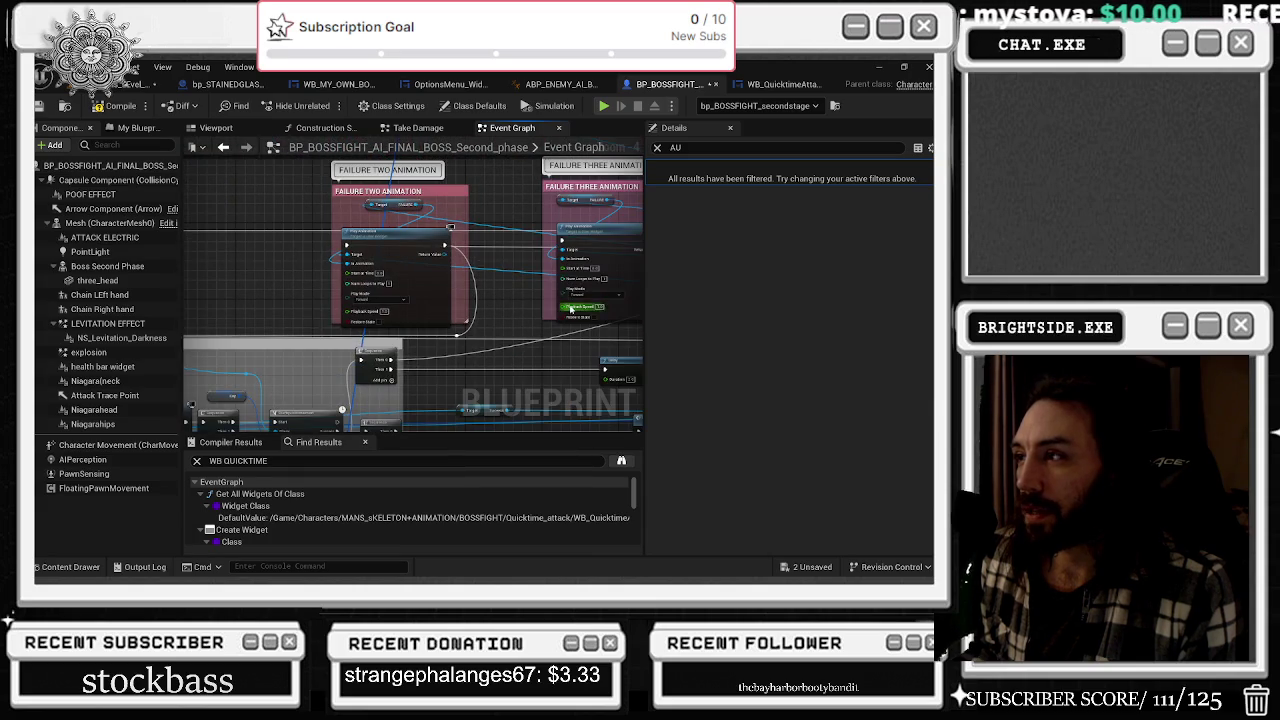
pyautogui.hotkey('alt', 'Left')
pyautogui.hotkey('alt', 'Left')
pyautogui.hotkey('alt', 'Left')
pyautogui.hotkey('alt', 'Left')
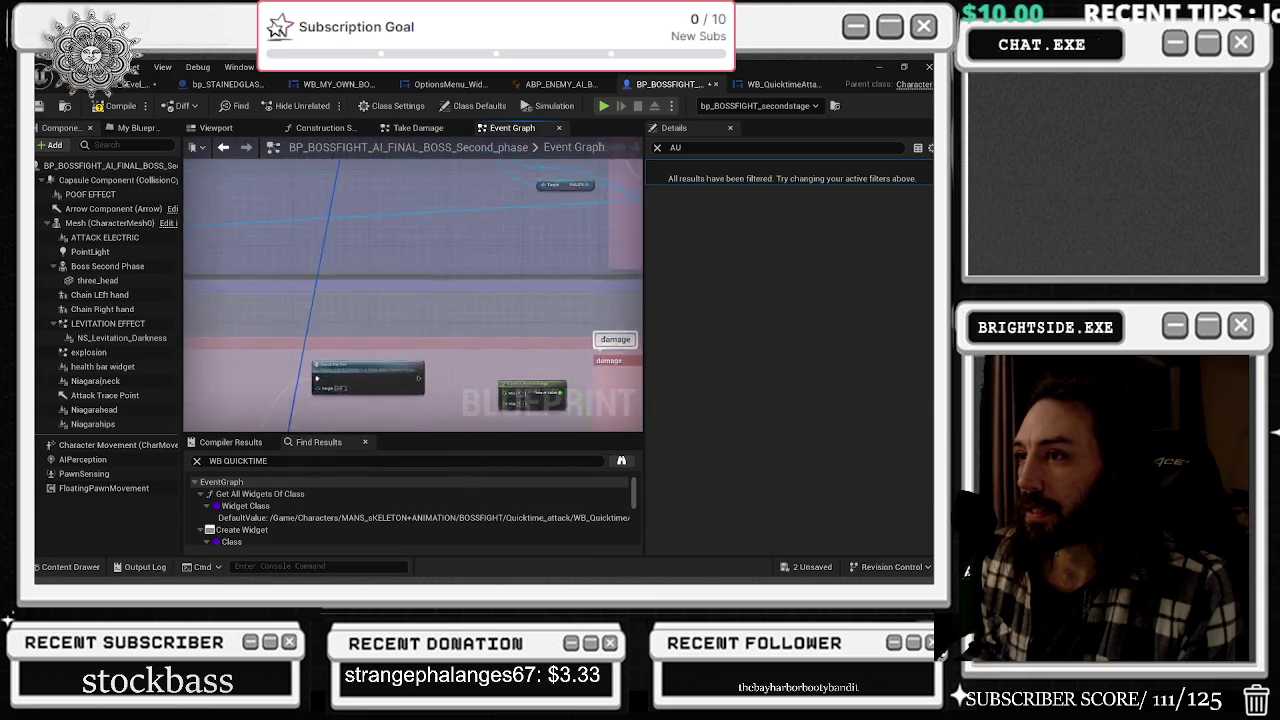
pyautogui.hotkey('alt', 'Left')
pyautogui.hotkey('alt', 'Left')
pyautogui.hotkey('alt', 'Left')
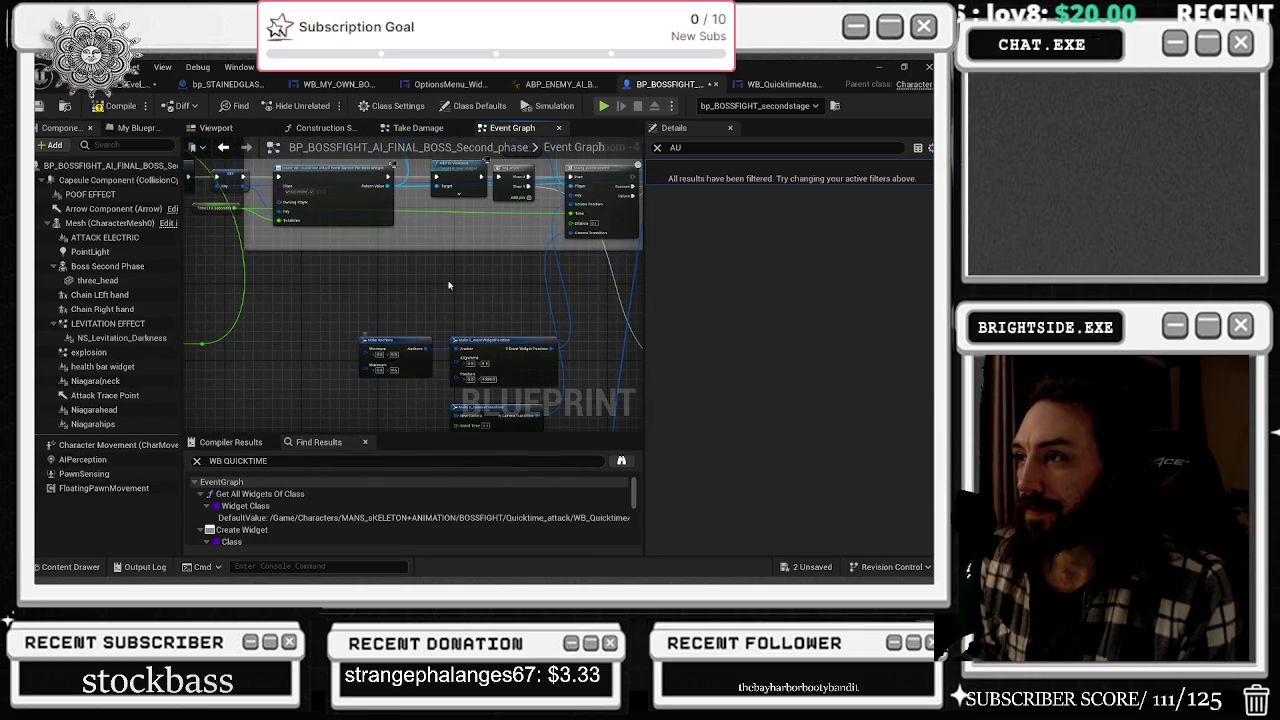
pyautogui.hotkey('alt', 'Left')
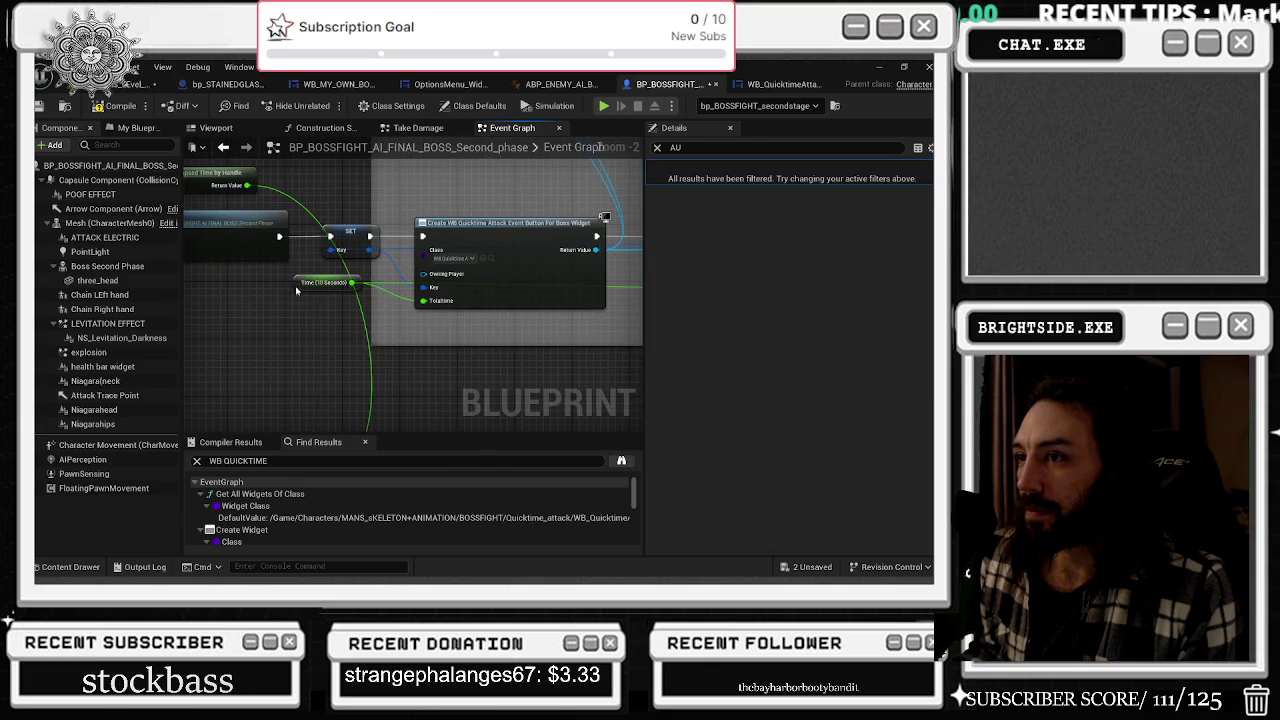
pyautogui.click(298, 285)
pyautogui.click(519, 261)
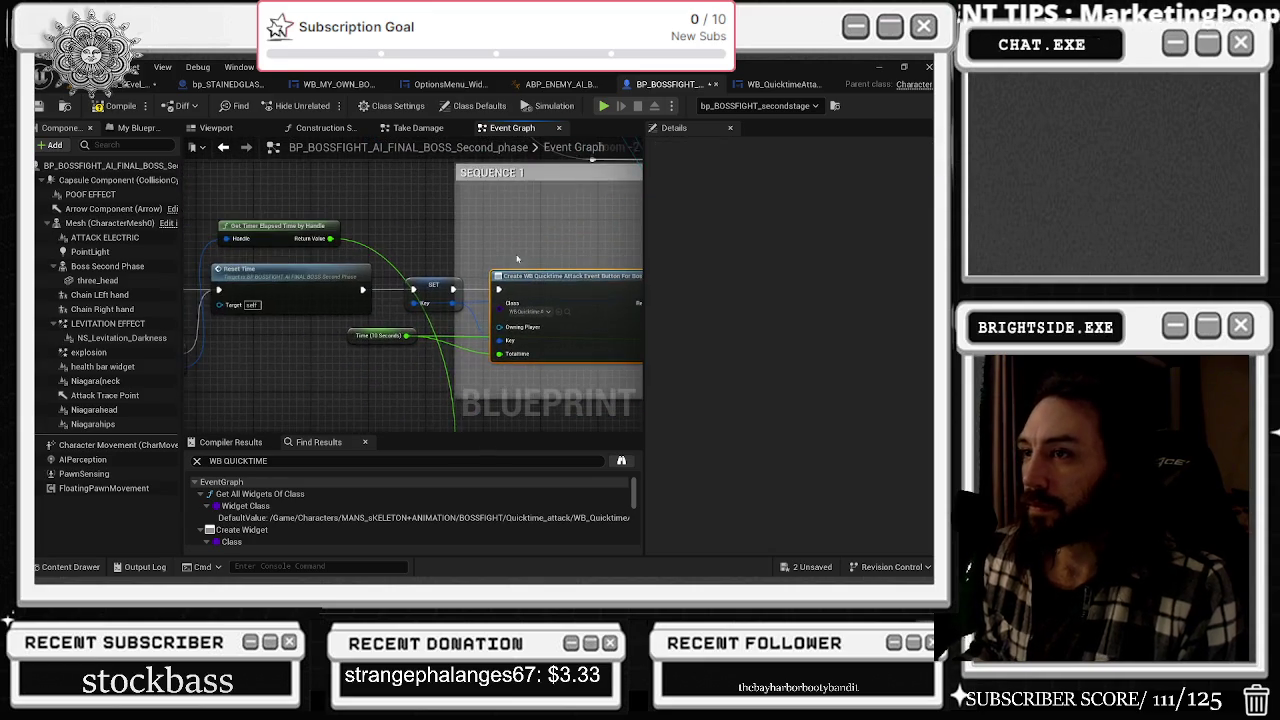
pyautogui.moveTo(300, 215)
pyautogui.mouseDown()
pyautogui.moveTo(390, 343)
pyautogui.moveTo(365, 398)
pyautogui.moveTo(388, 370)
pyautogui.moveTo(390, 285)
pyautogui.mouseUp()
pyautogui.hotkey('alt', 'Left')
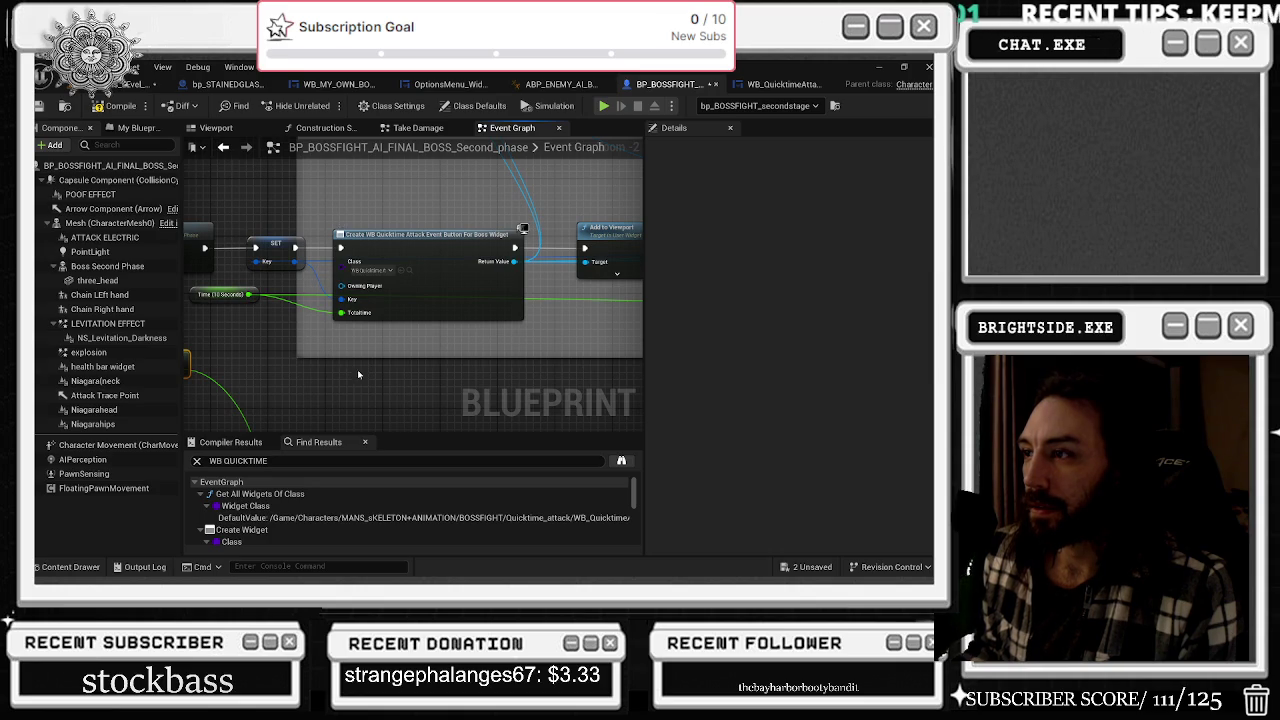
pyautogui.moveTo(349, 372); pyautogui.dragTo(359, 380)
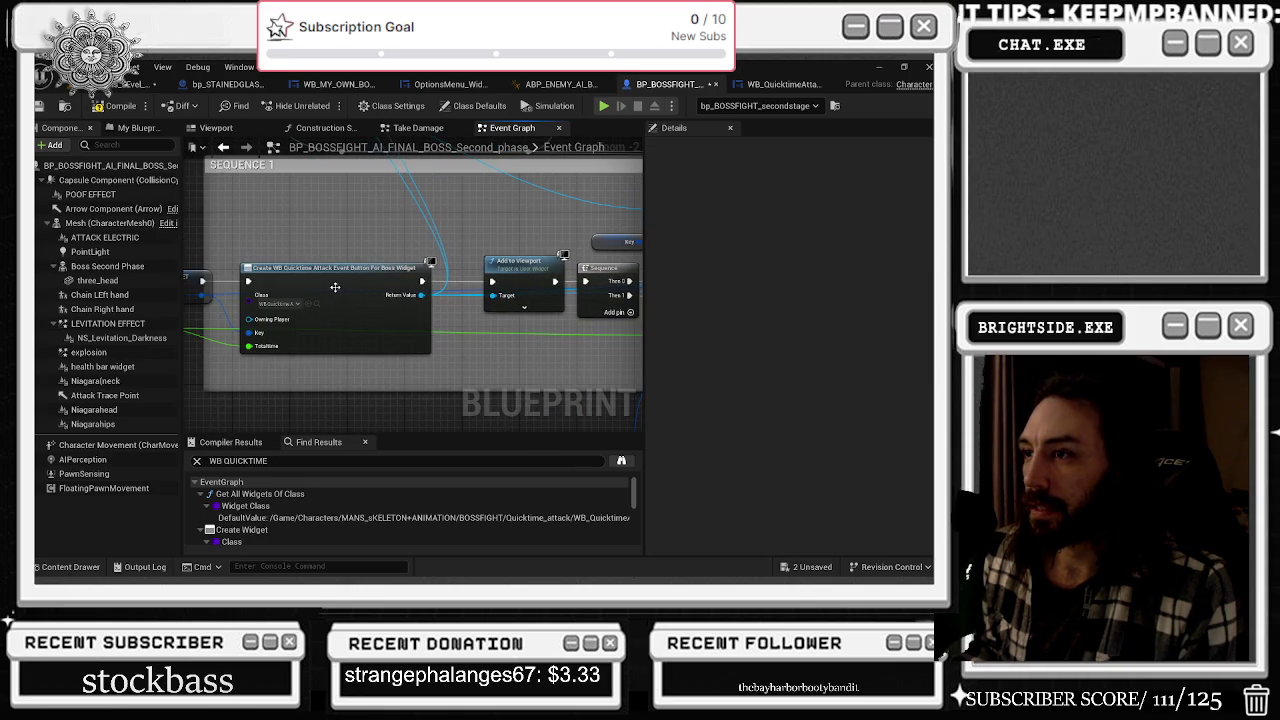
pyautogui.click(317, 304)
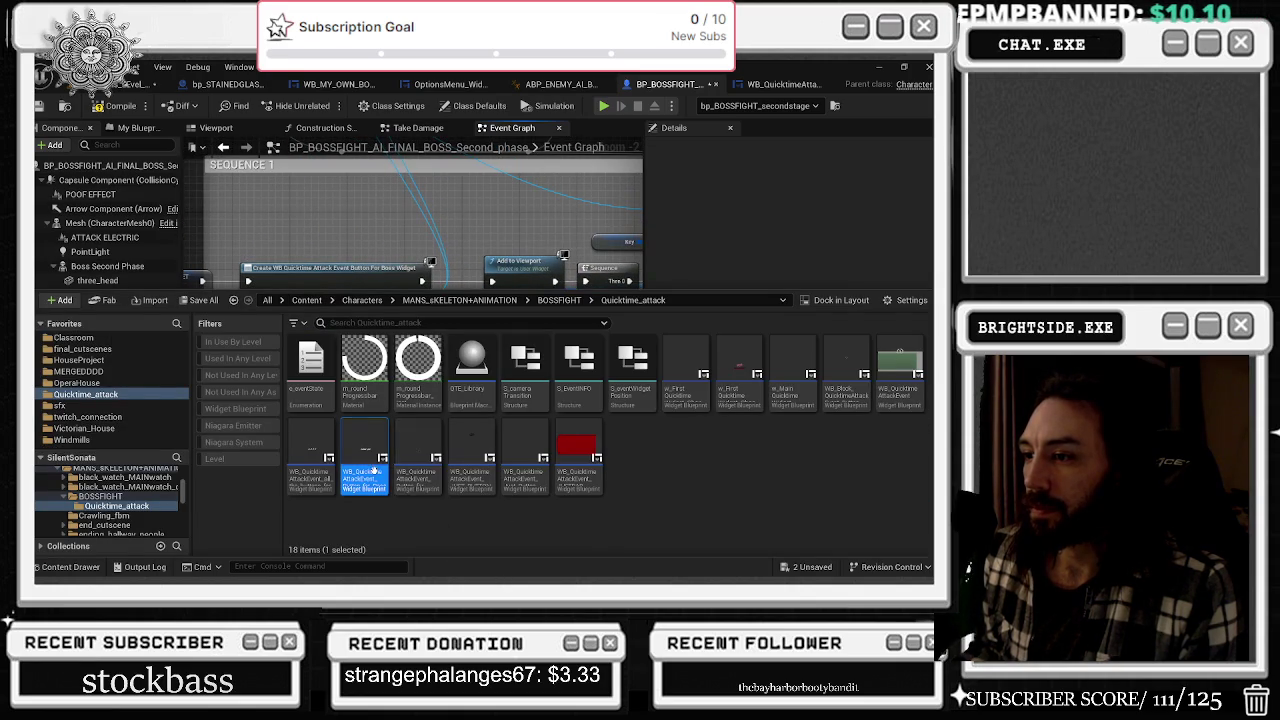
# - Move the Make Anchors and Make S_eventWidgetPosition nodes up and to the left
pyautogui.scroll(-2, 405, 203)
pyautogui.click(363, 226)
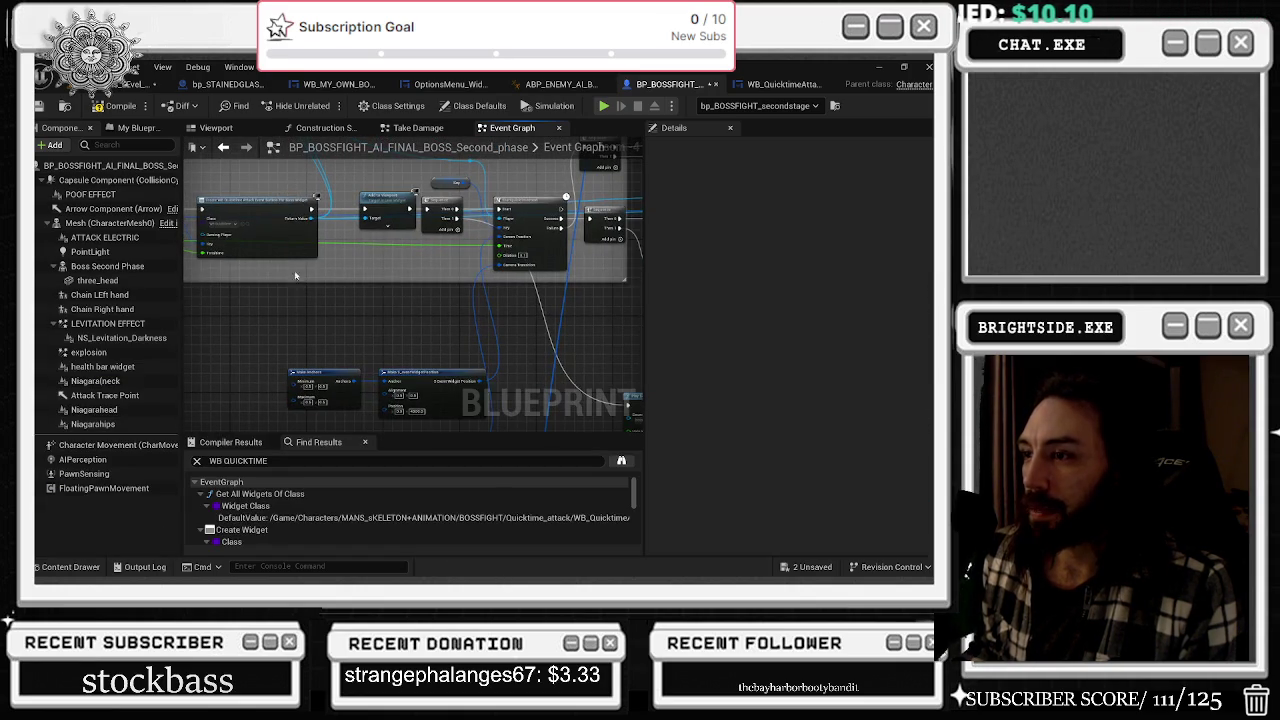
pyautogui.moveTo(294, 309); pyautogui.dragTo(495, 420)
pyautogui.moveTo(431, 383)
pyautogui.mouseDown()
pyautogui.moveTo(394, 313)
pyautogui.moveTo(355, 289)
pyautogui.mouseUp()
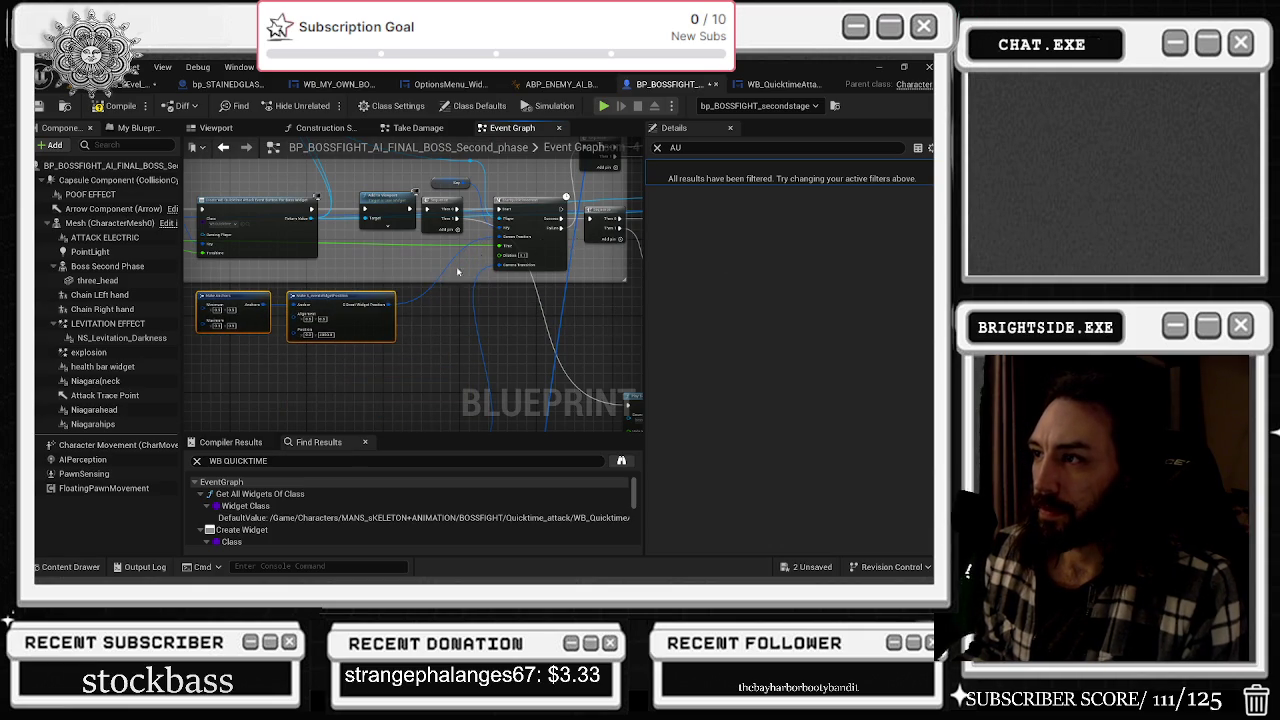
pyautogui.scroll(4, 468, 266)
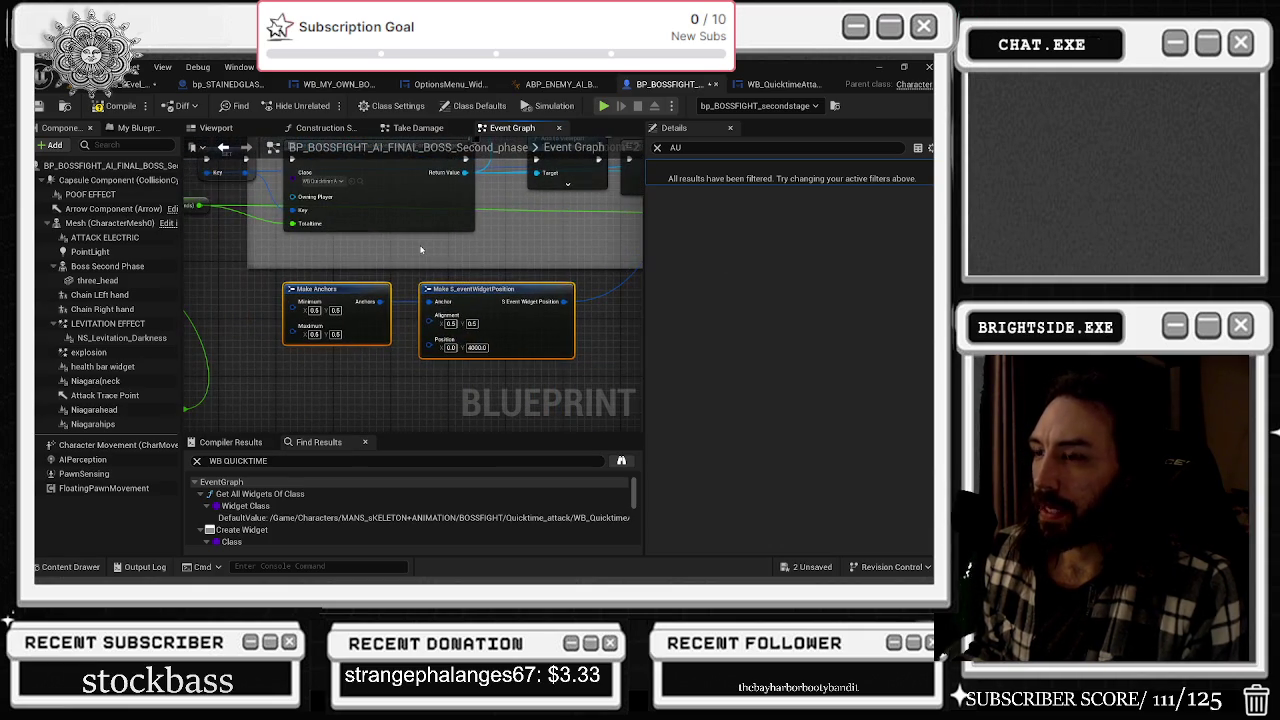
# - Change Position Y from 4000.0 to 1000 and add a 'WAS 4000' node comment
pyautogui.click(484, 347)
pyautogui.write('8000')
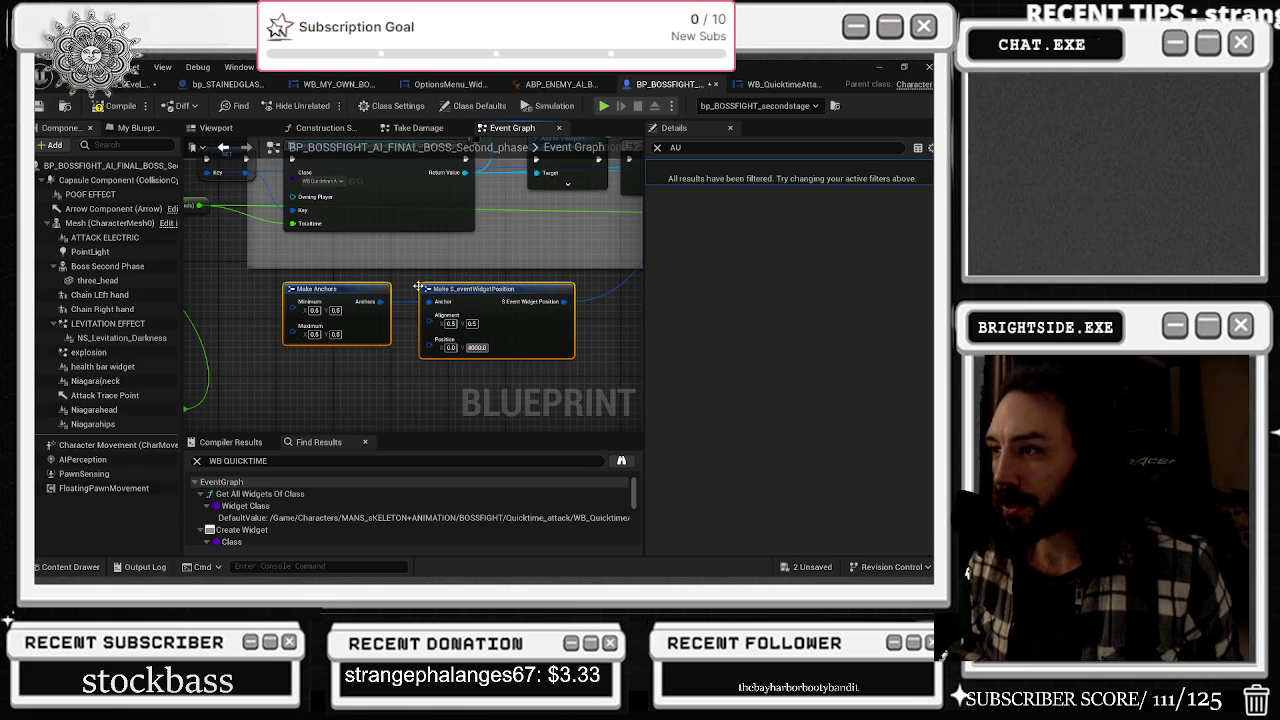
pyautogui.click(428, 280)
pyautogui.click(631, 259)
pyautogui.write('WAS 4000')
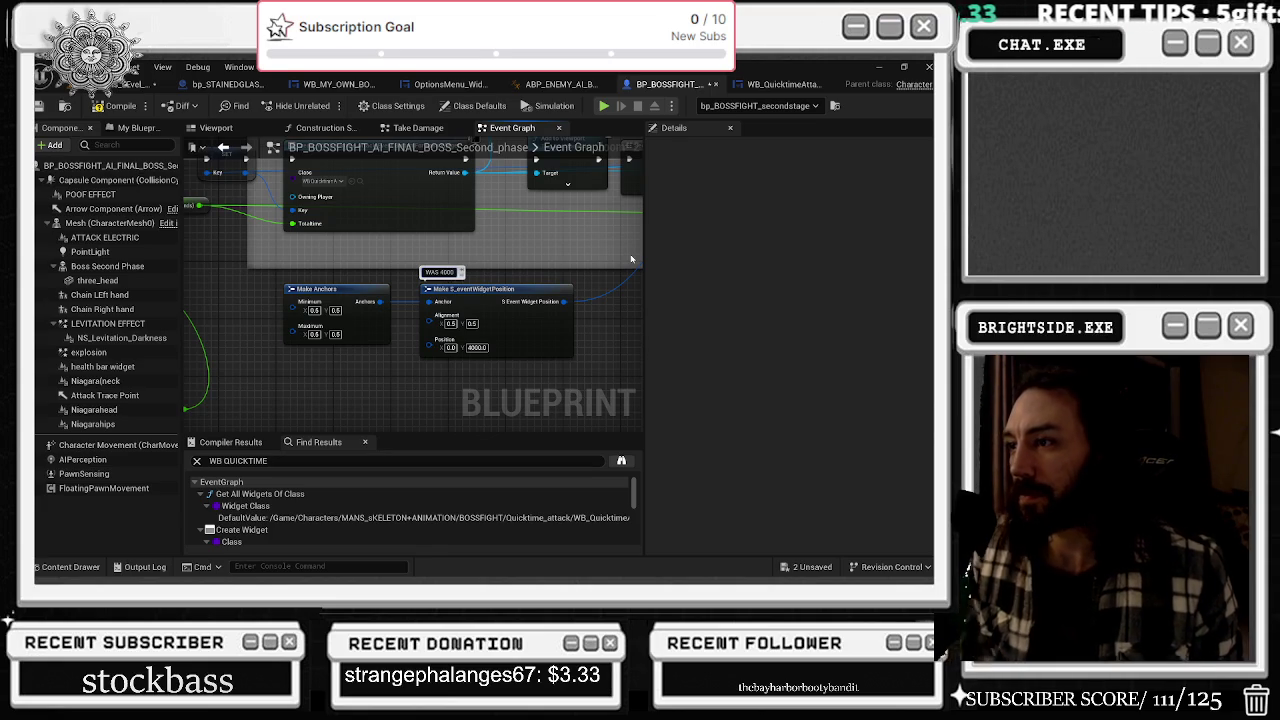
pyautogui.click(477, 347)
pyautogui.write('1000')
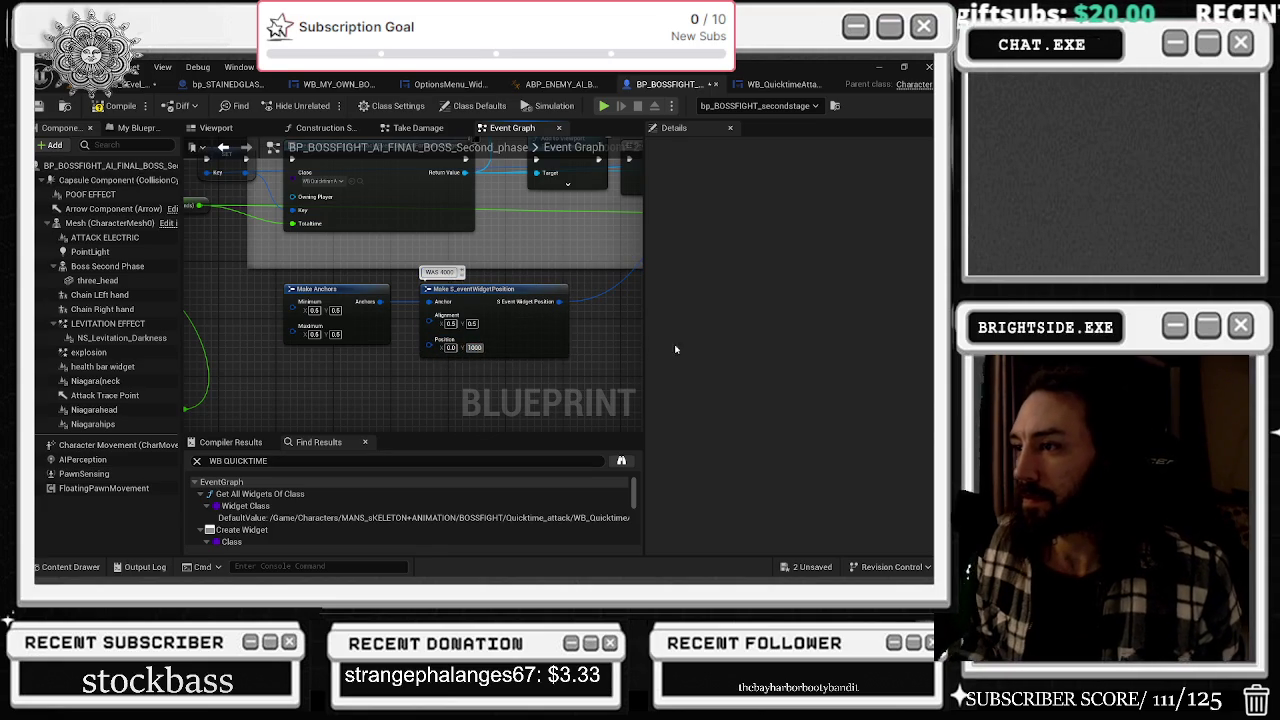
pyautogui.scroll(-4, 243, 371)
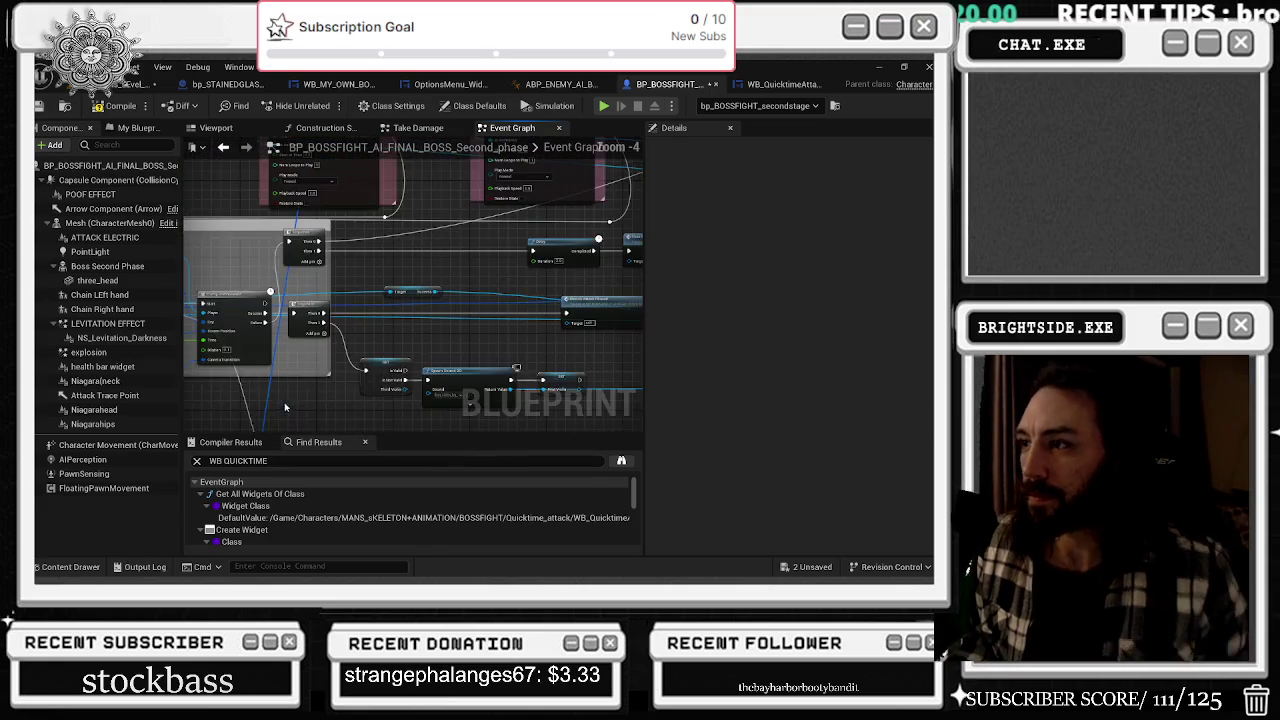
# - Shift three nodes in the SEQUENCE 2 comment block to the left
pyautogui.scroll(3, 285, 407)
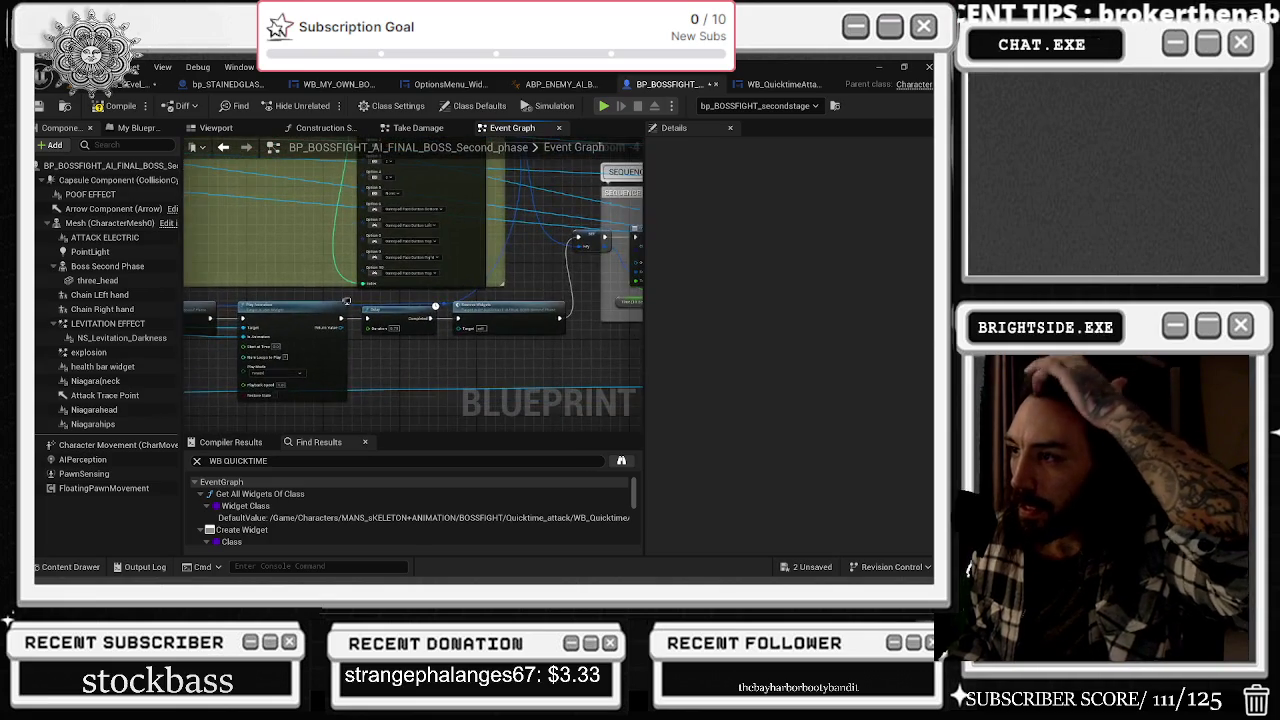
pyautogui.moveTo(400, 300); pyautogui.dragTo(135, 328)
pyautogui.scroll(-4, 460, 180)
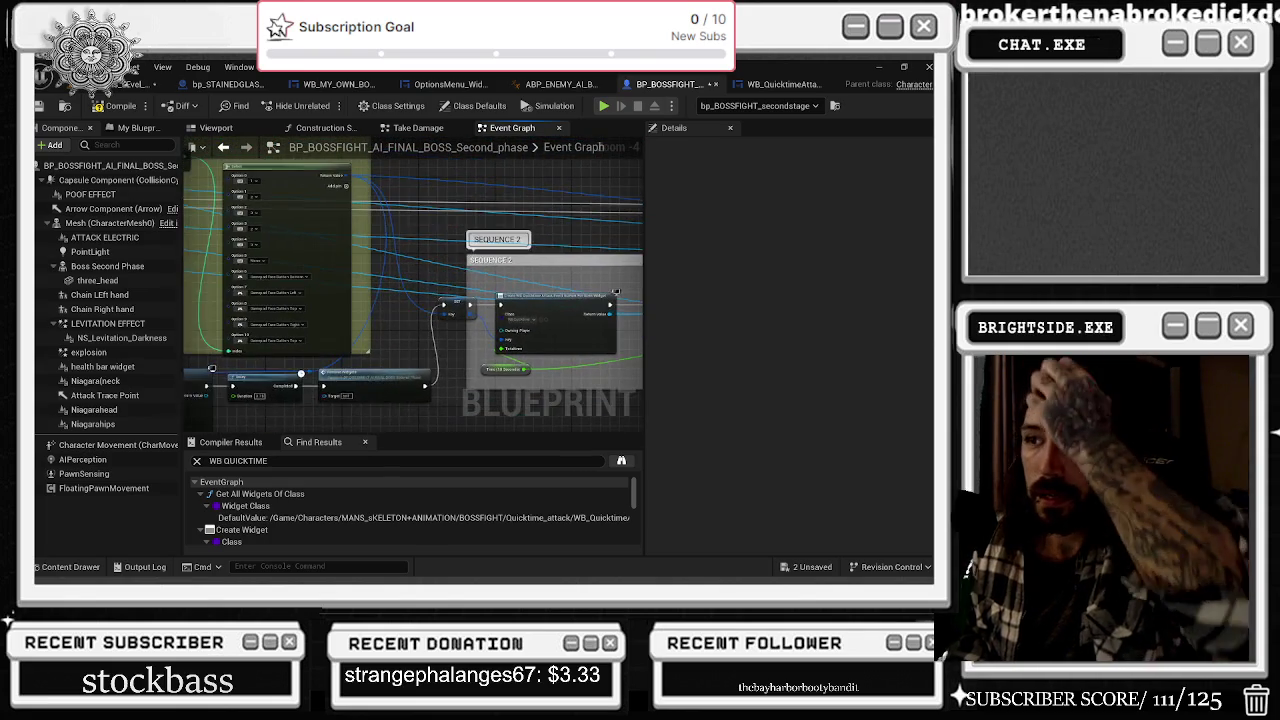
pyautogui.scroll(4, 460, 180)
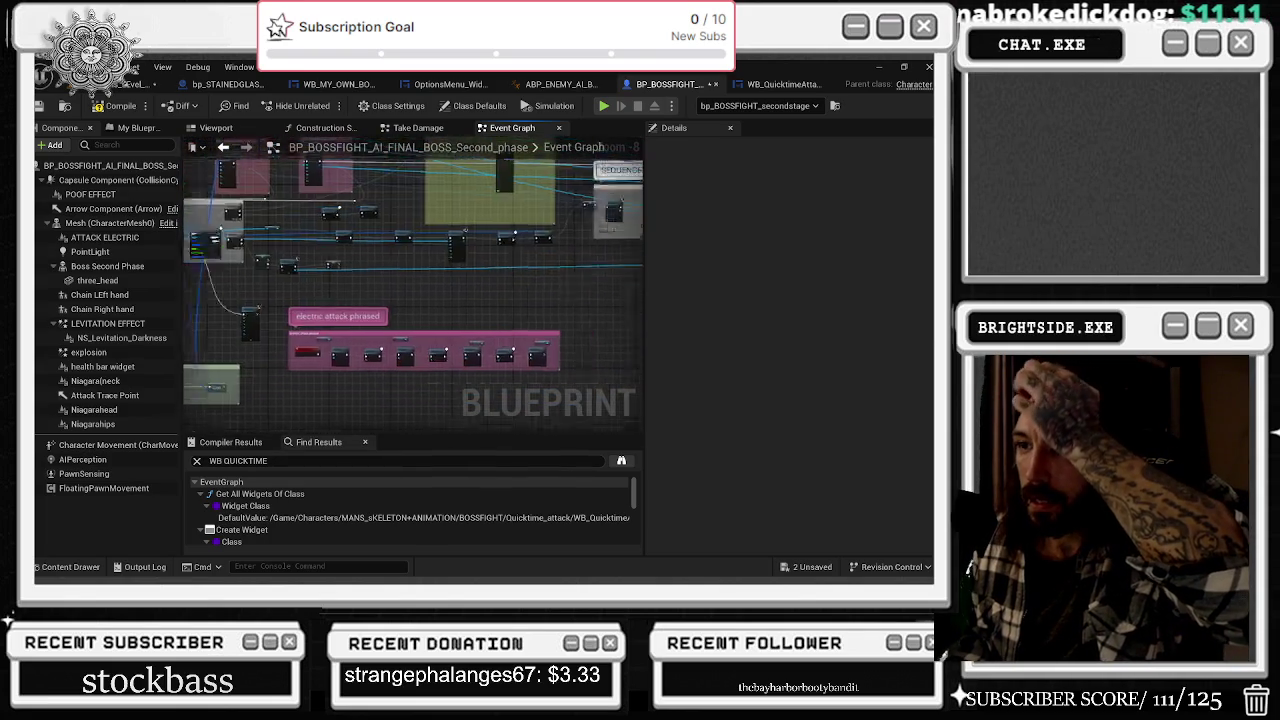
pyautogui.scroll(-2, 321, 220)
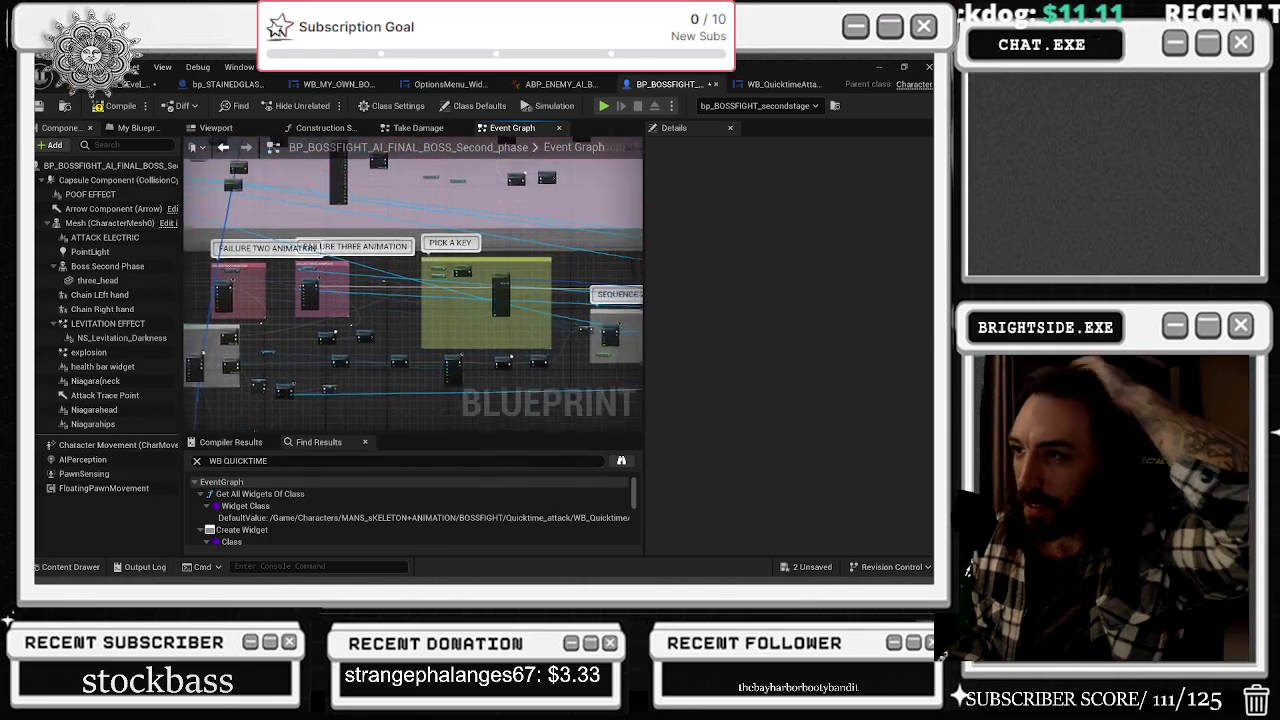
pyautogui.scroll(4, 321, 220)
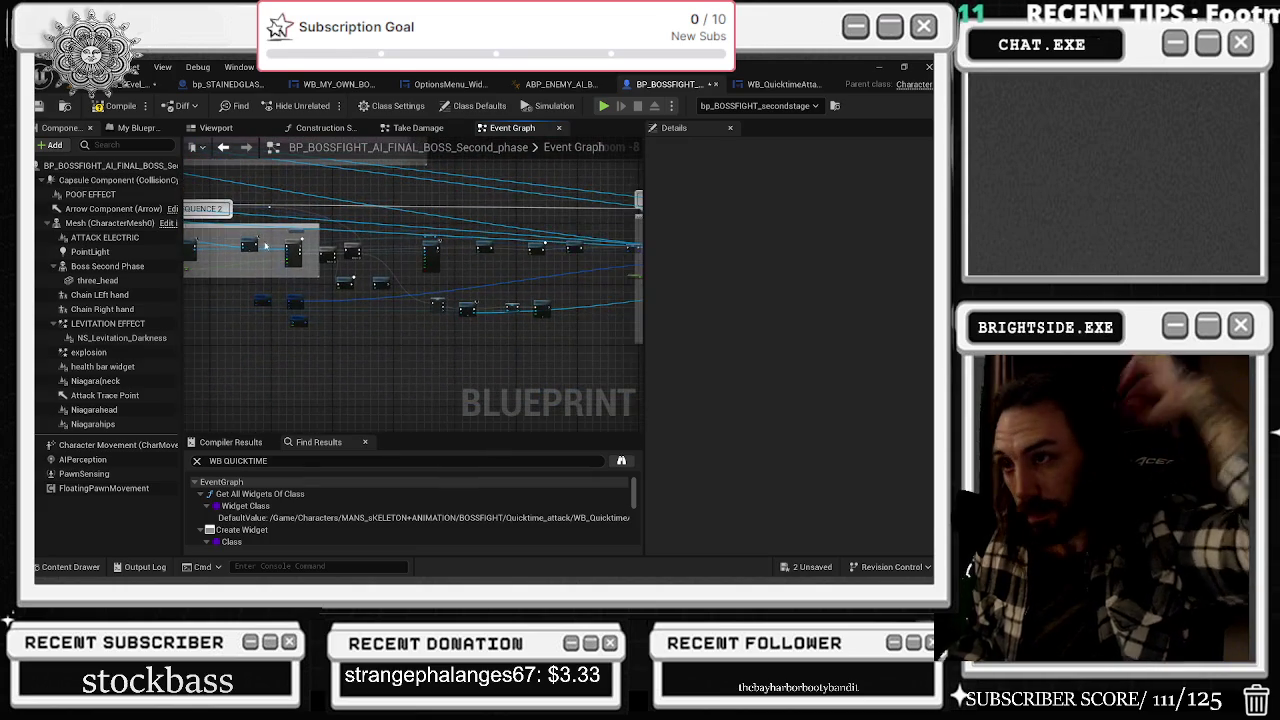
pyautogui.scroll(-1, 296, 306)
pyautogui.moveTo(325, 250); pyautogui.dragTo(480, 350)
pyautogui.moveTo(445, 285)
pyautogui.mouseDown()
pyautogui.moveTo(341, 281)
pyautogui.moveTo(341, 269)
pyautogui.mouseUp()
# - Set the other Make S_eventWidgetPosition node's Position Y to 2000
pyautogui.moveTo(621, 222); pyautogui.dragTo(516, 227)
pyautogui.moveTo(472, 160); pyautogui.dragTo(329, 189)
pyautogui.click(340, 236)
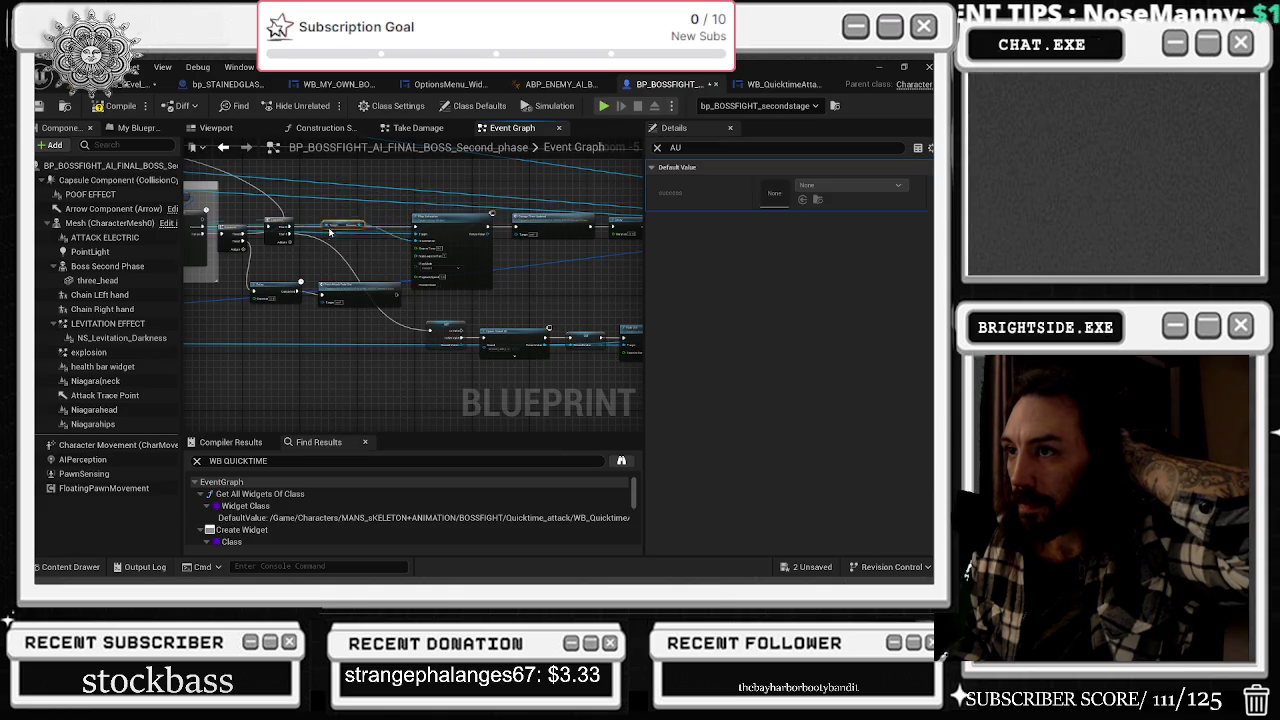
pyautogui.scroll(5, 341, 241)
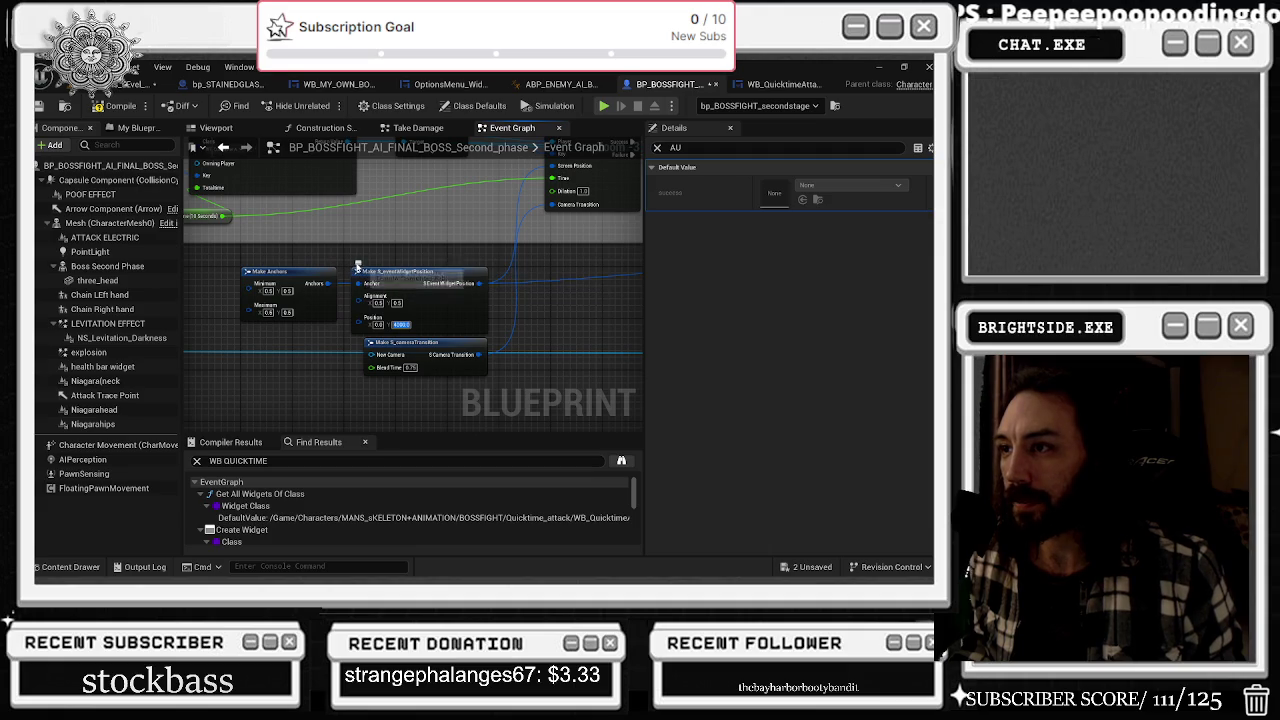
pyautogui.click(370, 266)
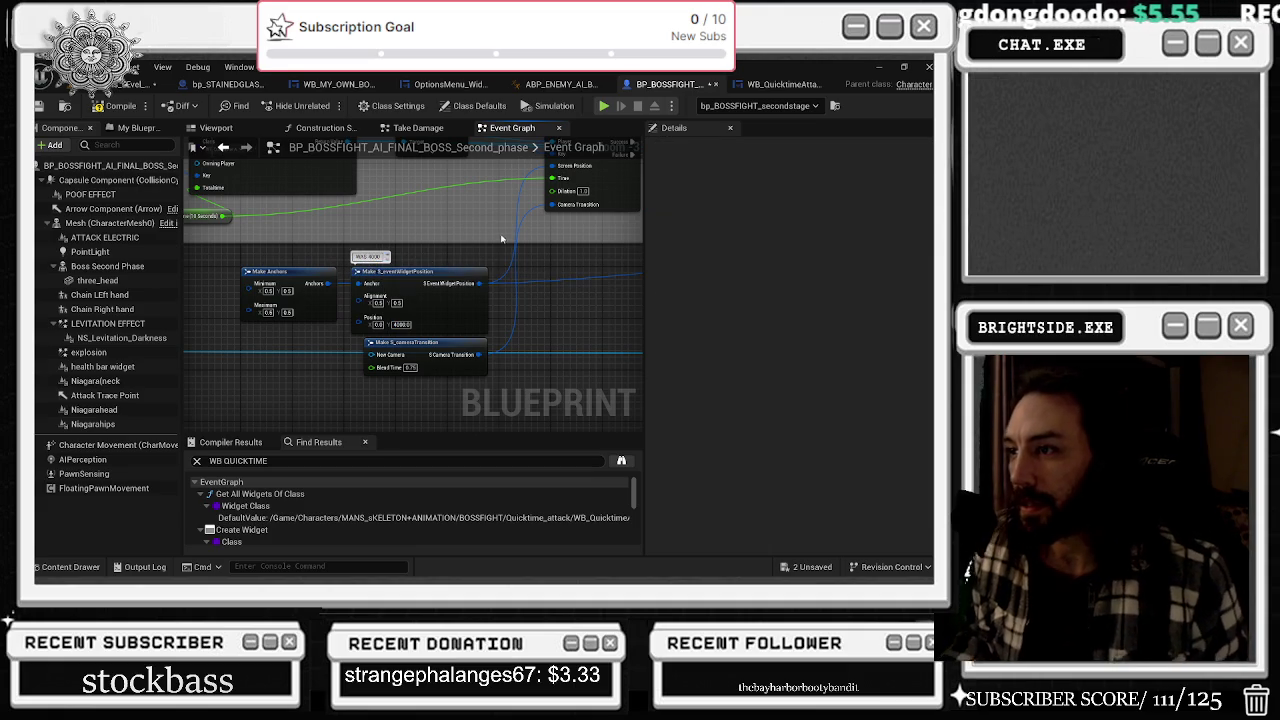
pyautogui.write('2000')
pyautogui.press('Return')
# - Review the camera transition and Create Widget nodes and move the Delay node lower
pyautogui.moveTo(227, 411)
pyautogui.mouseDown()
pyautogui.moveTo(354, 260)
pyautogui.moveTo(353, 280)
pyautogui.moveTo(330, 235)
pyautogui.moveTo(288, 233)
pyautogui.mouseUp()
pyautogui.scroll(-3, 413, 283)
pyautogui.scroll(3, 530, 180)
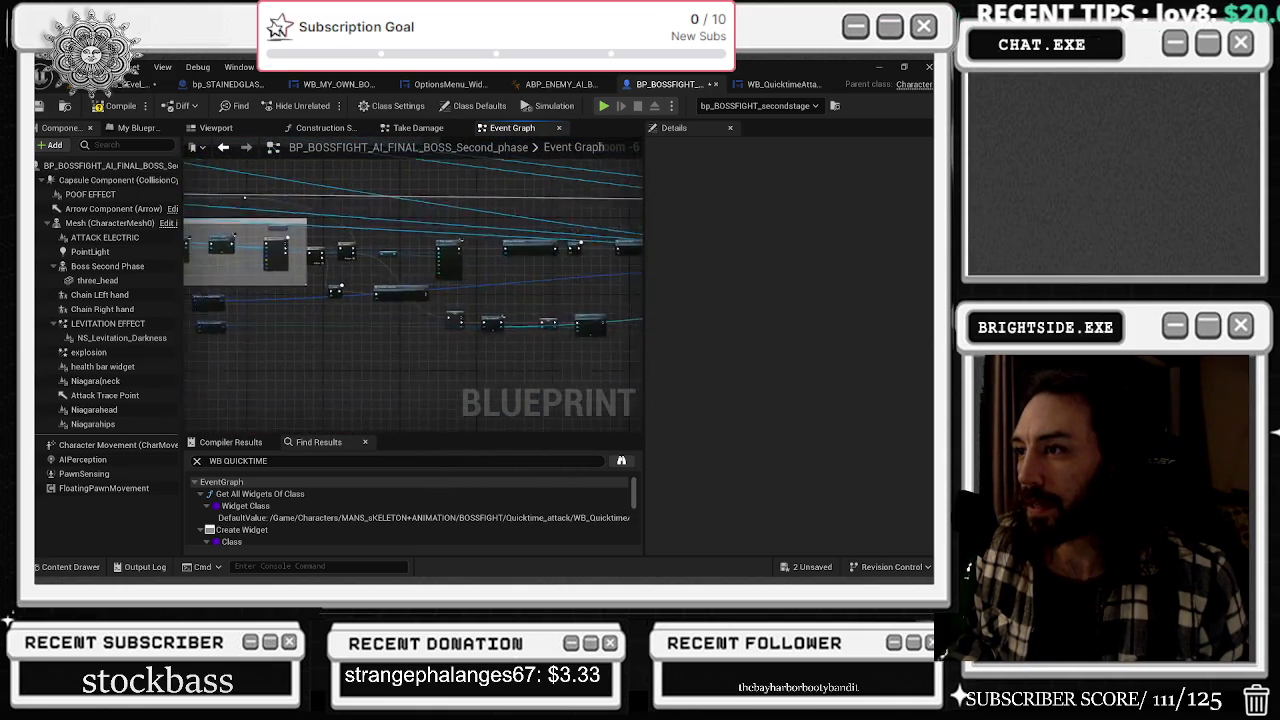
pyautogui.moveTo(600, 147)
pyautogui.mouseDown()
pyautogui.moveTo(570, 180)
pyautogui.moveTo(530, 275)
pyautogui.moveTo(186, 378)
pyautogui.mouseUp()
pyautogui.click(491, 265)
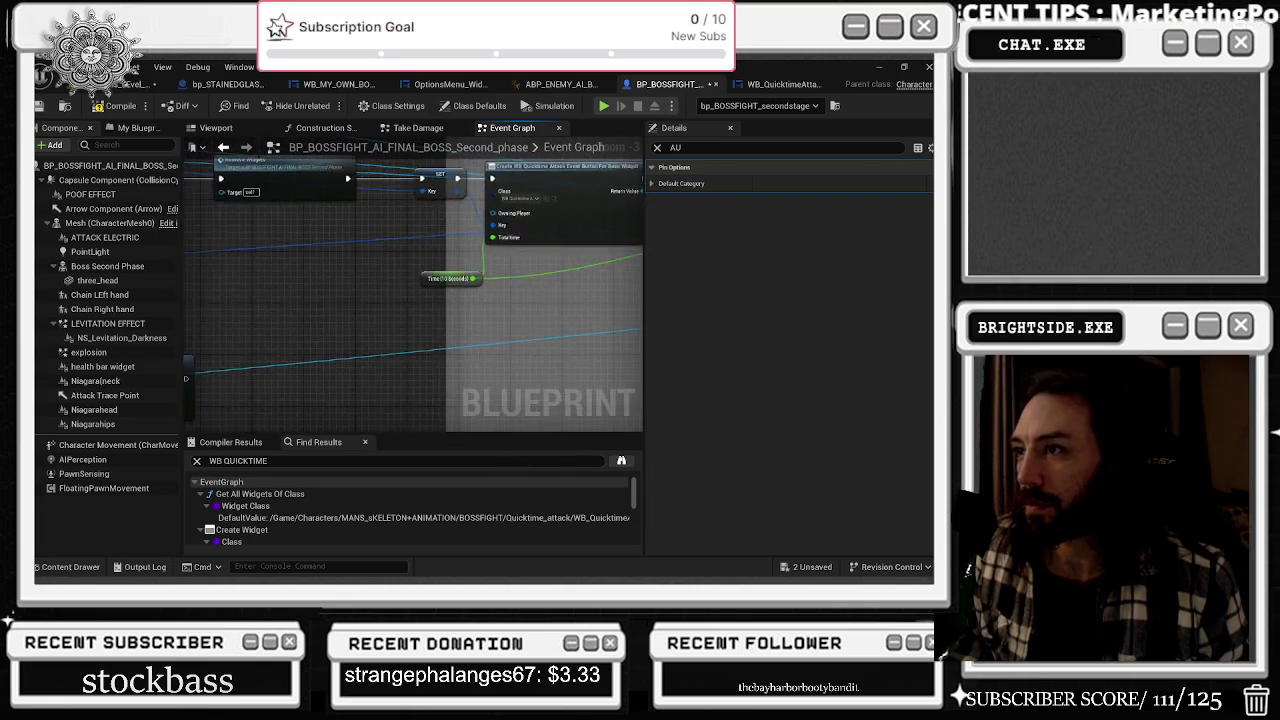
pyautogui.scroll(-2, 509, 298)
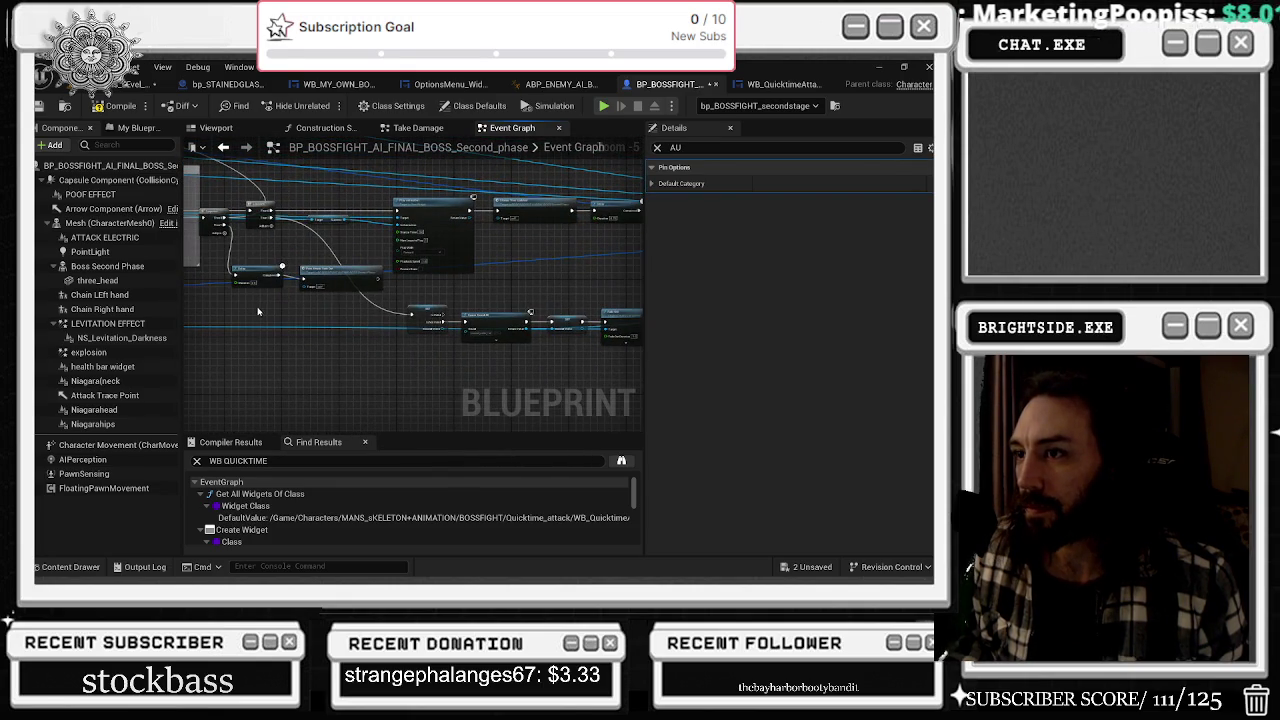
pyautogui.scroll(1, 265, 312)
pyautogui.moveTo(265, 312); pyautogui.dragTo(442, 281)
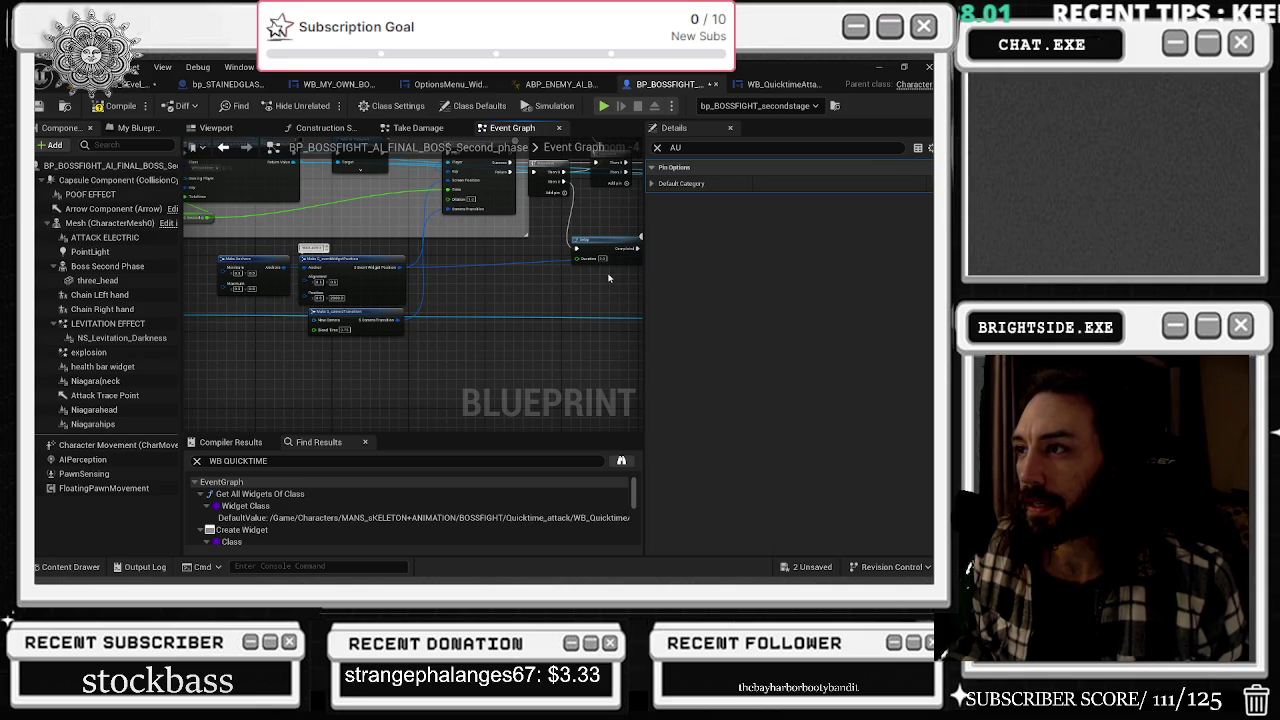
pyautogui.moveTo(575, 298)
pyautogui.mouseDown()
pyautogui.moveTo(500, 280)
pyautogui.moveTo(449, 286)
pyautogui.moveTo(280, 350)
pyautogui.moveTo(490, 286)
pyautogui.moveTo(450, 316)
pyautogui.moveTo(404, 264)
pyautogui.mouseUp()
pyautogui.moveTo(380, 350); pyautogui.dragTo(526, 382)
pyautogui.click(335, 294)
pyautogui.moveTo(359, 296); pyautogui.dragTo(369, 383)
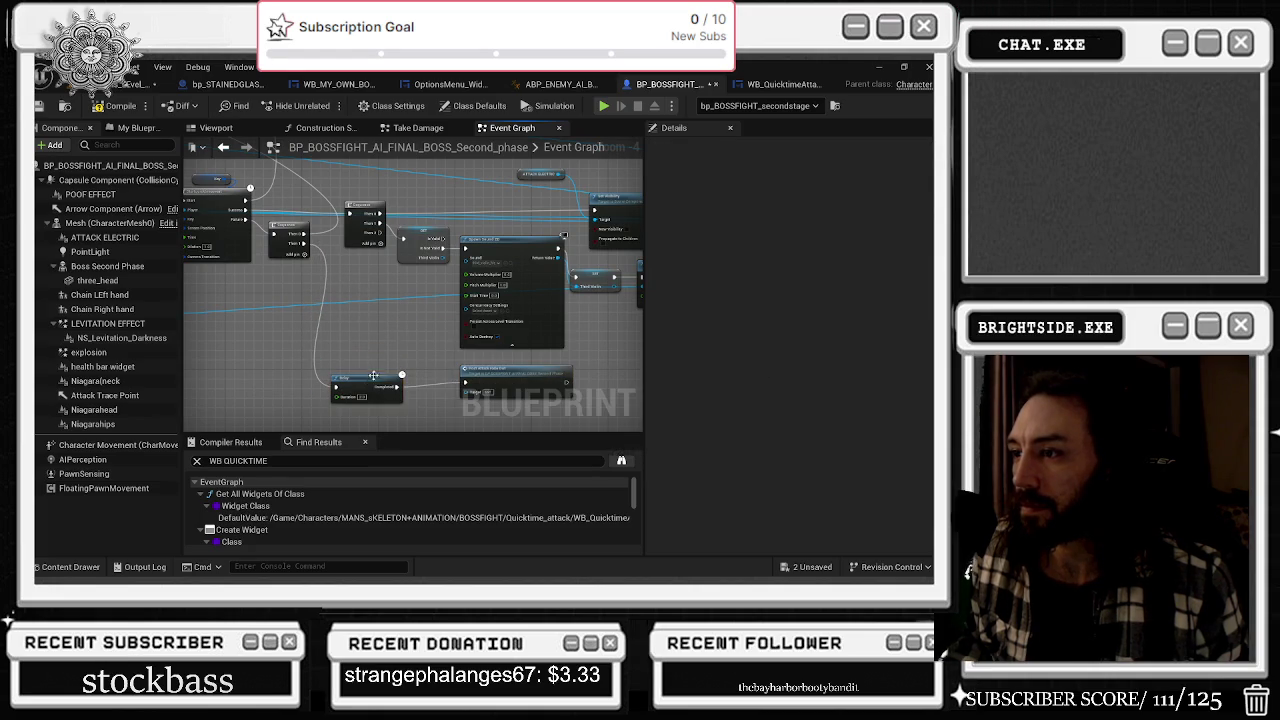
# - Follow the Play Animation chain toward Remove Widget and widen the surrounding comment box
pyautogui.moveTo(604, 318); pyautogui.dragTo(457, 322)
pyautogui.scroll(2, 457, 320)
pyautogui.click(400, 290)
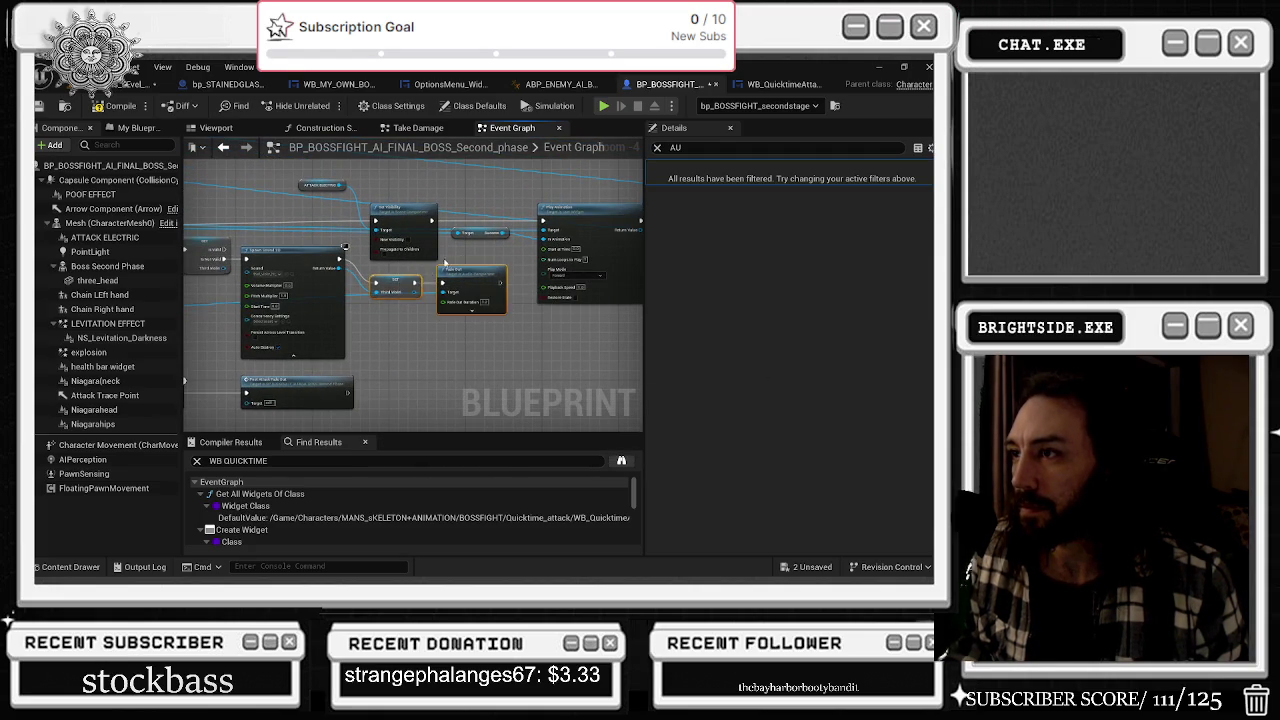
pyautogui.scroll(1, 404, 291)
pyautogui.moveTo(536, 231); pyautogui.dragTo(427, 249)
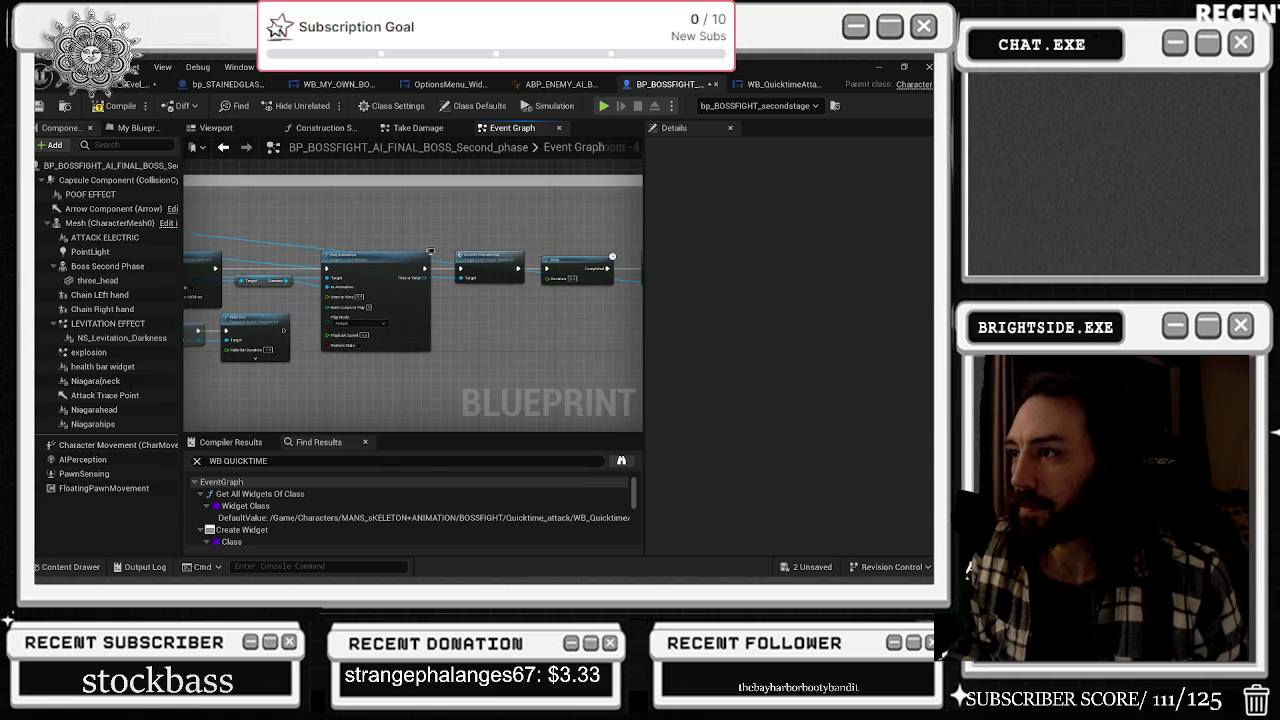
pyautogui.moveTo(531, 250); pyautogui.dragTo(331, 257)
pyautogui.click(372, 268)
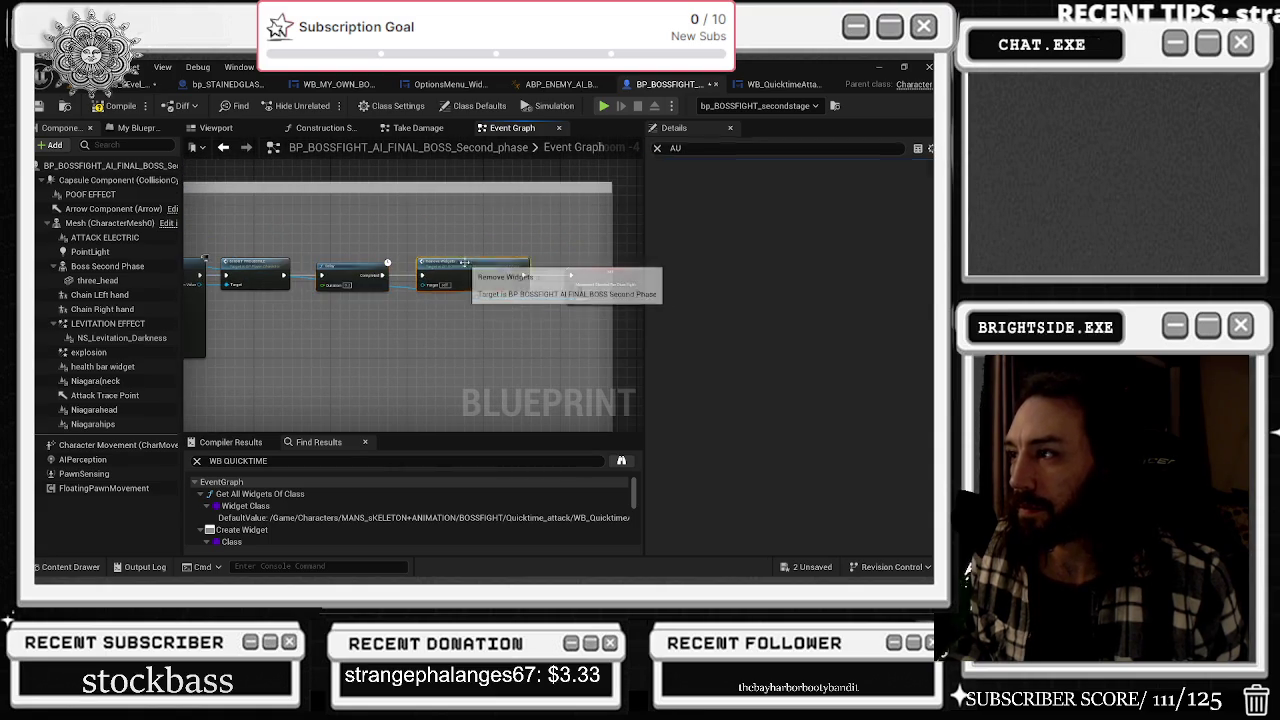
pyautogui.scroll(-2, 465, 265)
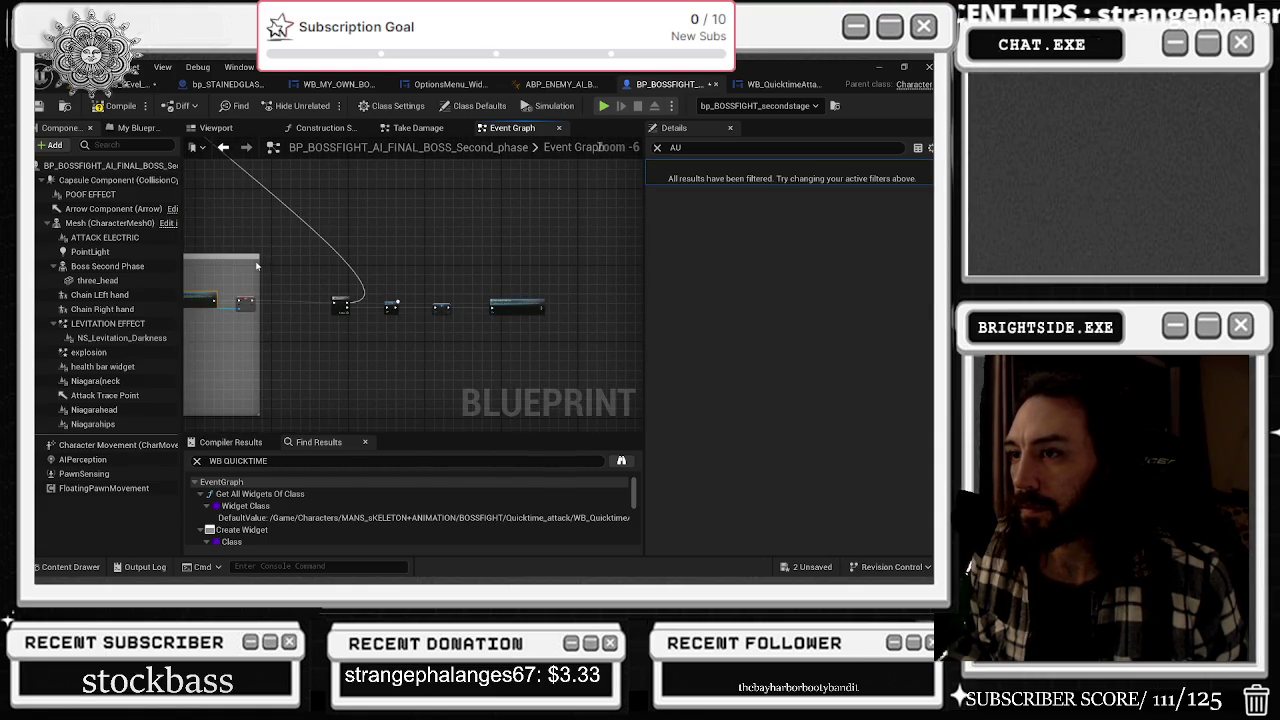
pyautogui.moveTo(258, 261)
pyautogui.mouseDown()
pyautogui.moveTo(530, 340)
pyautogui.moveTo(459, 315)
pyautogui.mouseUp()
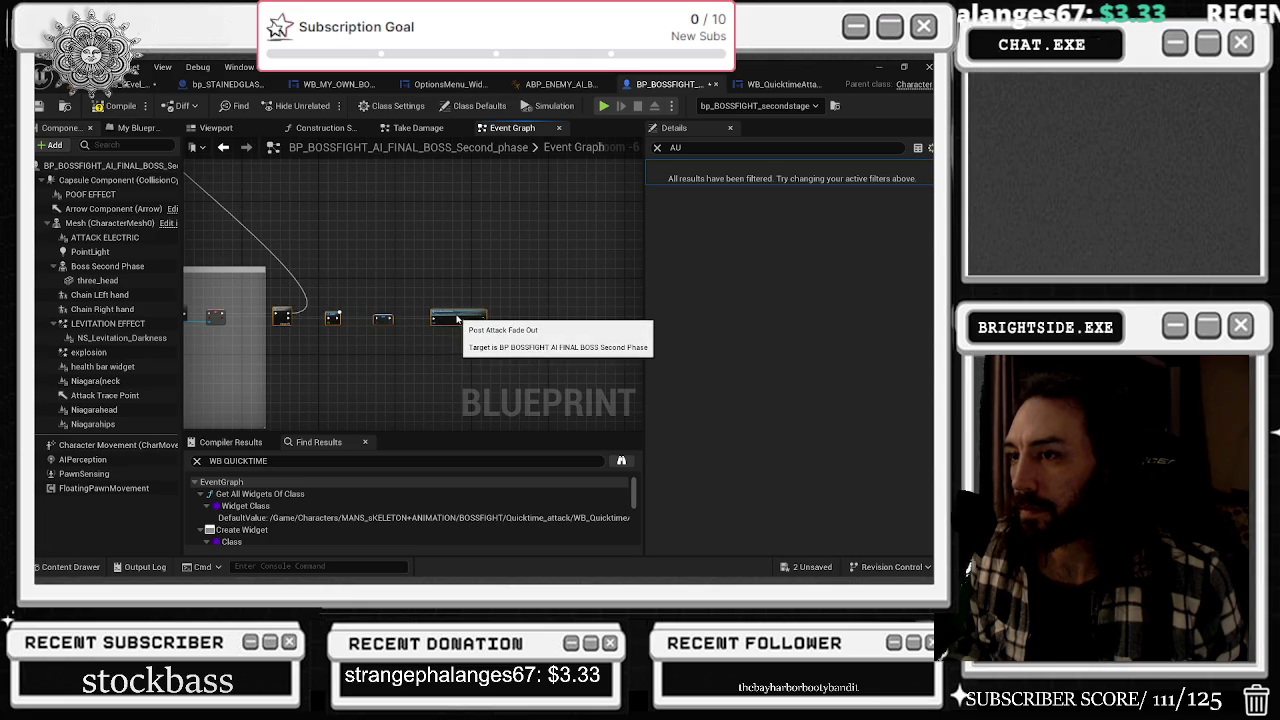
pyautogui.moveTo(391, 274); pyautogui.dragTo(454, 305)
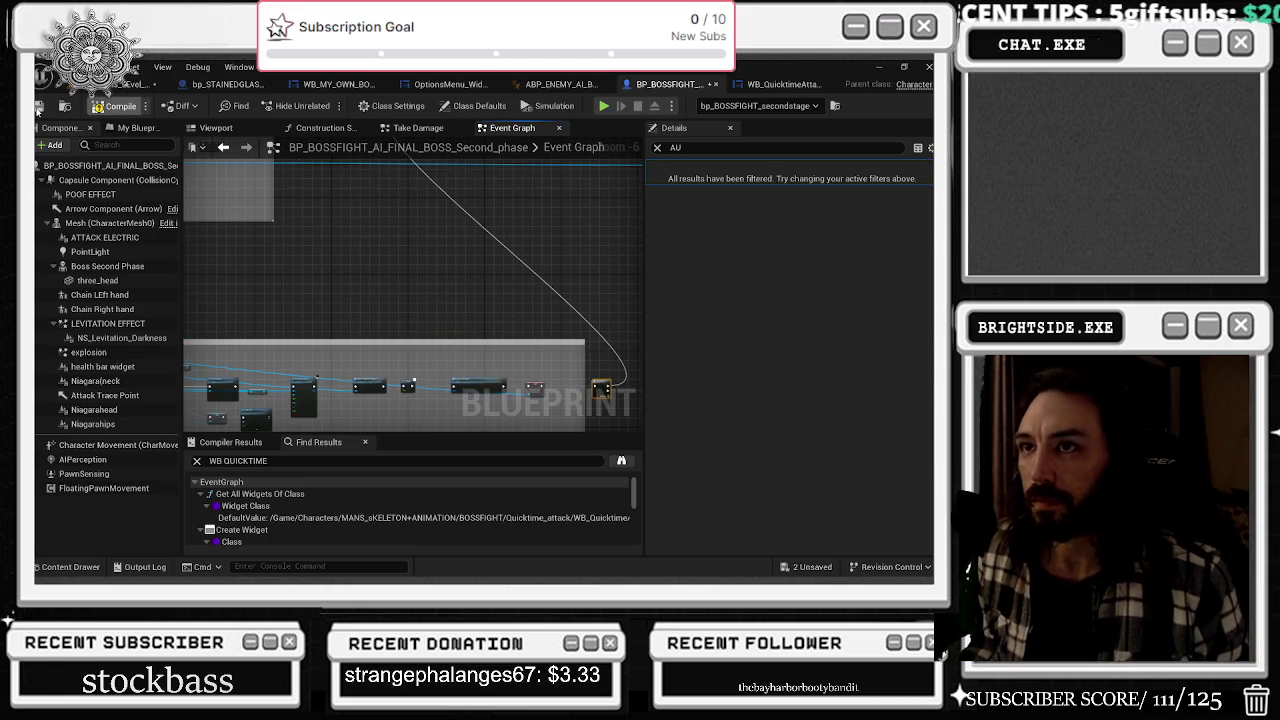
# - Save the boss Blueprint and the unsaved level map, then return to the level editor
pyautogui.click(39, 106)
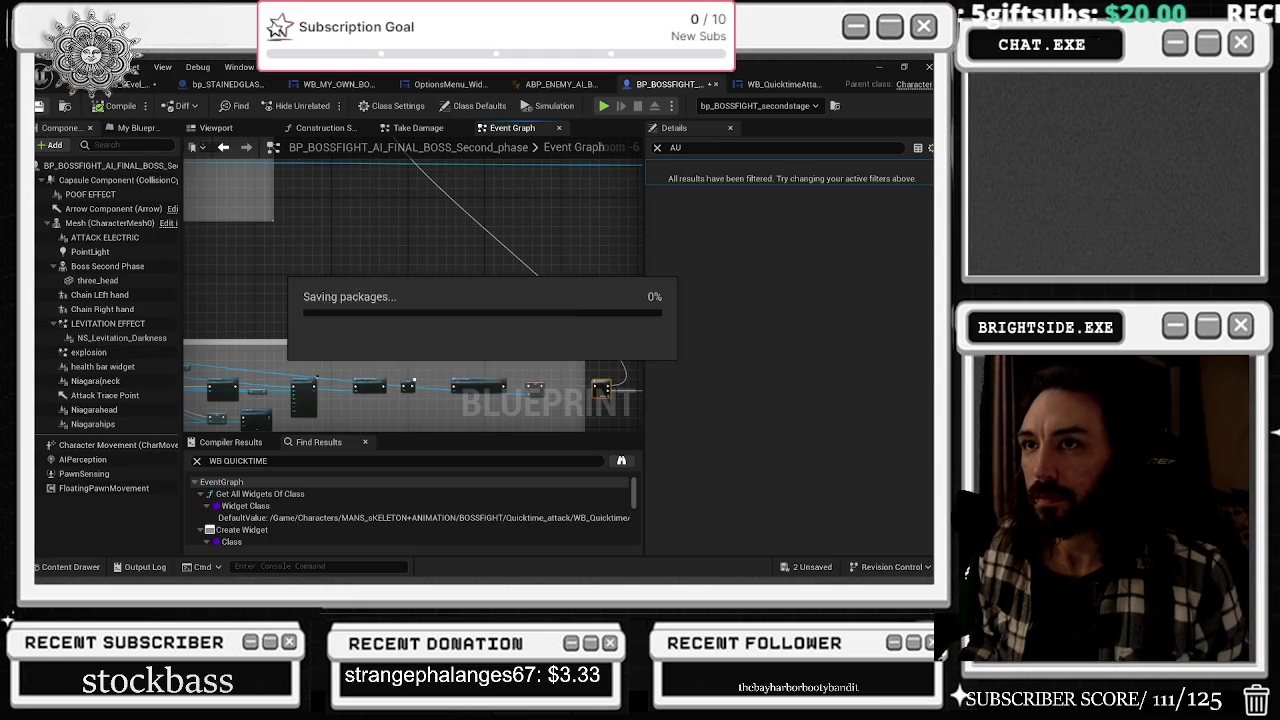
pyautogui.click(800, 567)
pyautogui.click(574, 458)
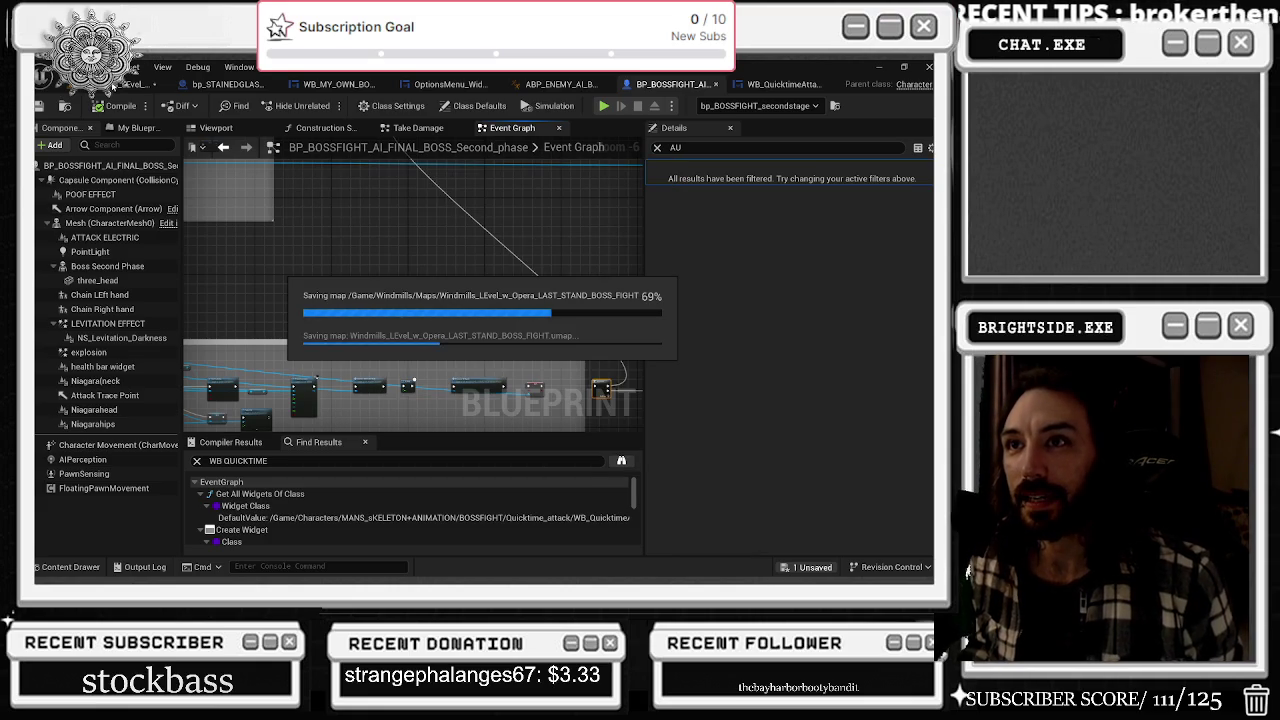
pyautogui.click(120, 67)
pyautogui.click(135, 84)
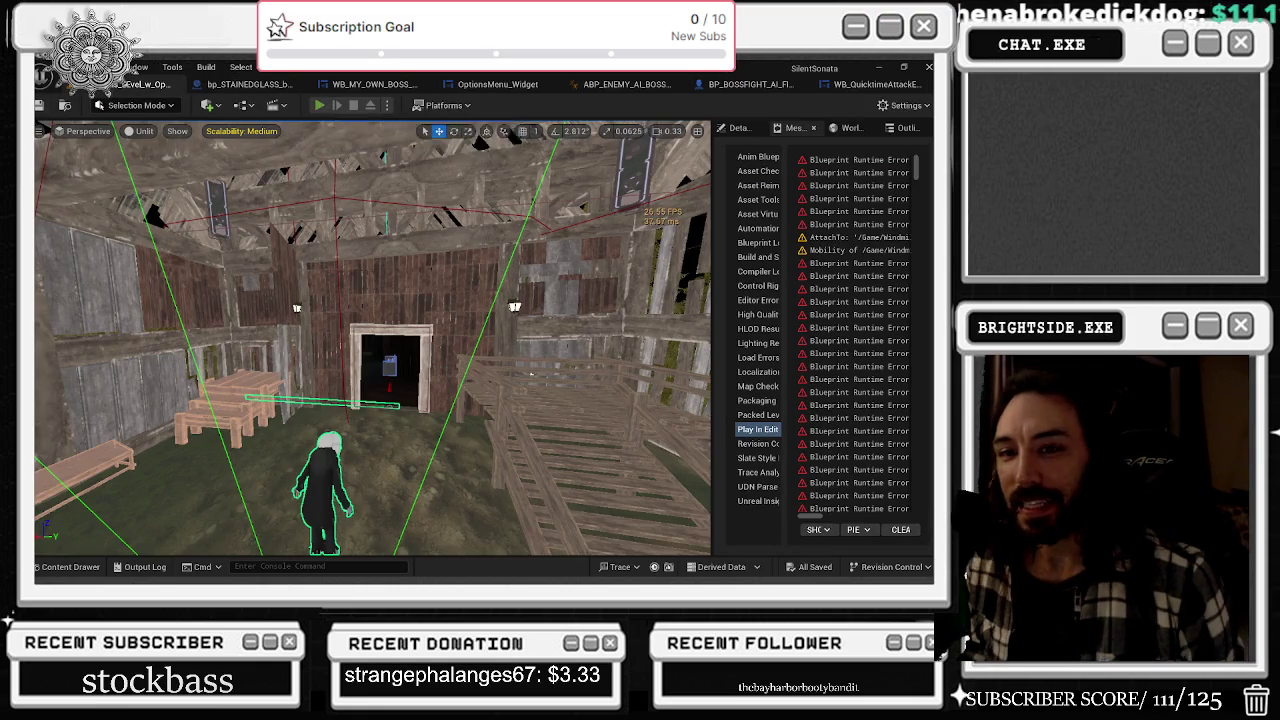
# - Start a Play In Editor session with Alt+P to playtest the boss fight
pyautogui.hotkey('alt', 'p')
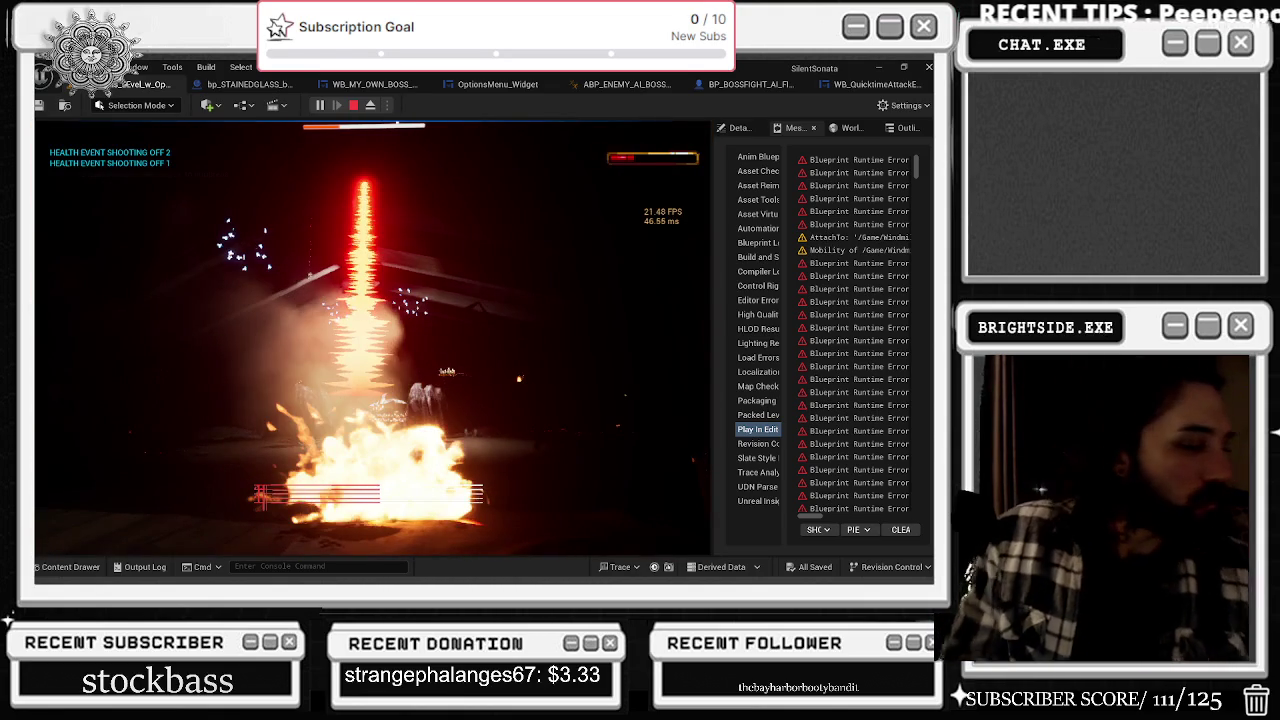
# - Stop the Play In Editor session with Esc
pyautogui.press('Escape')
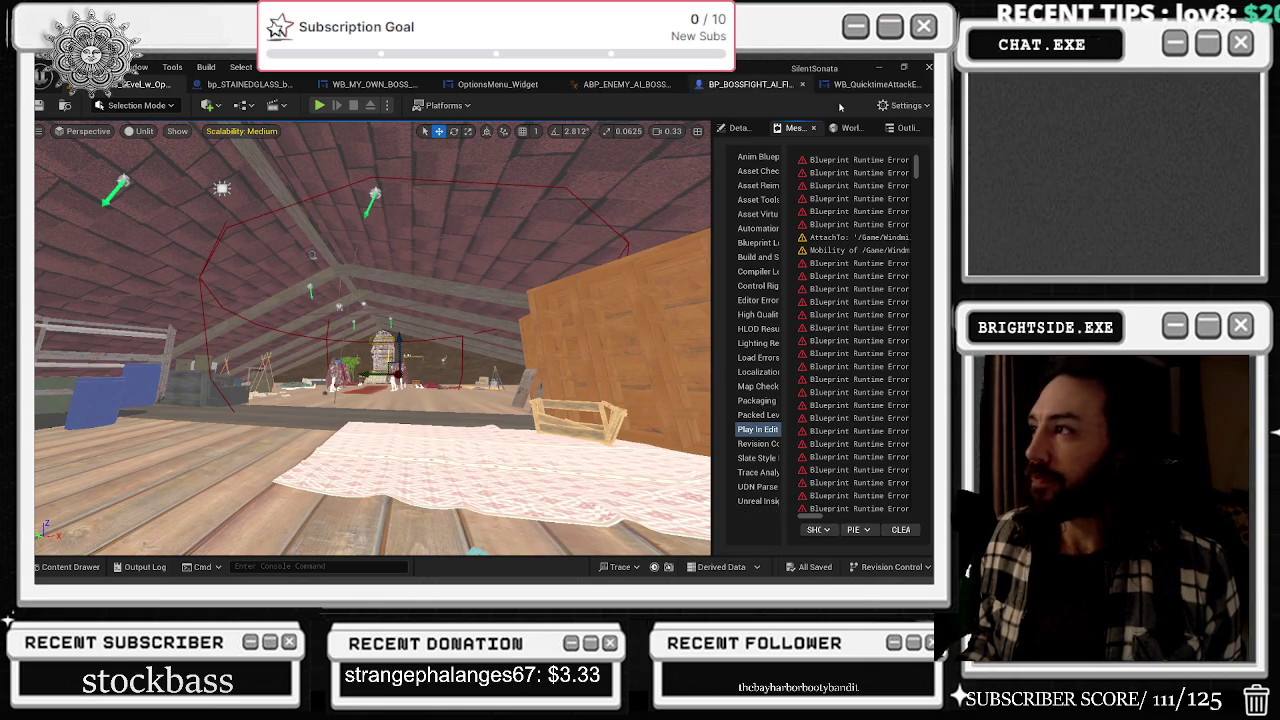
pyautogui.click(866, 86)
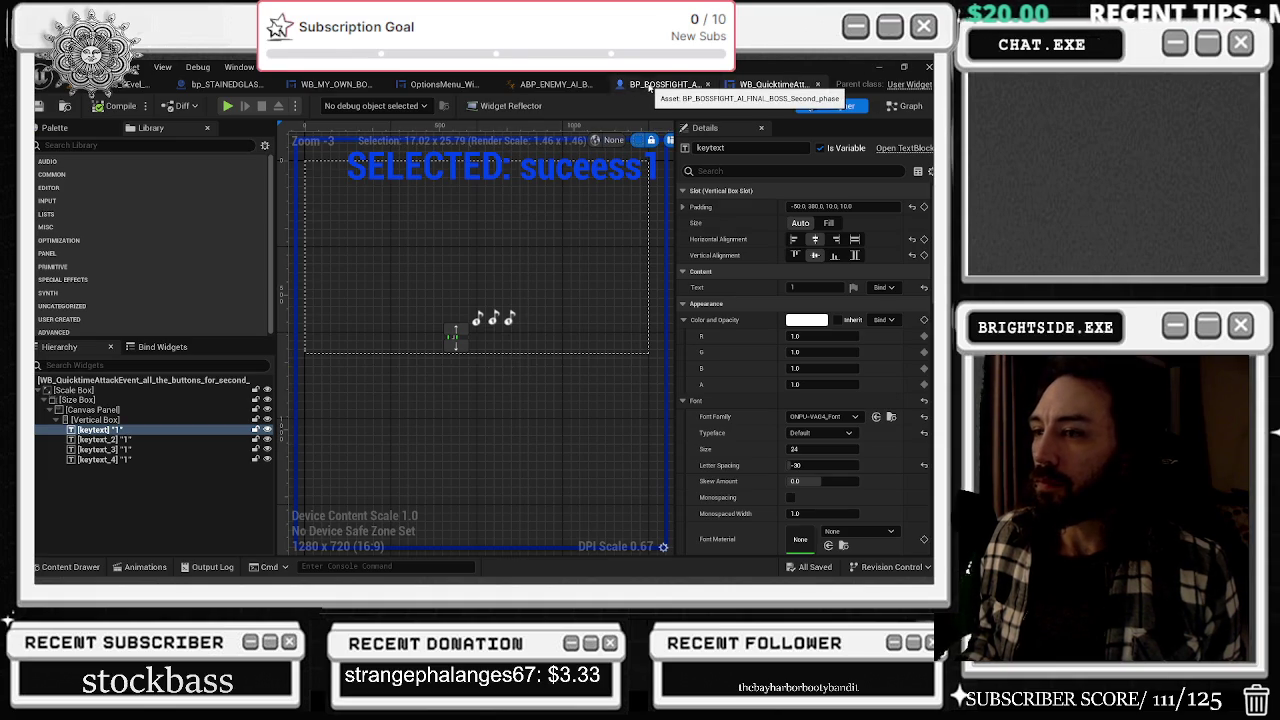
pyautogui.click(645, 84)
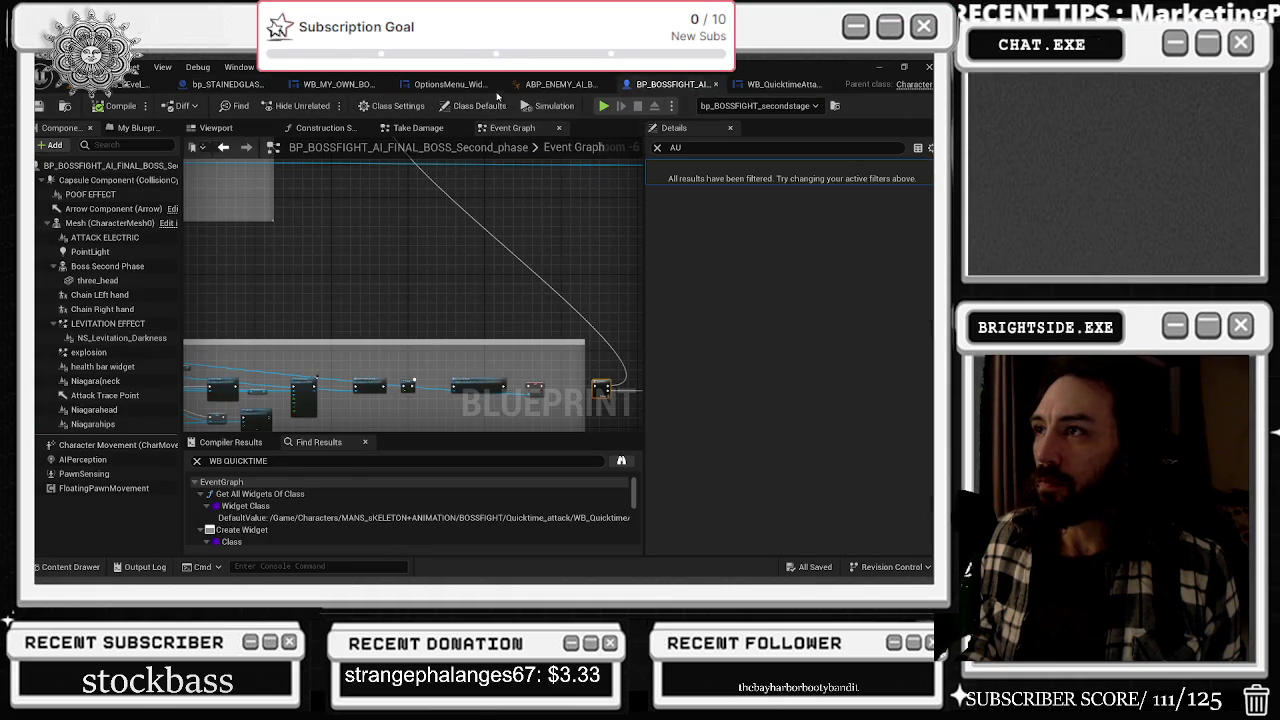
pyautogui.click(120, 84)
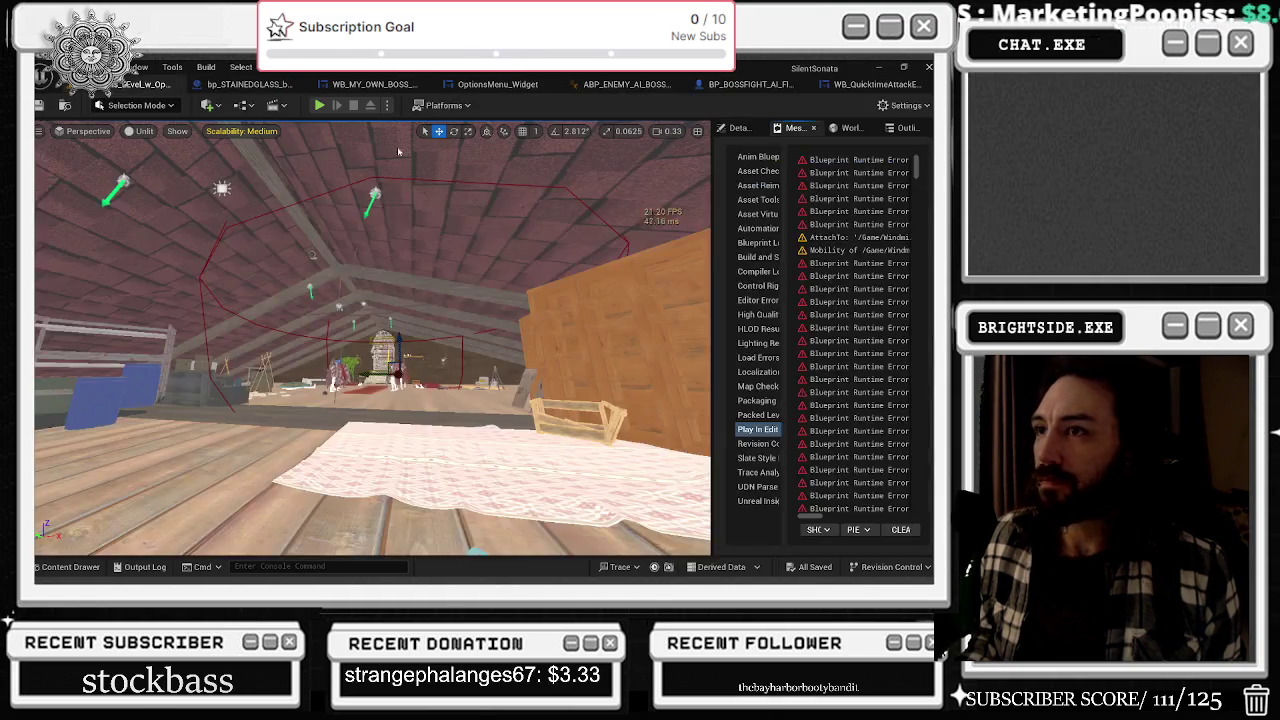
pyautogui.click(240, 132)
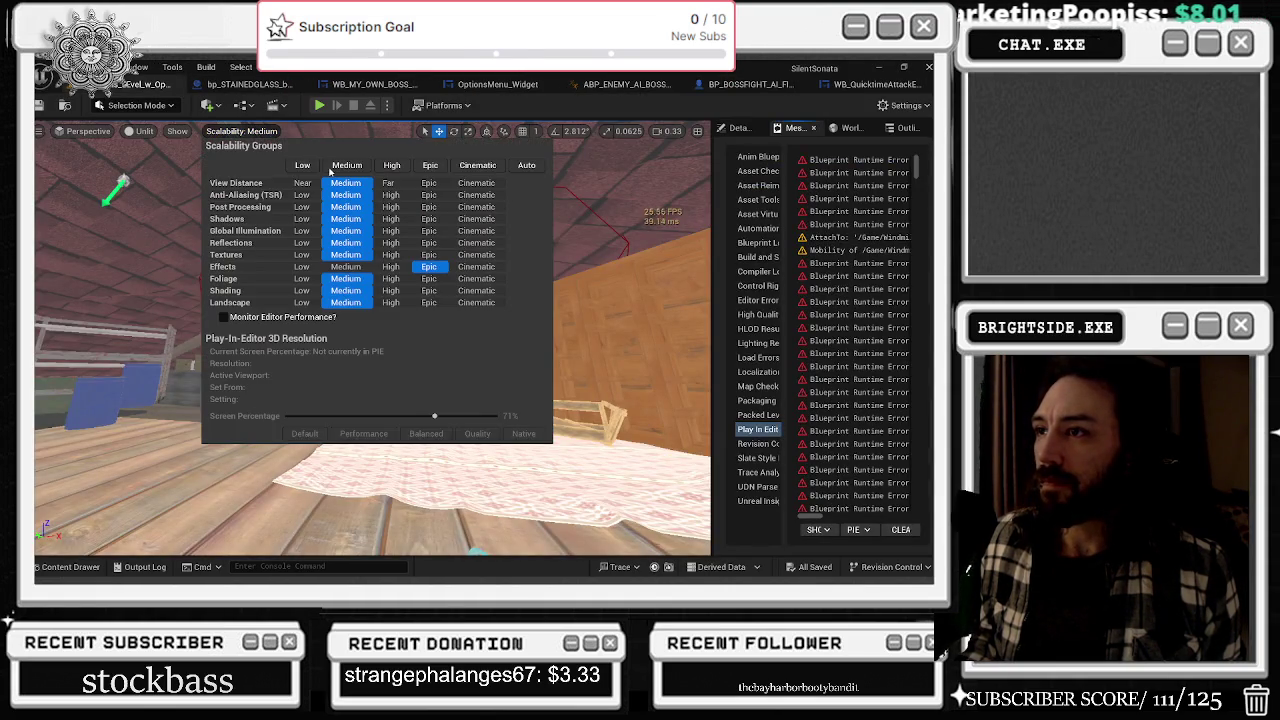
# - Set viewport scalability to Low and bring up the WB_MY_OWN_BOSS_FIGHT_WIDGET designer
pyautogui.click(302, 165)
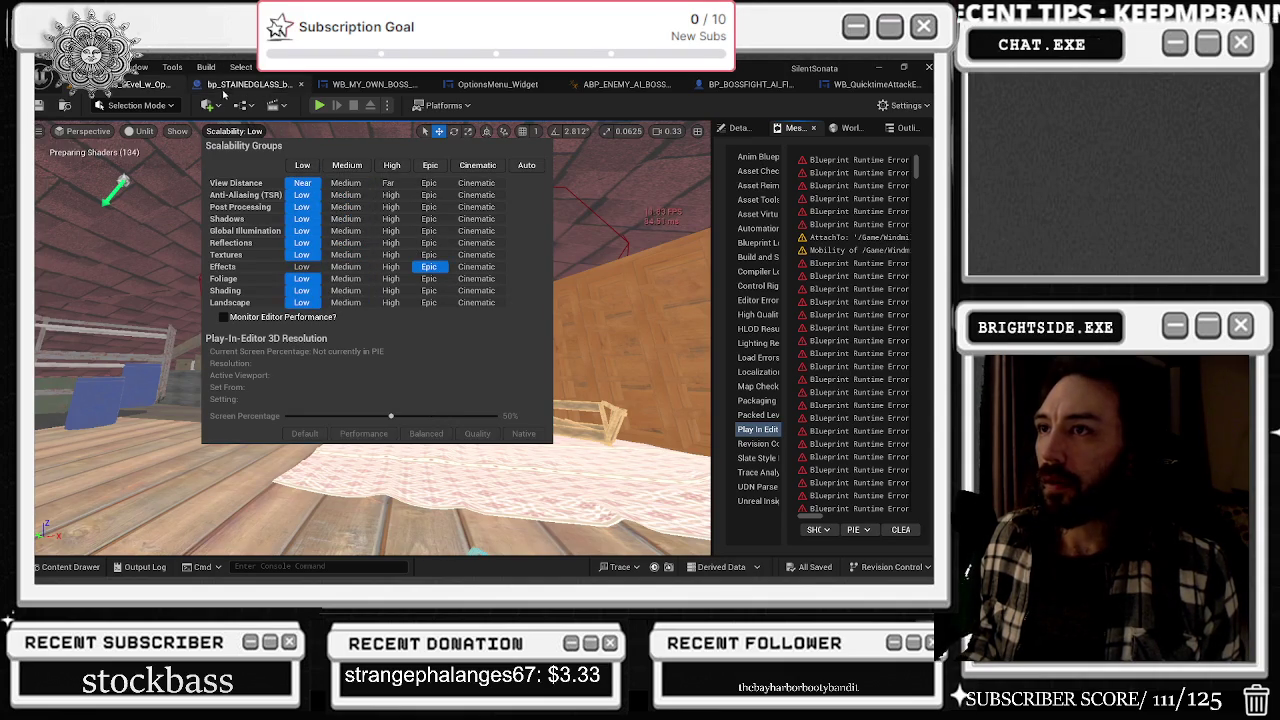
pyautogui.click(387, 84)
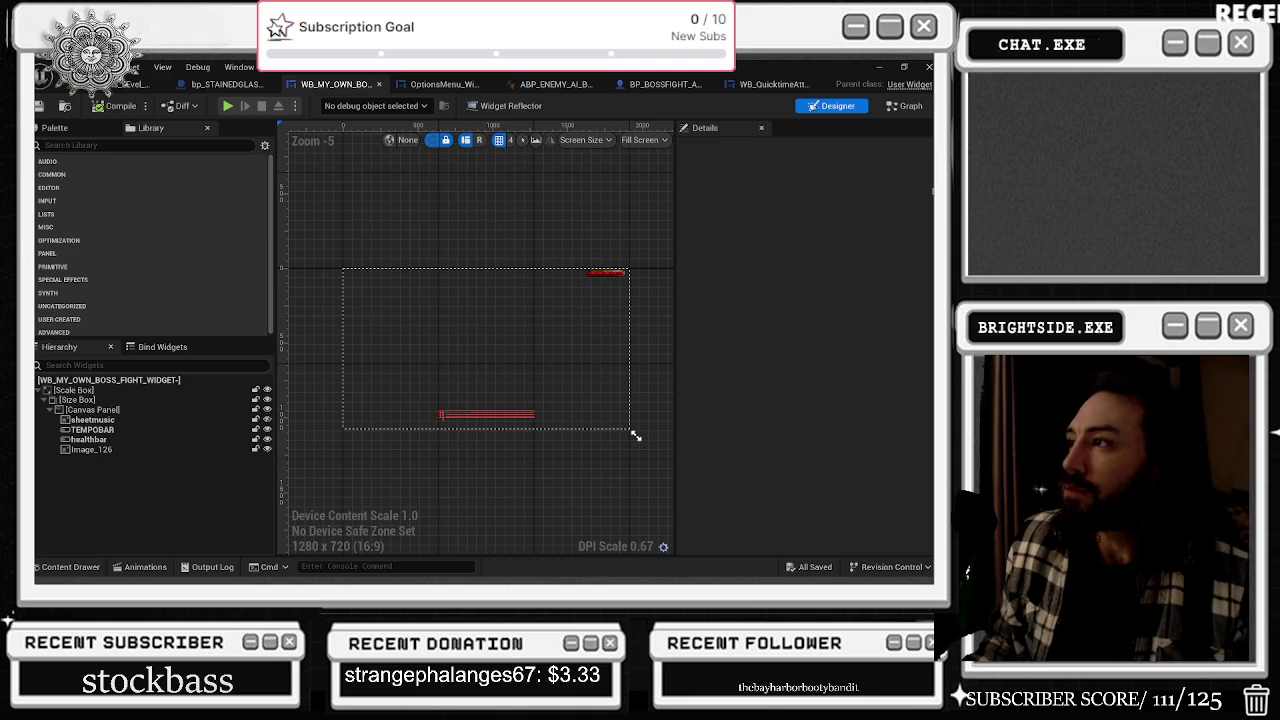
# - Review the widget graph's Play Animation and Event Update Health nodes, then return to BP_BOSSFIGHT
pyautogui.click(905, 105)
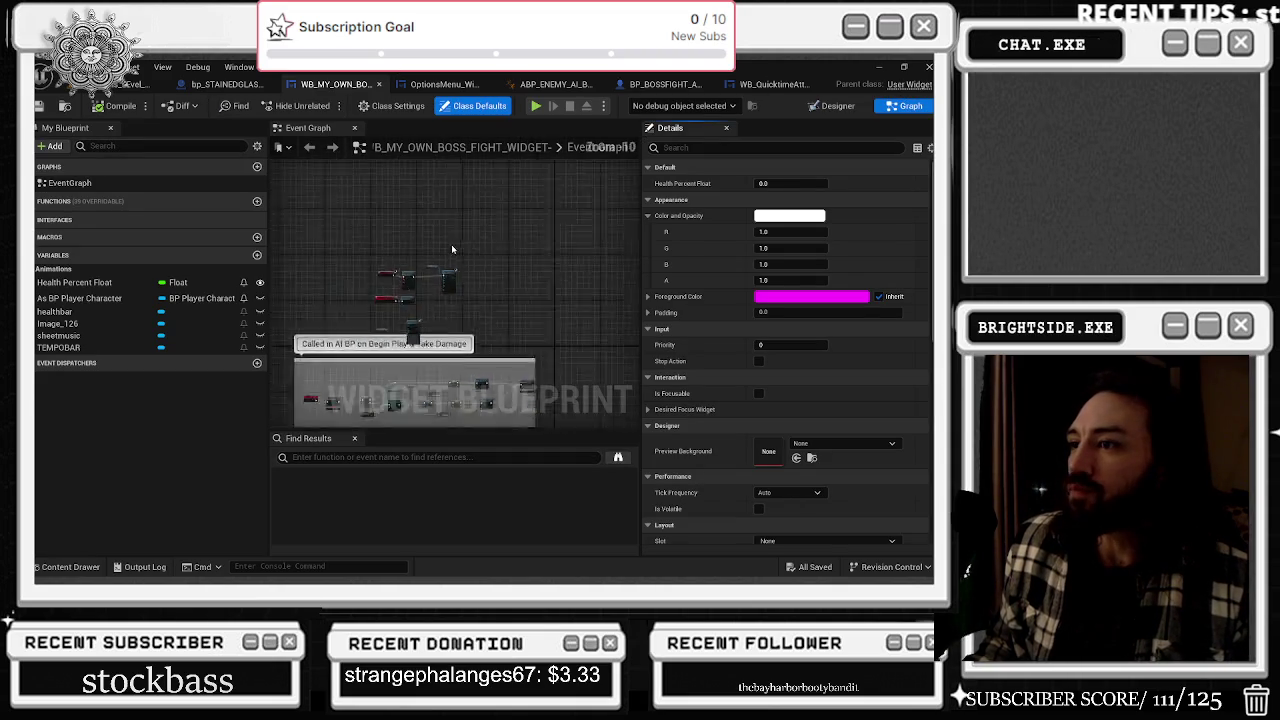
pyautogui.scroll(4, 382, 299)
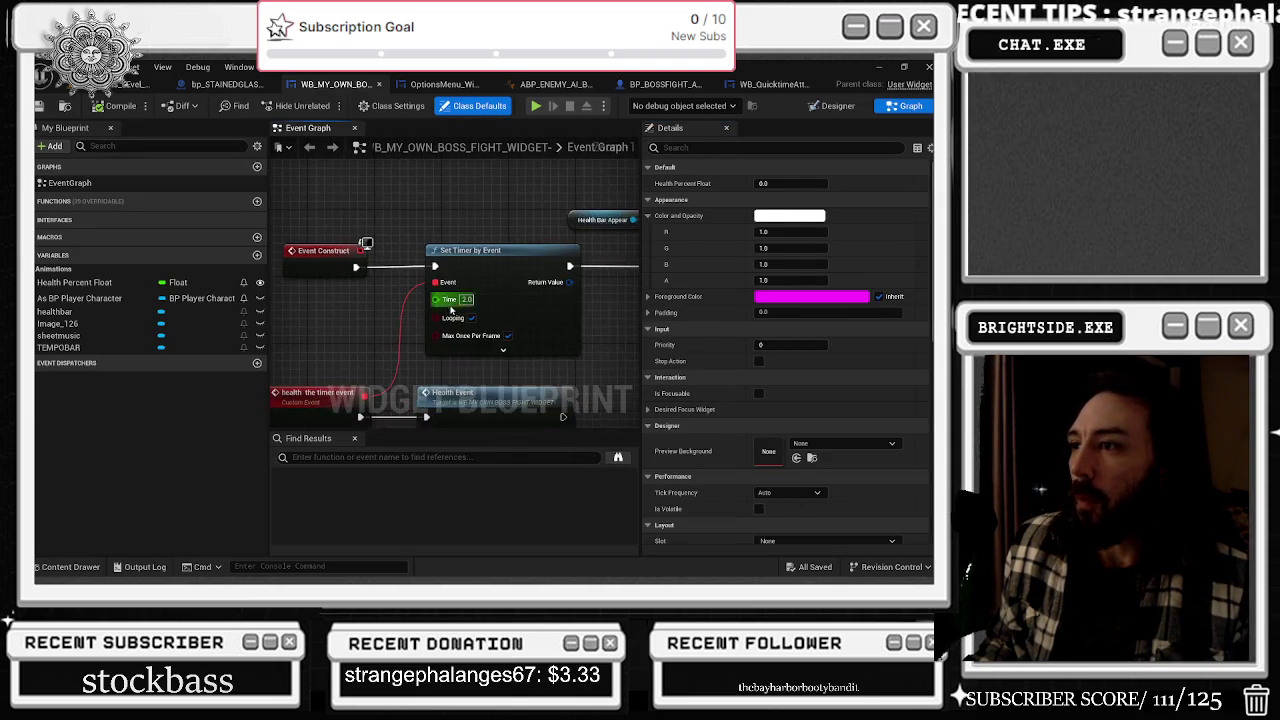
pyautogui.scroll(-2, 393, 308)
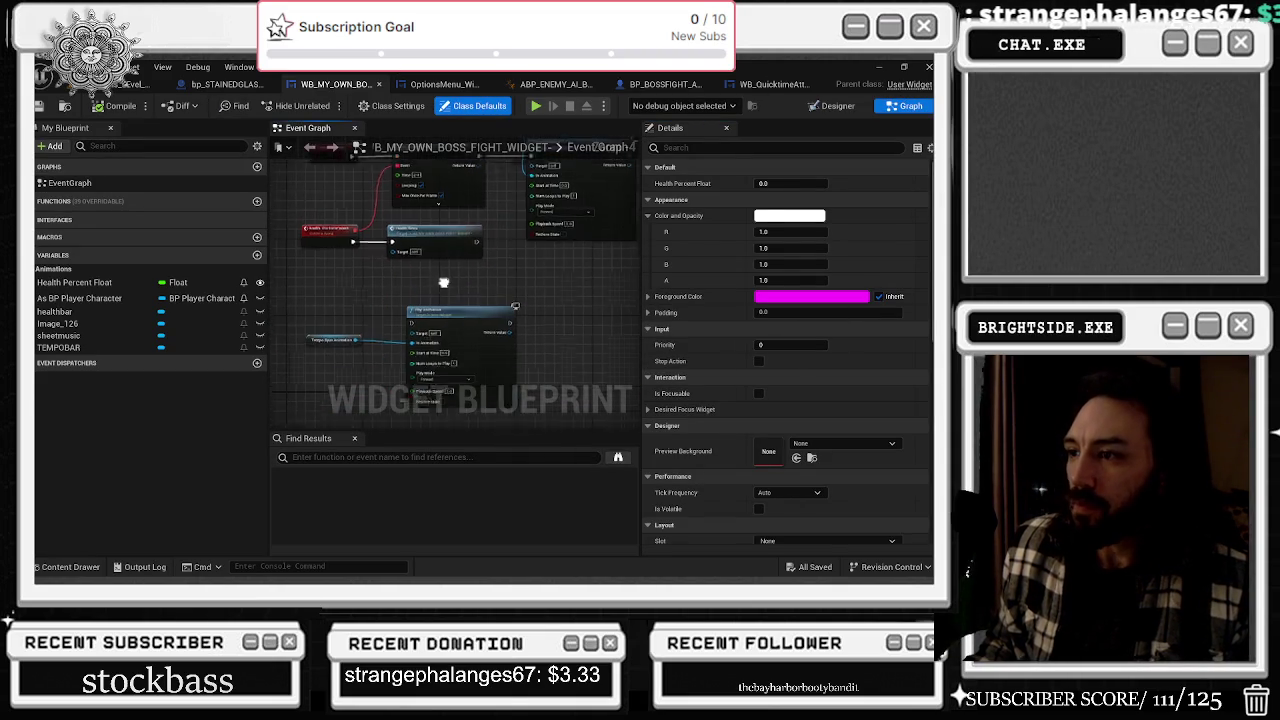
pyautogui.click(466, 331)
pyautogui.scroll(-4, 430, 300)
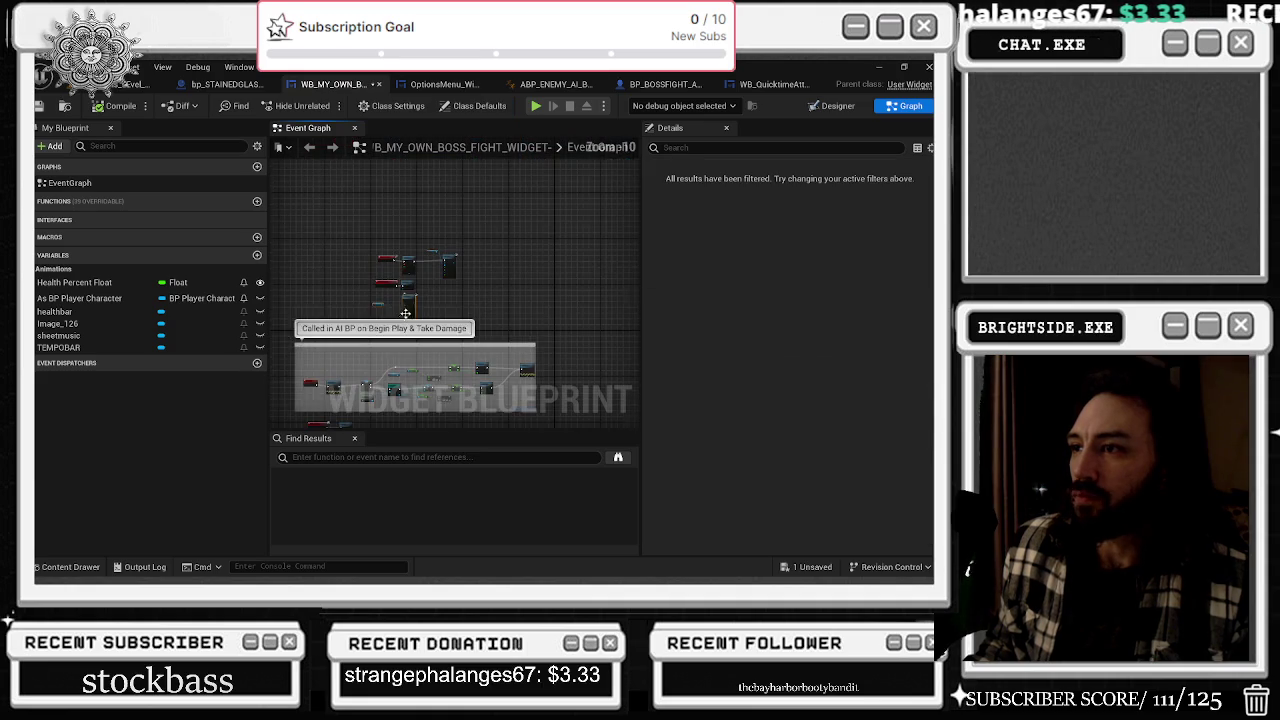
pyautogui.scroll(3, 371, 250)
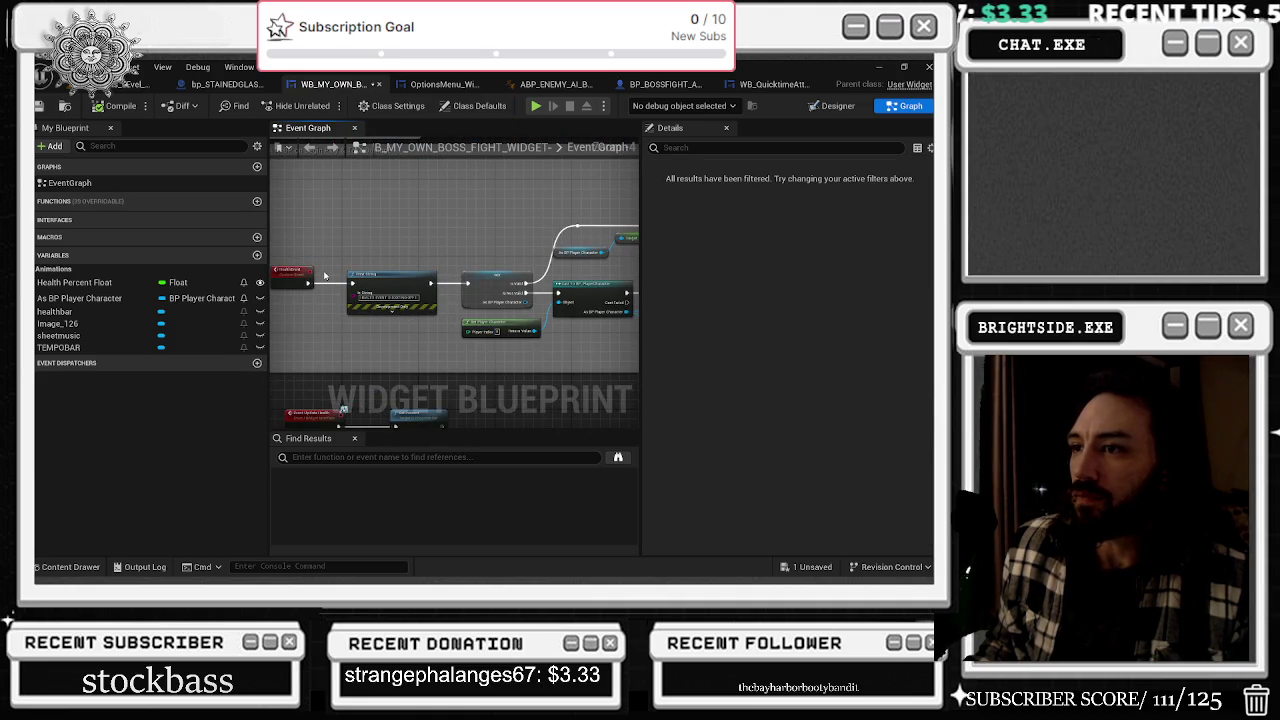
pyautogui.moveTo(370, 358); pyautogui.dragTo(370, 240)
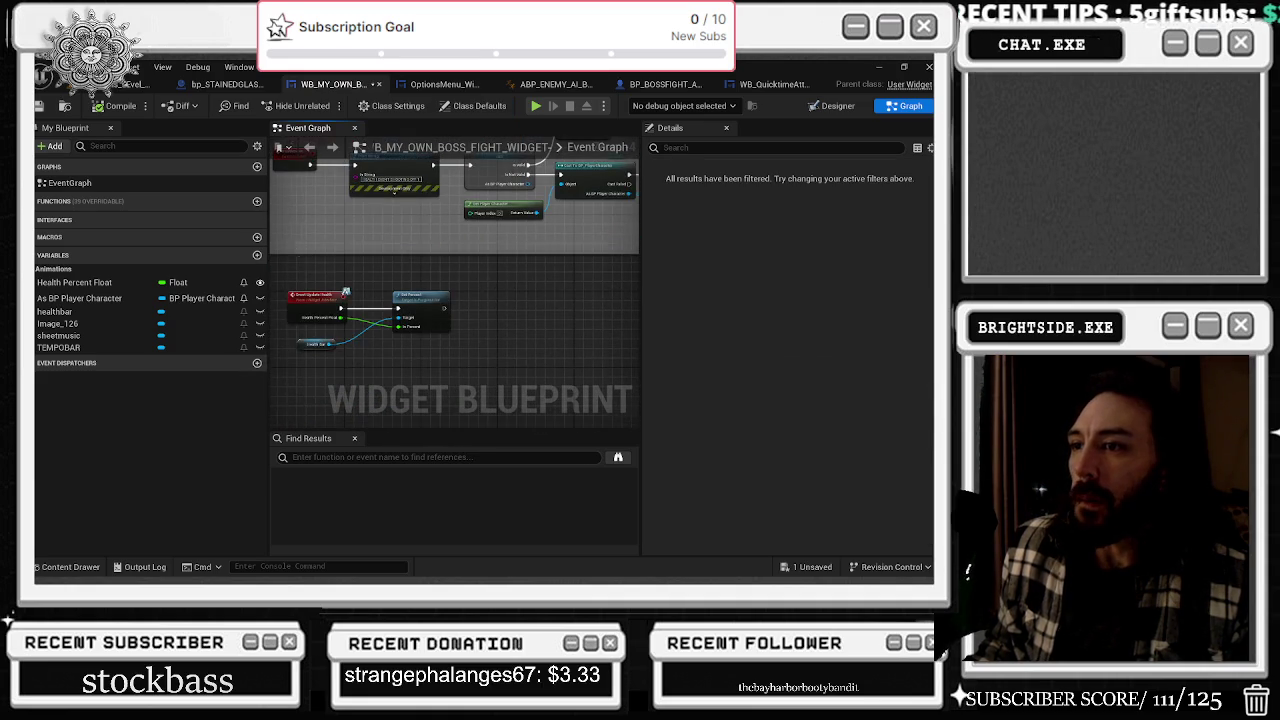
pyautogui.scroll(-8, 444, 249)
pyautogui.moveTo(446, 254); pyautogui.dragTo(408, 383)
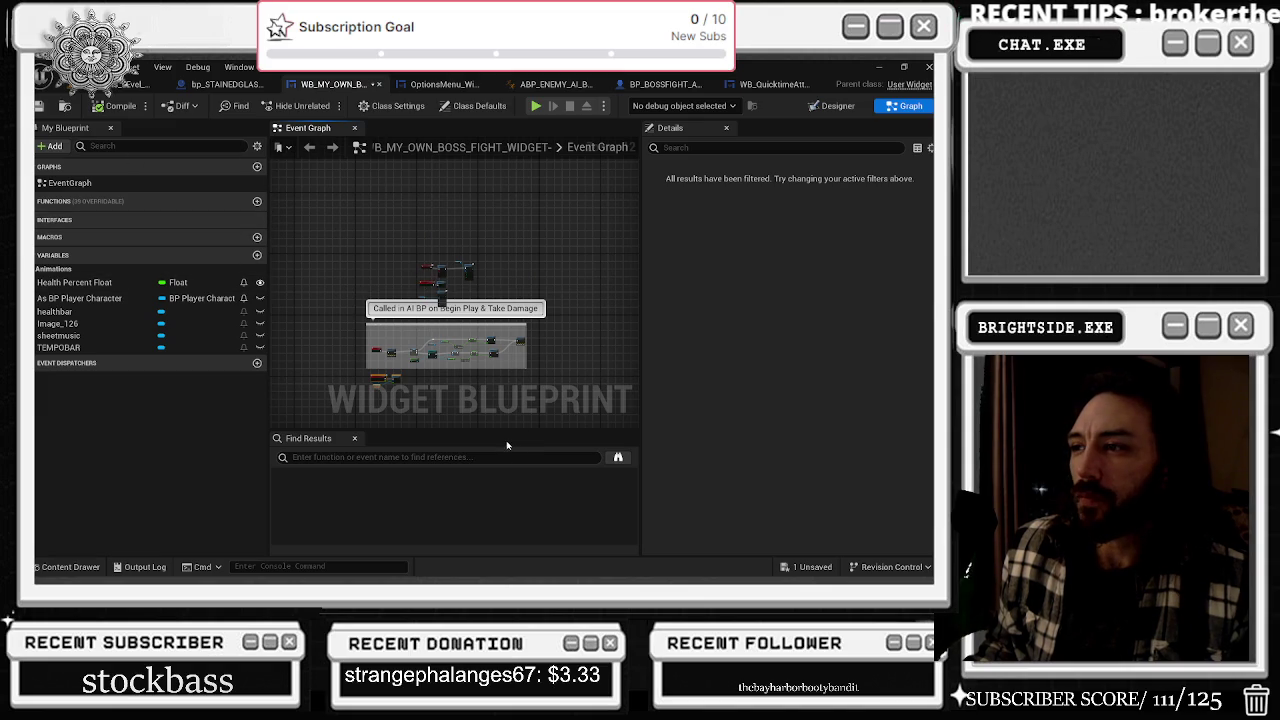
pyautogui.click(838, 106)
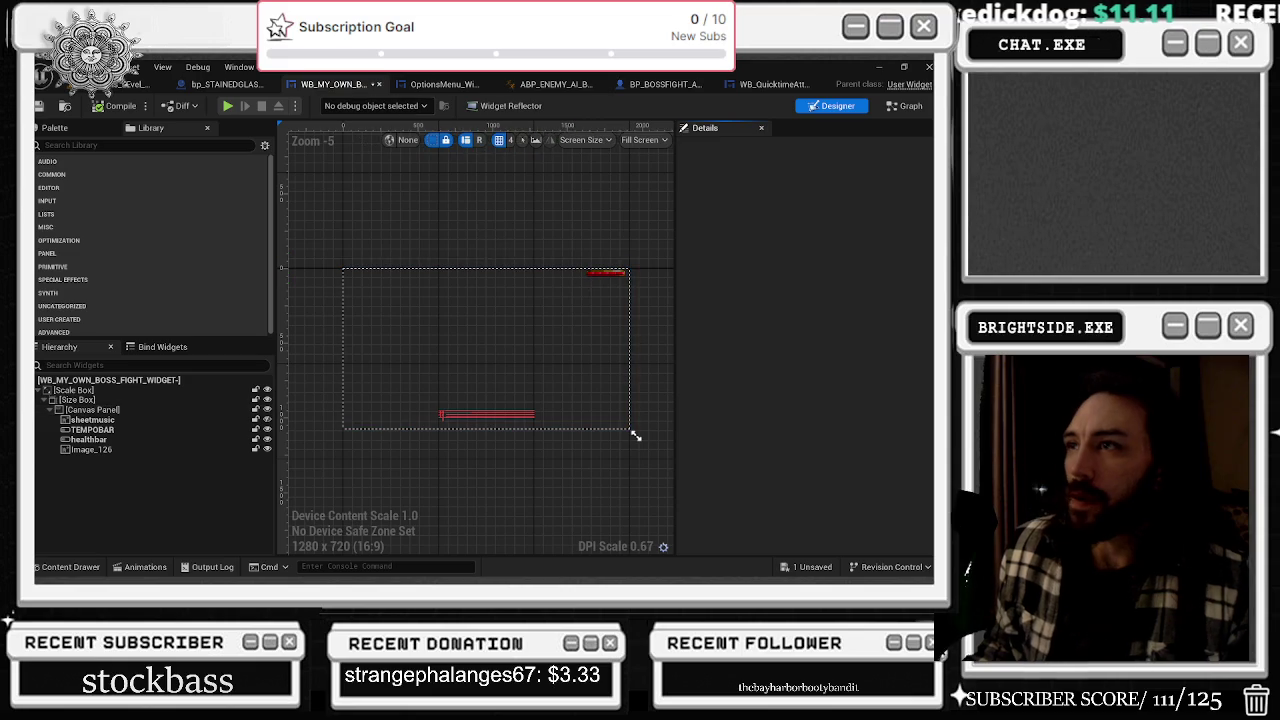
pyautogui.click(668, 84)
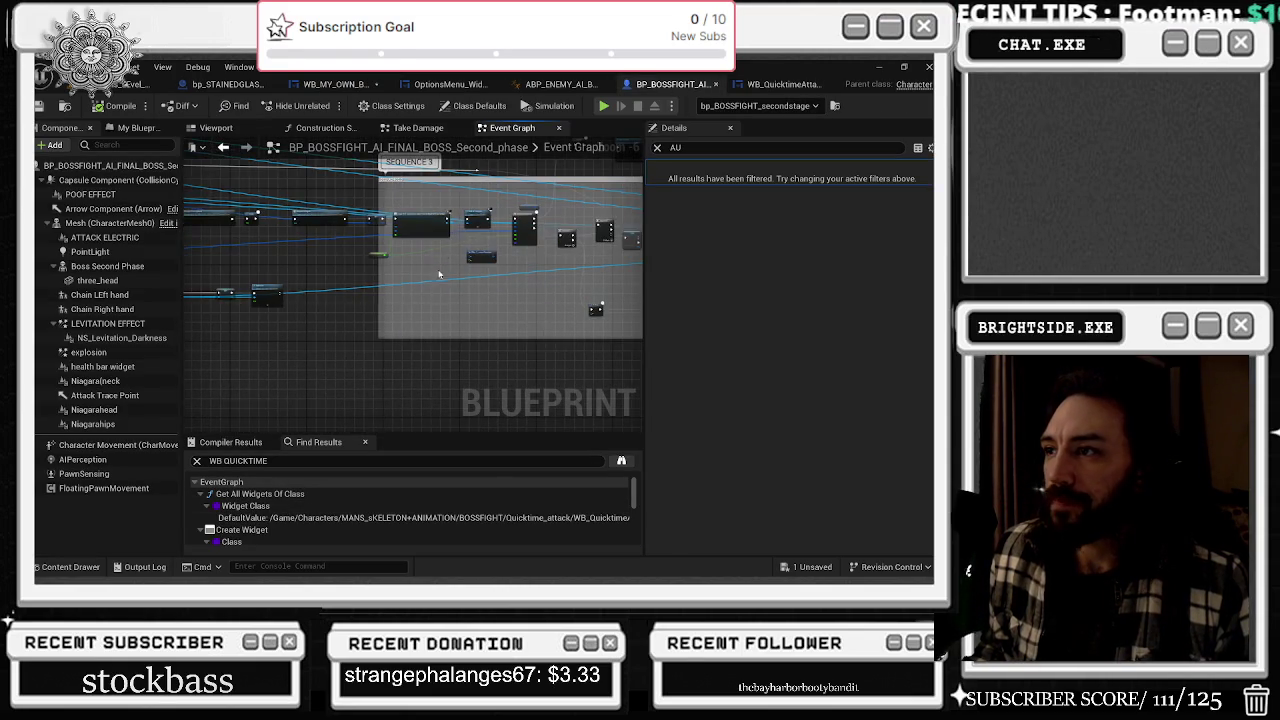
# - Set the Make S_eventWidgetPosition node's Position Y to 6000.0
pyautogui.scroll(-1, 470, 272)
pyautogui.scroll(-3, 477, 278)
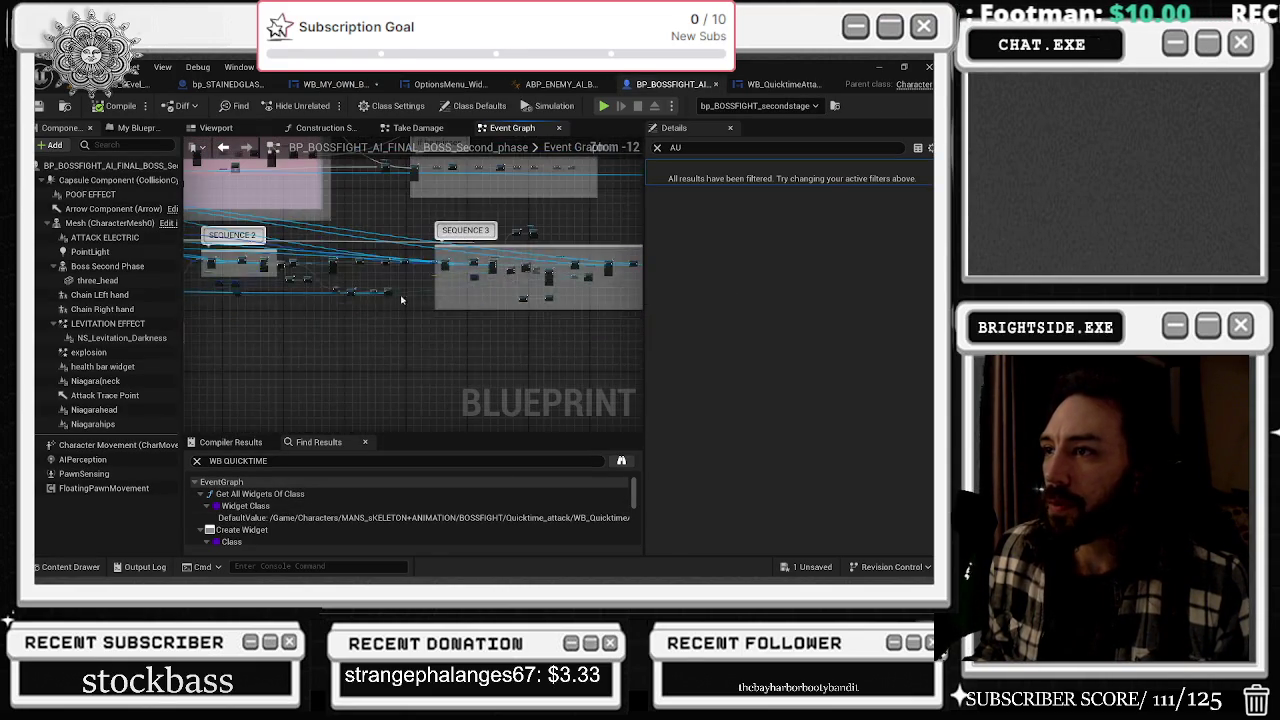
pyautogui.scroll(6, 575, 303)
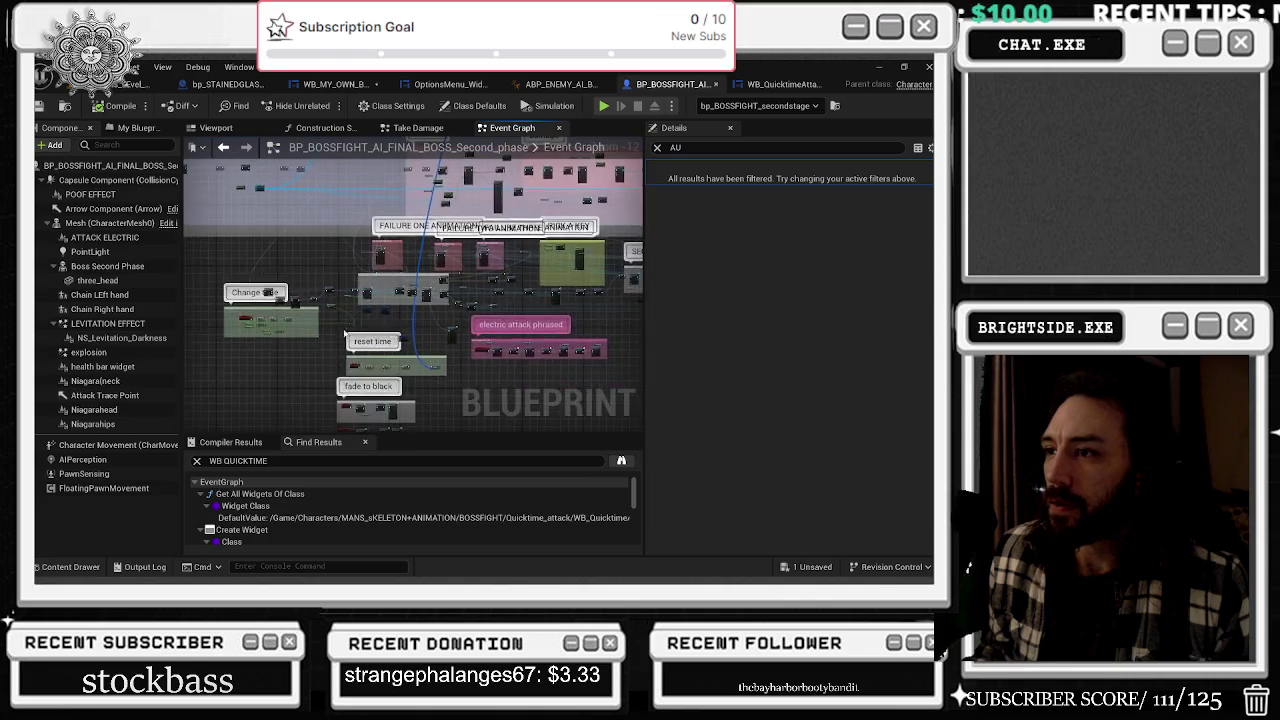
pyautogui.write('5')
pyautogui.press('Return')
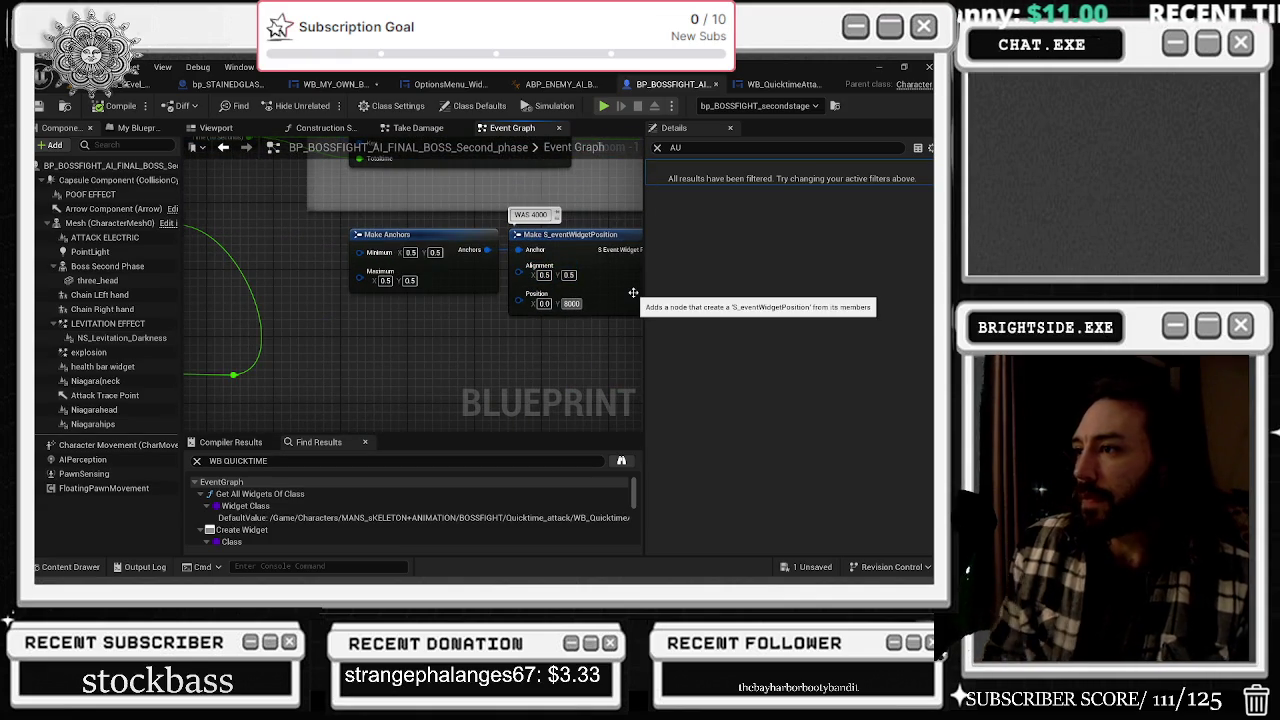
pyautogui.scroll(-5, 457, 314)
pyautogui.scroll(6, 457, 314)
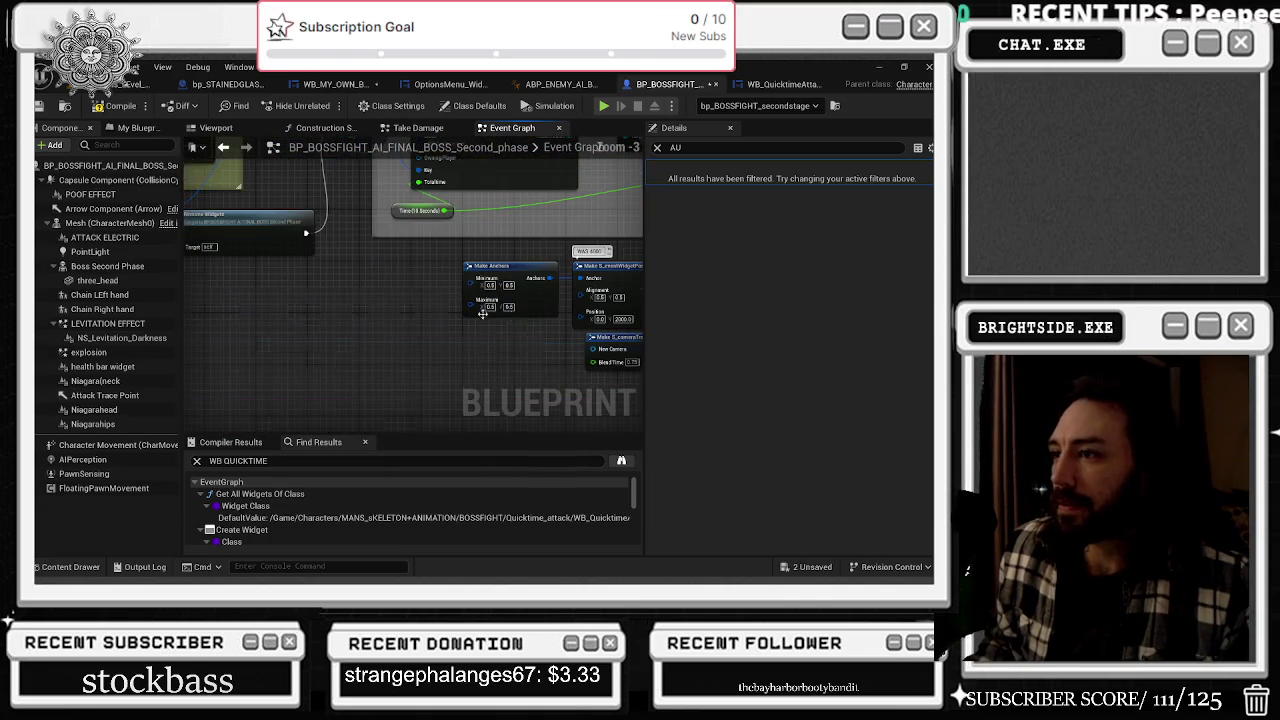
pyautogui.click(466, 329)
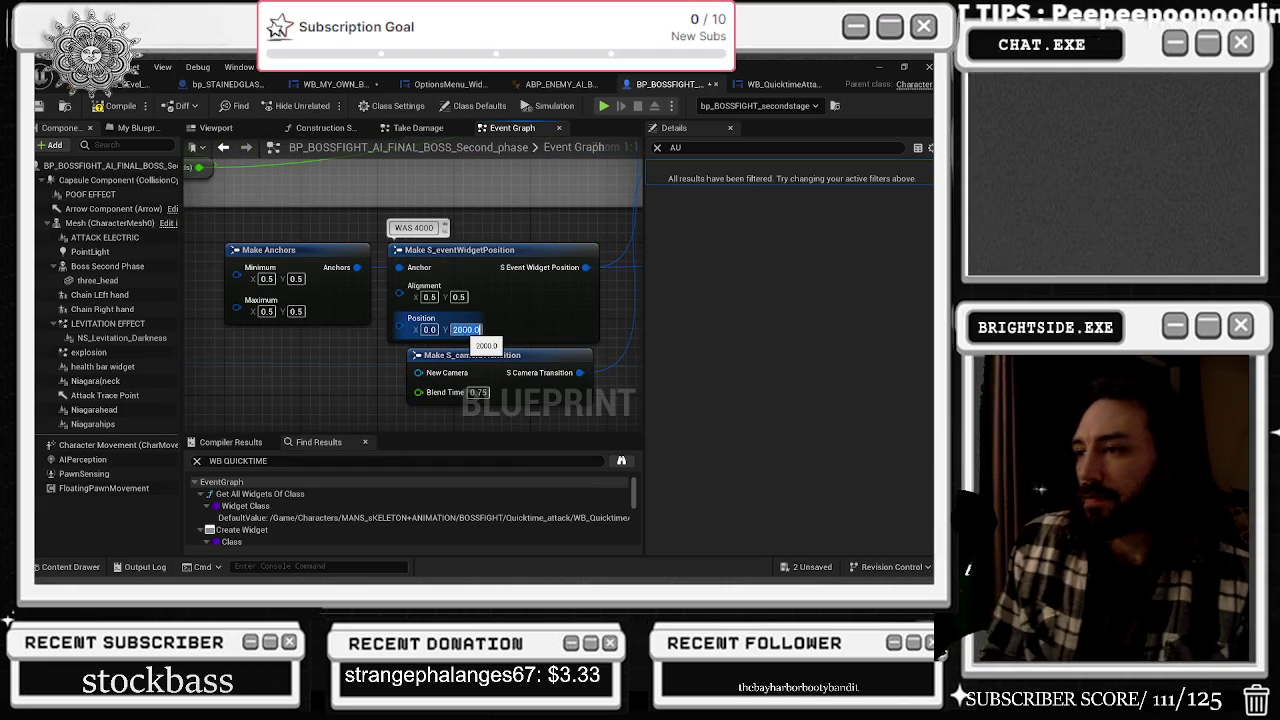
pyautogui.write('6000')
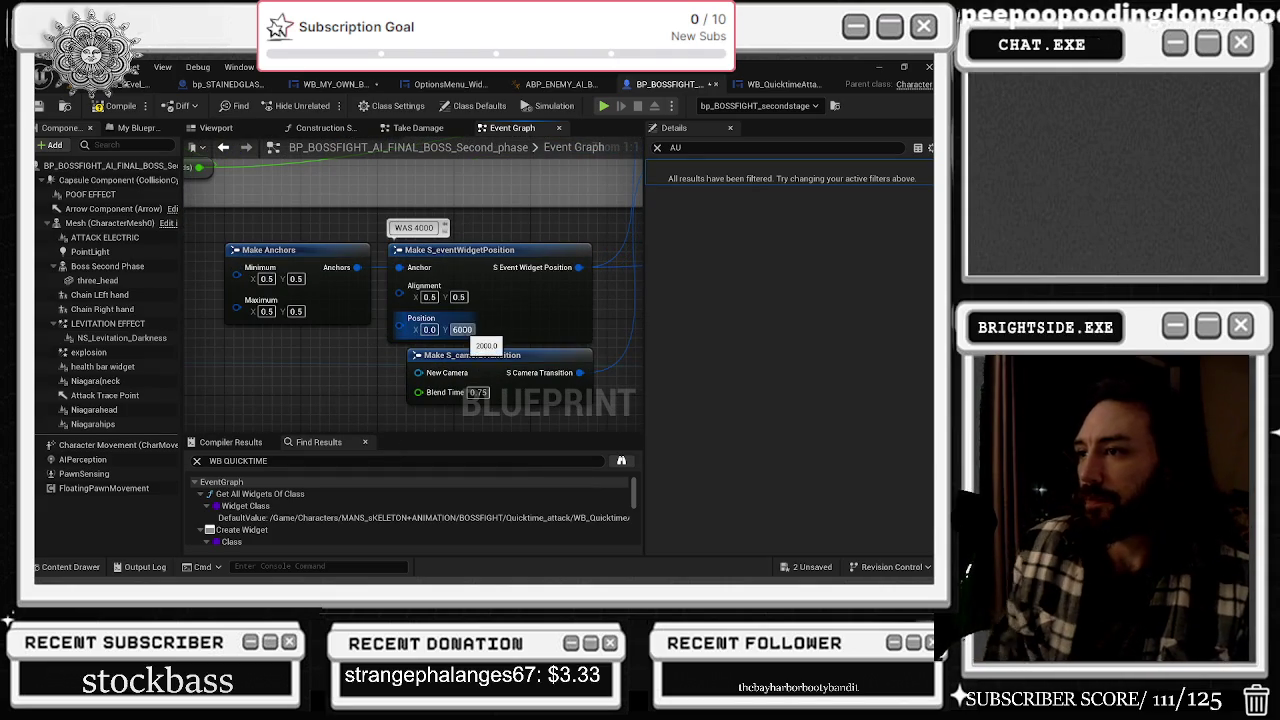
pyautogui.click(290, 376)
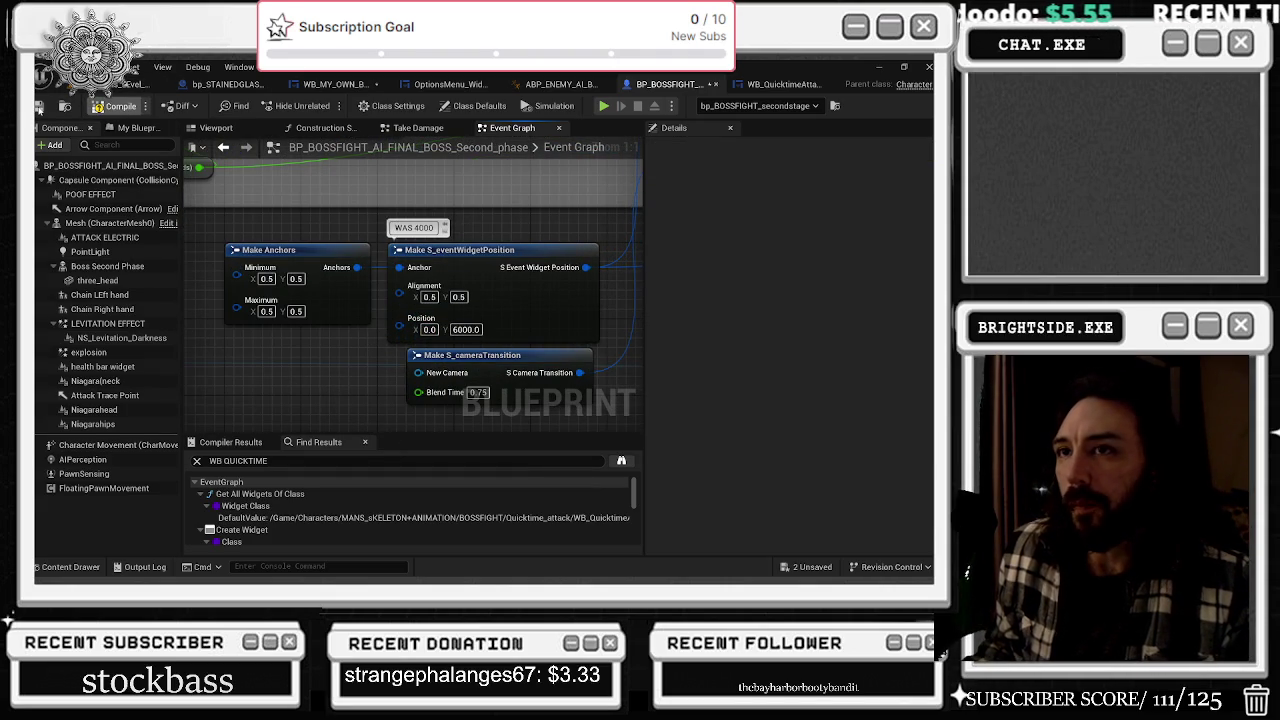
# - Save the boss Blueprint and the remaining unsaved assets from the level editor
pyautogui.click(40, 106)
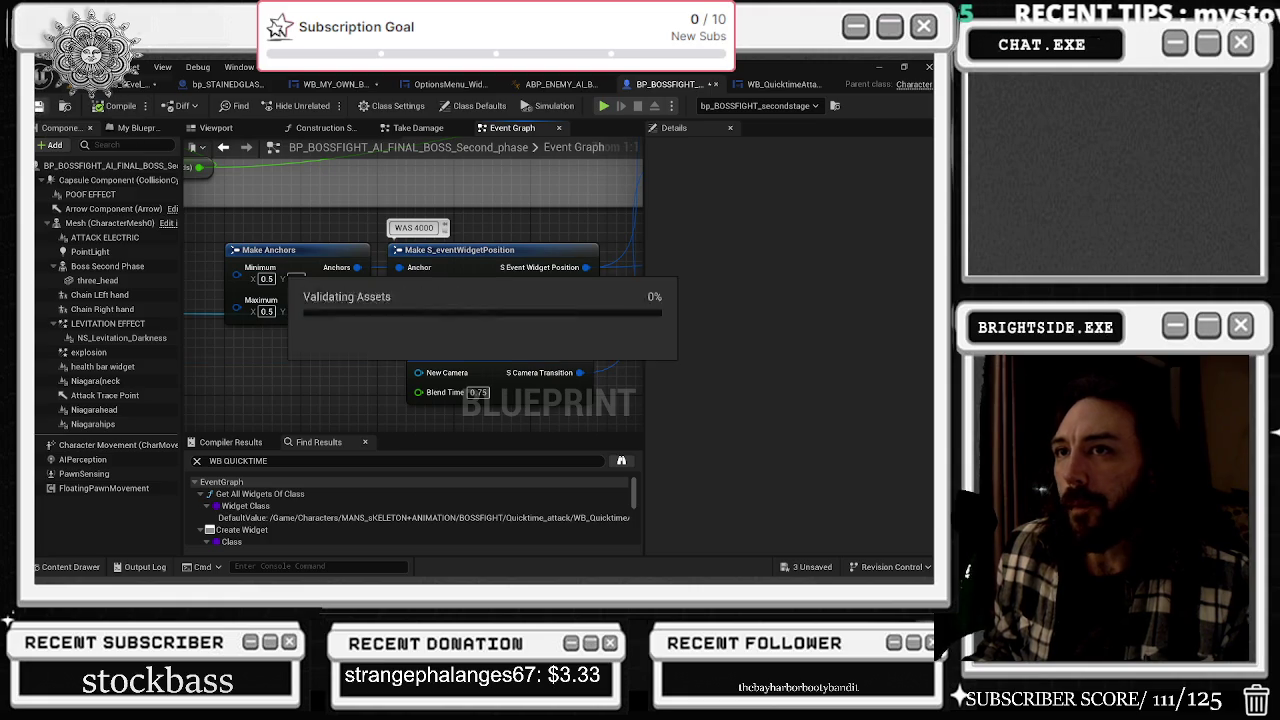
pyautogui.click(140, 84)
pyautogui.click(835, 566)
pyautogui.click(573, 462)
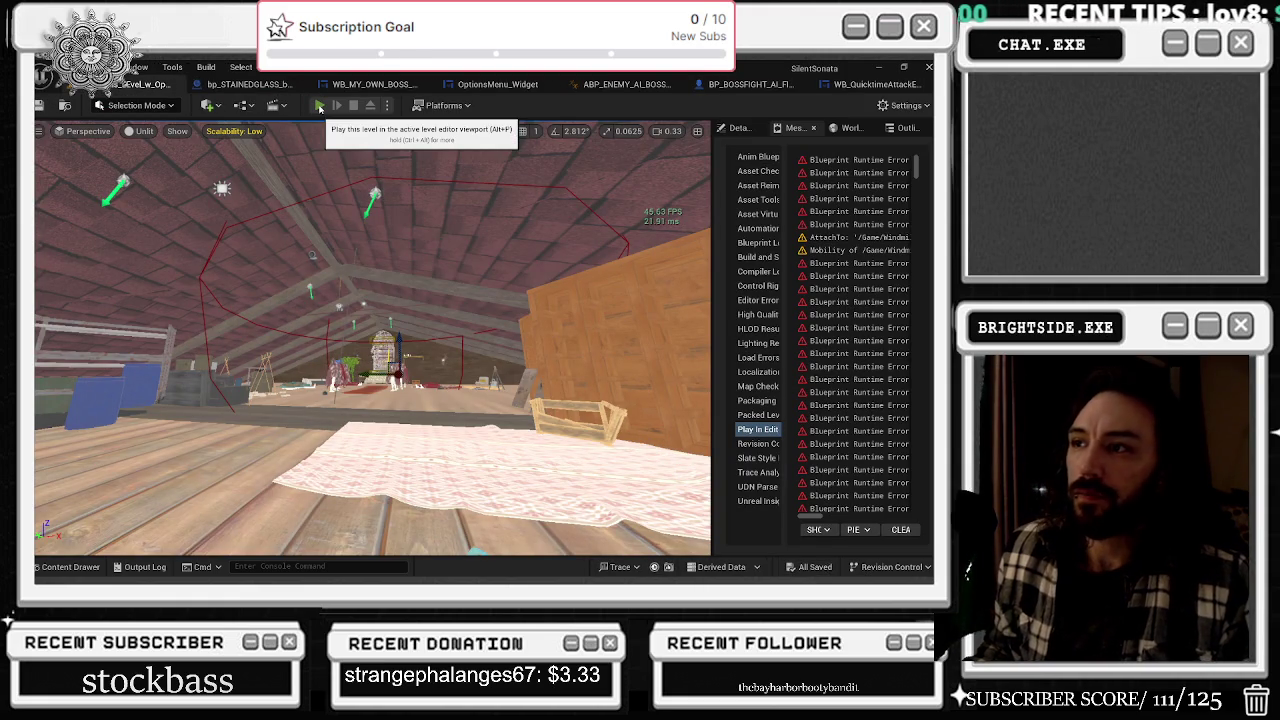
# - Playtest the boss fight from the toolbar's Play button, then stop with Esc
pyautogui.click(320, 108)
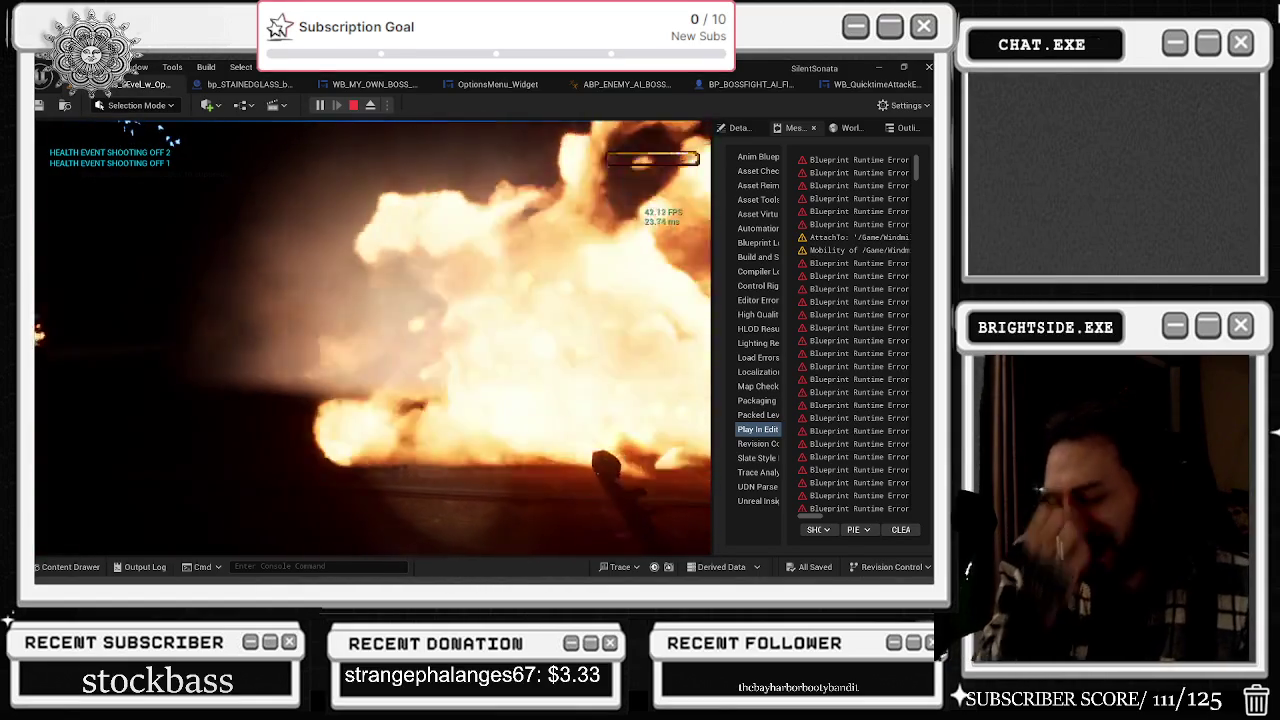
pyautogui.press('Escape')
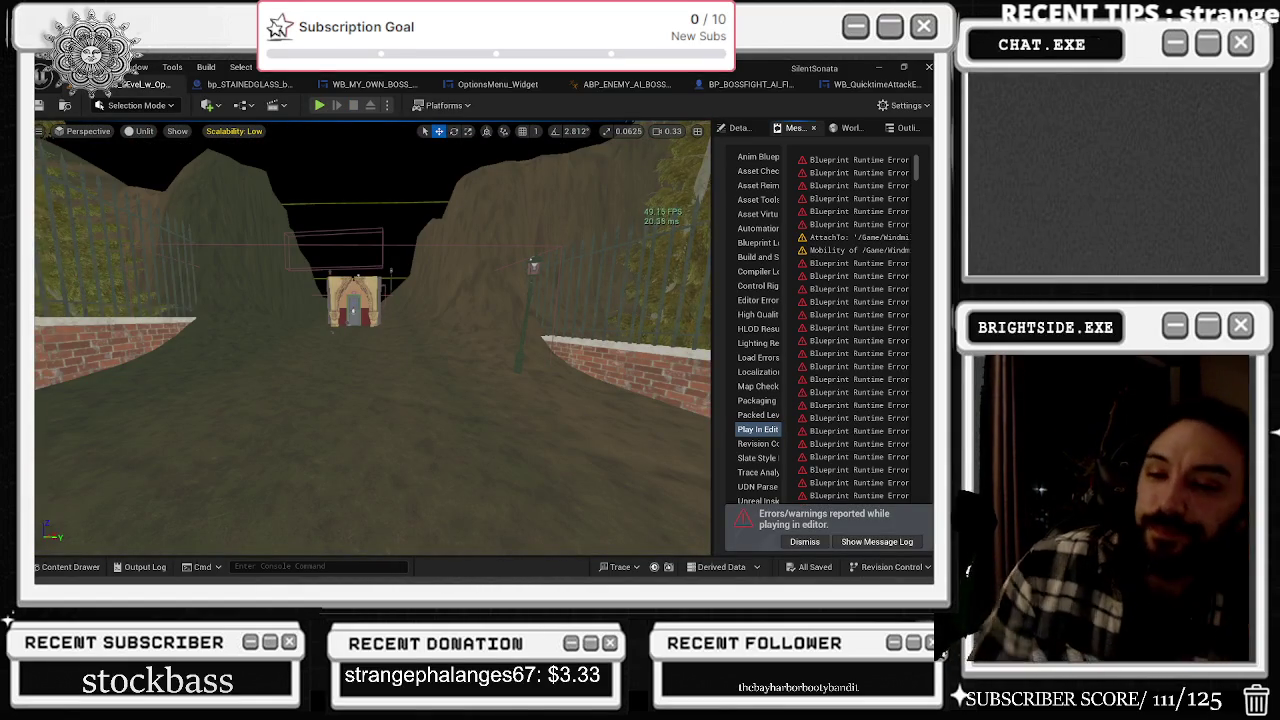
# - Dismiss the Alt+Tab window switcher and return to the level viewport
pyautogui.hotkey('alt', 'Tab')
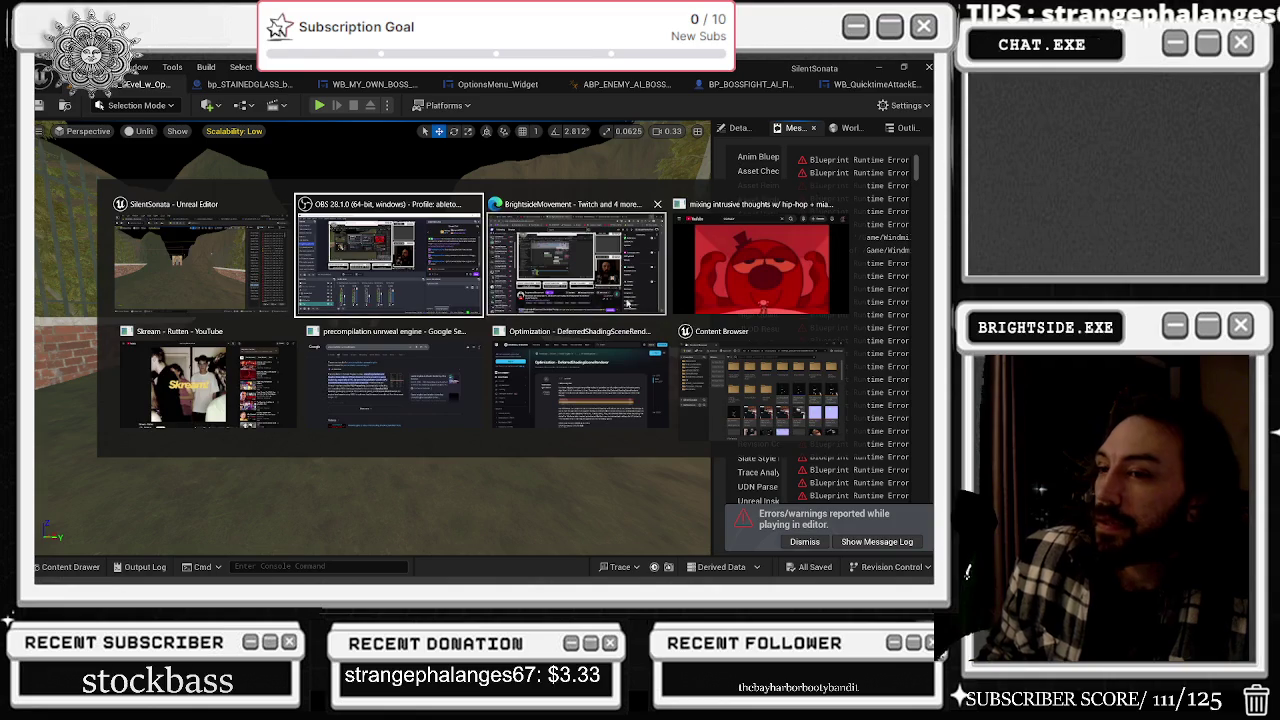
pyautogui.press('Escape')
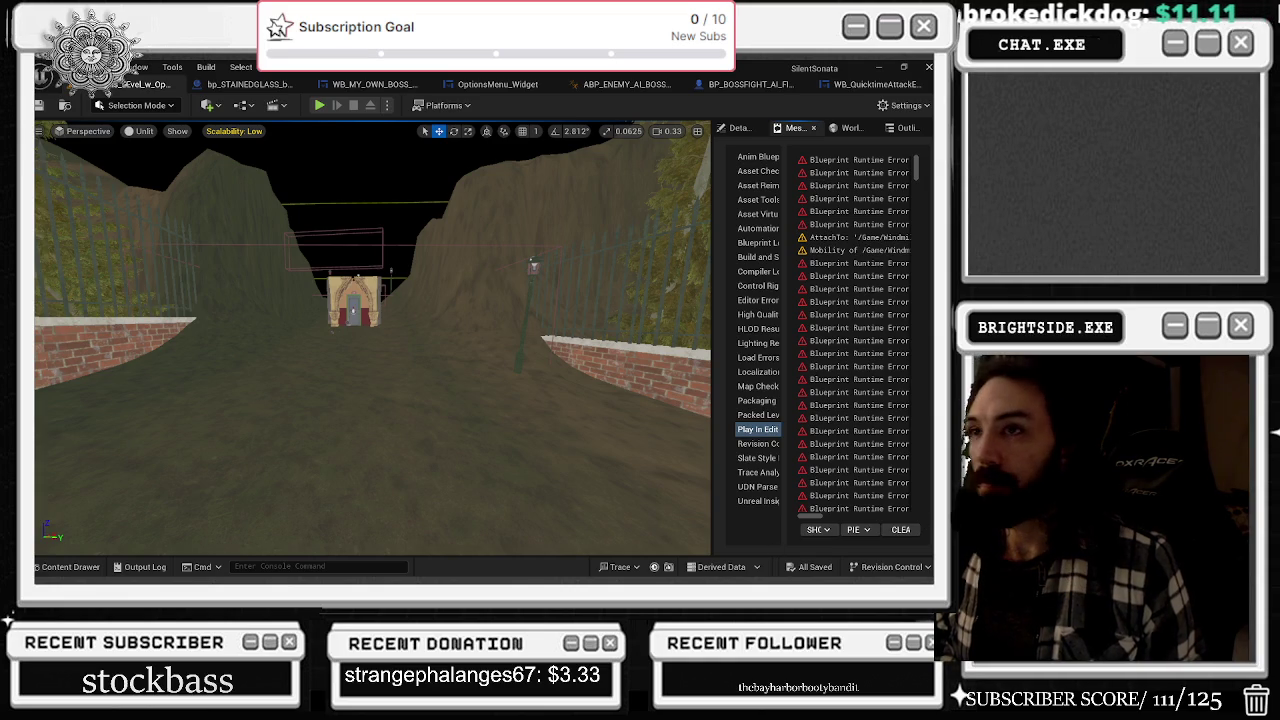
# - Playtest by walking across the theatre stage and backstage to the attic boss, then stop
pyautogui.click(318, 105)
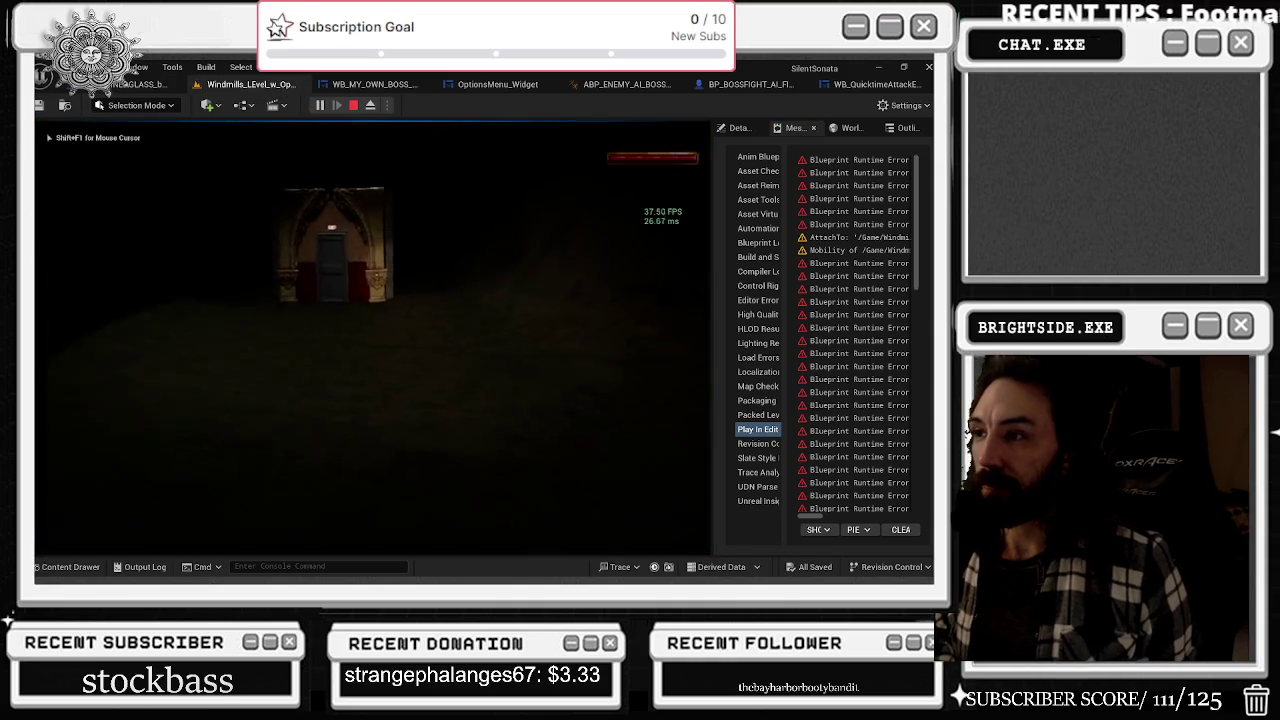
pyautogui.press('w')
pyautogui.press('w')
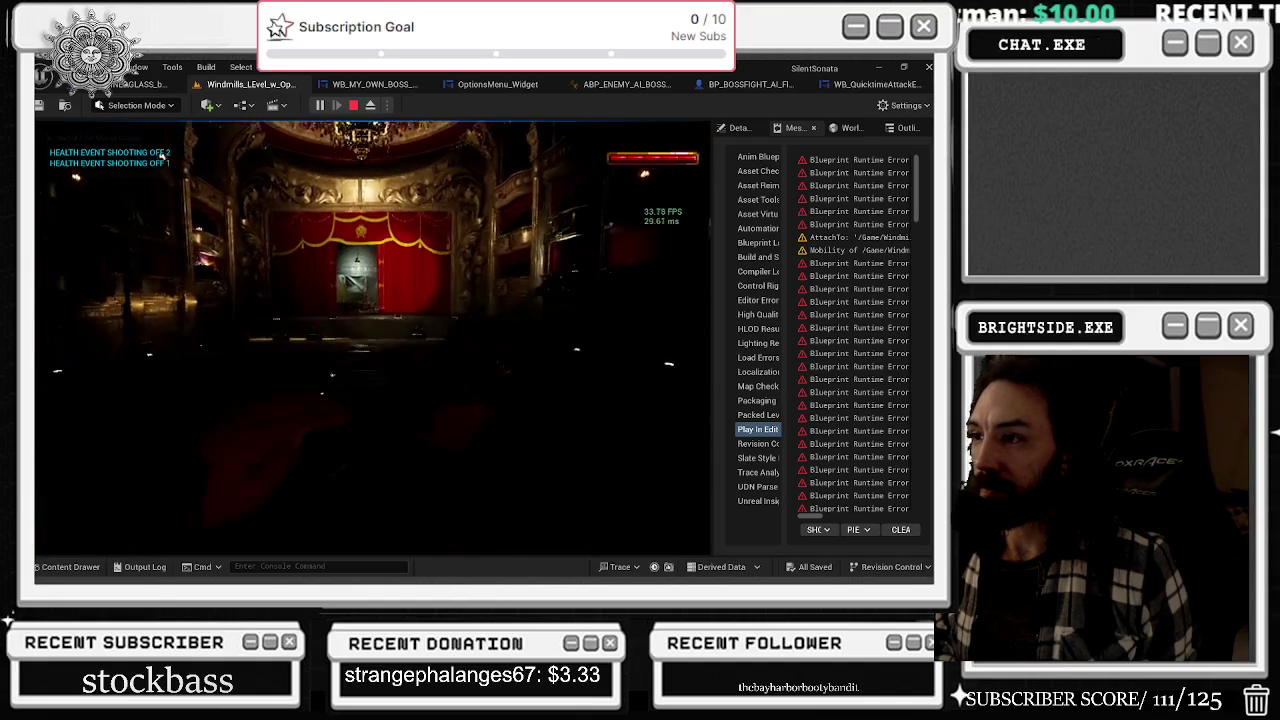
pyautogui.press('w')
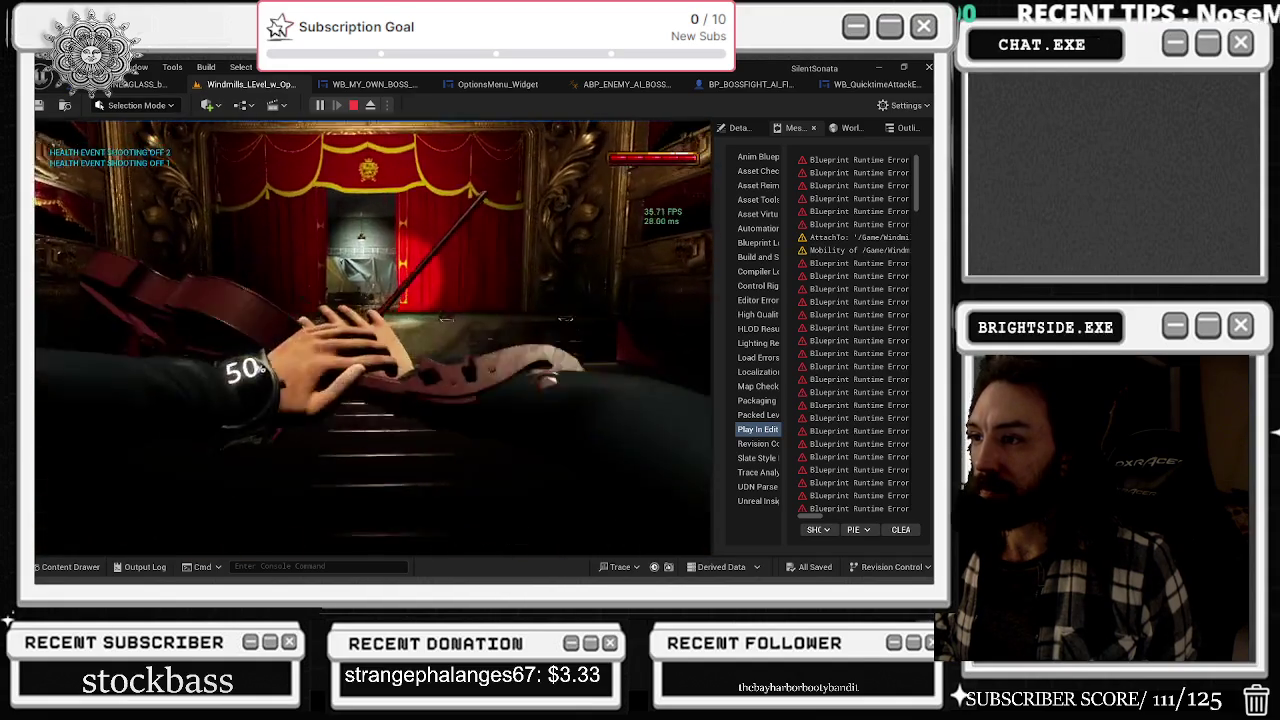
pyautogui.press('w')
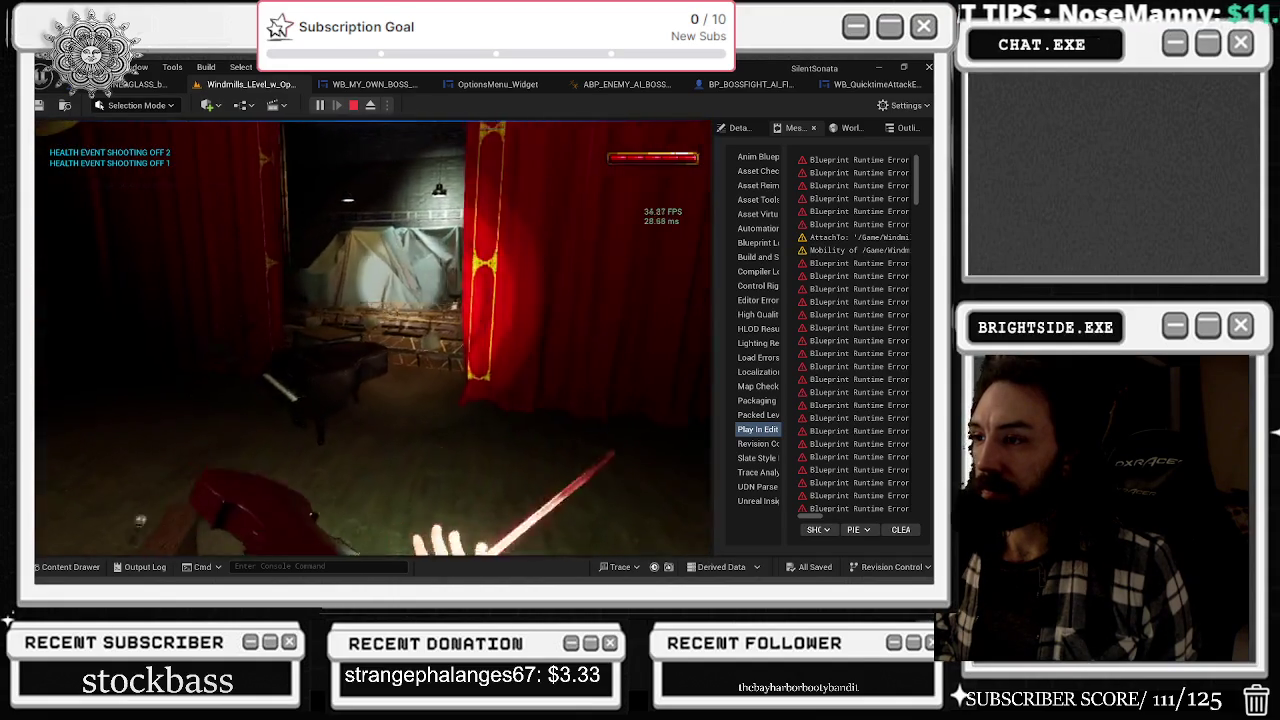
pyautogui.press('w')
pyautogui.press('w')
pyautogui.press('w')
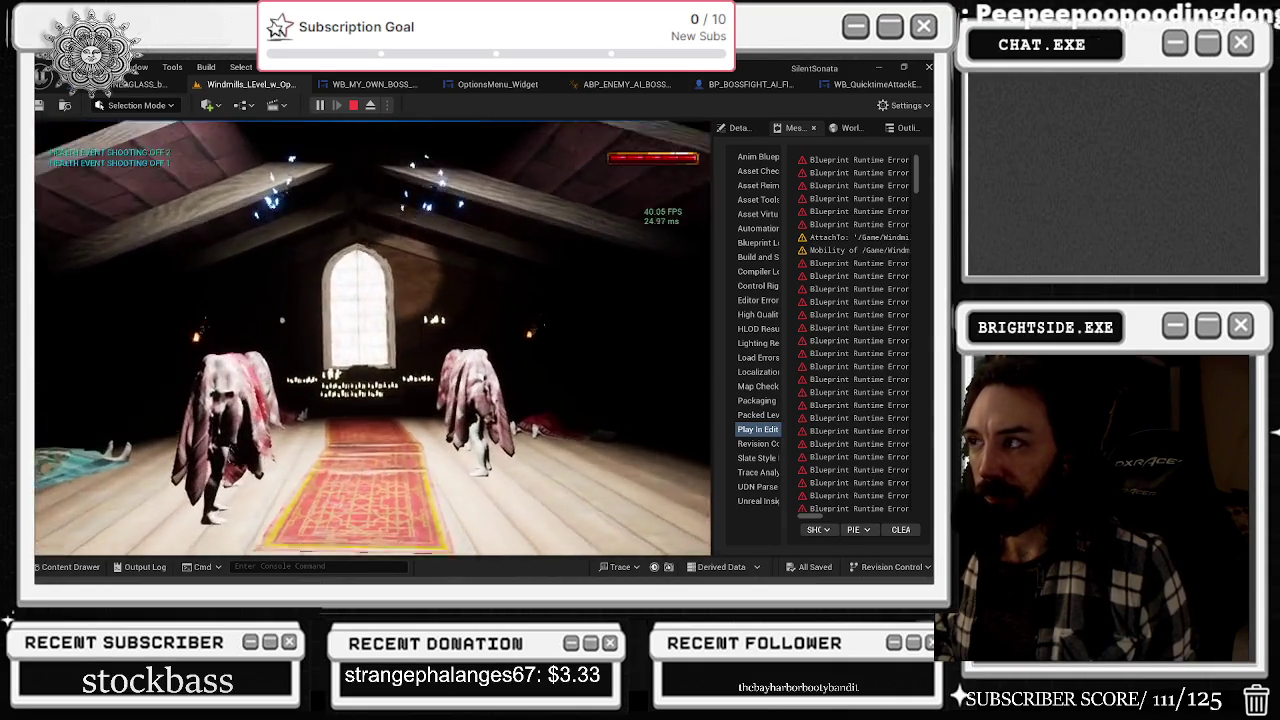
pyautogui.press('w')
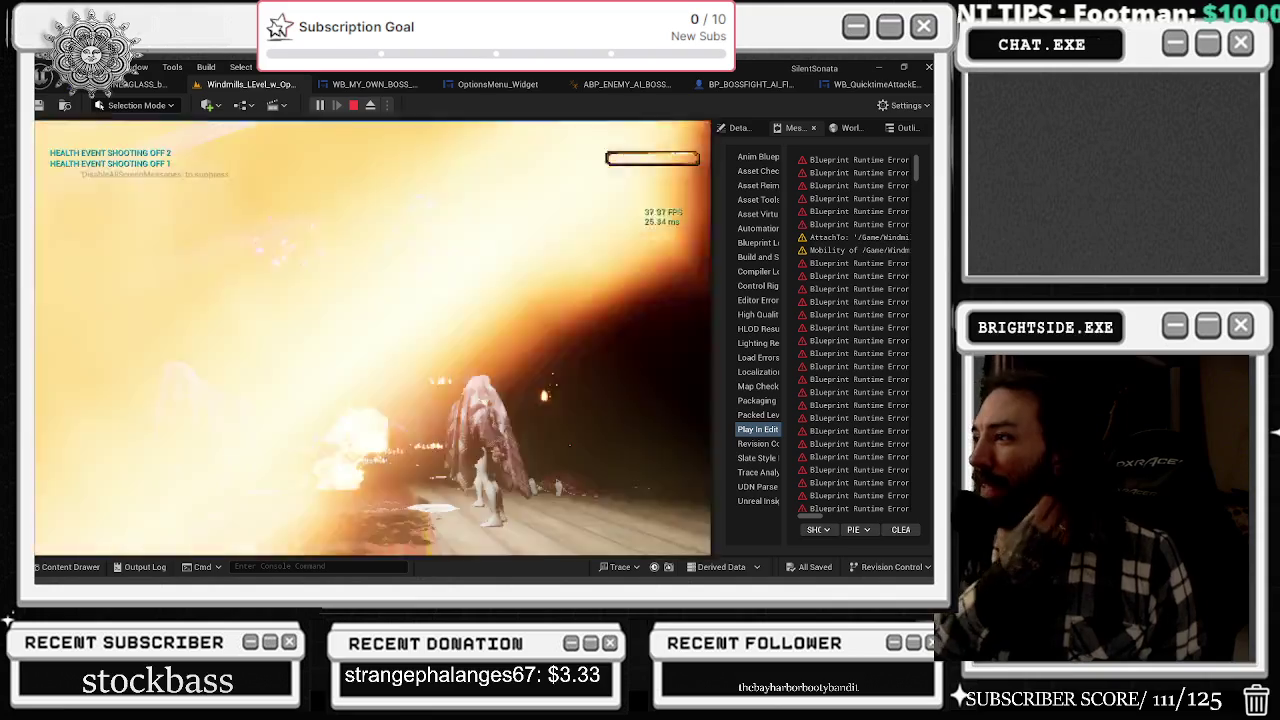
pyautogui.press('Escape')
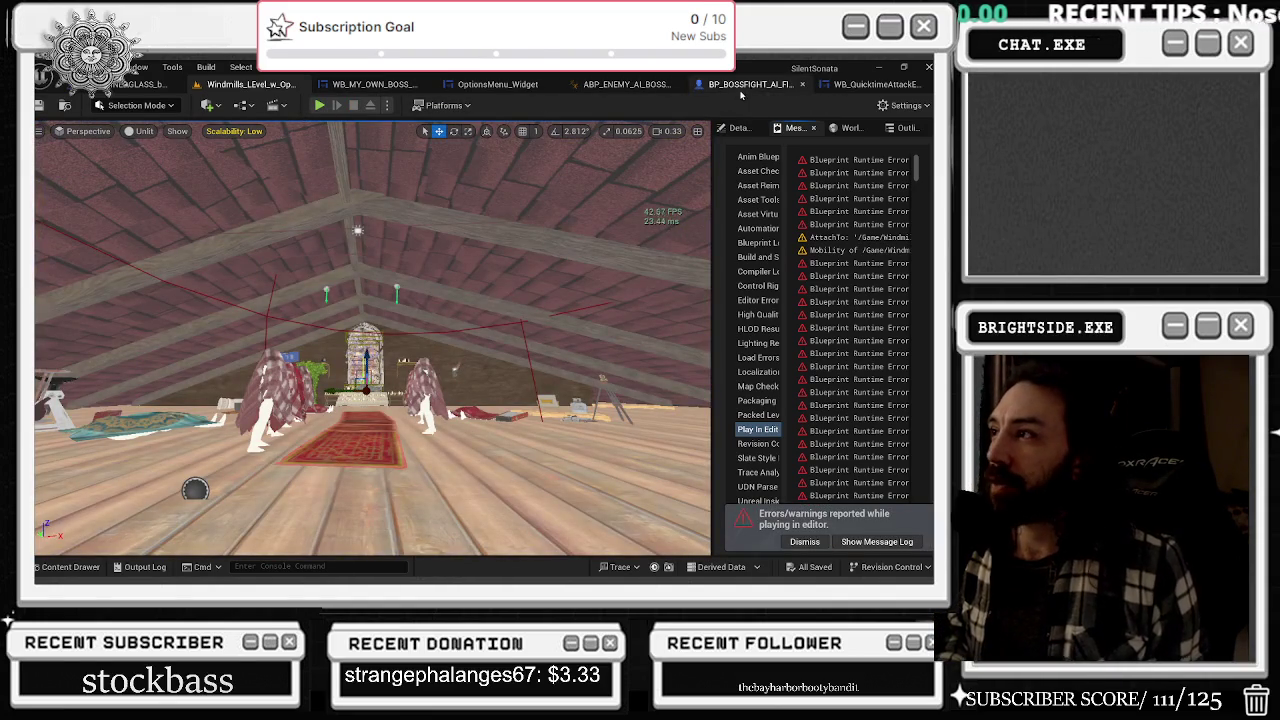
# - Survey the BP_BOSSFIGHT Event Graph from the failure animation nodes through the SEQUENCE 2 area
pyautogui.click(744, 95)
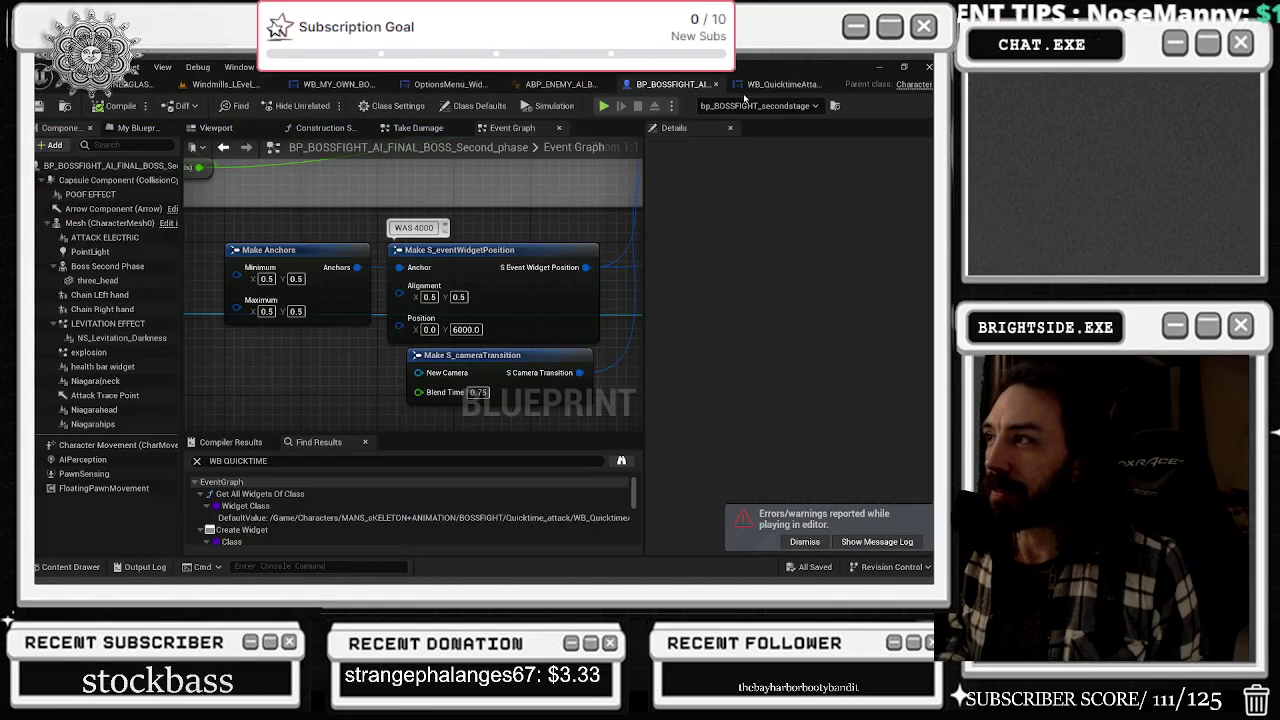
pyautogui.scroll(-6, 636, 416)
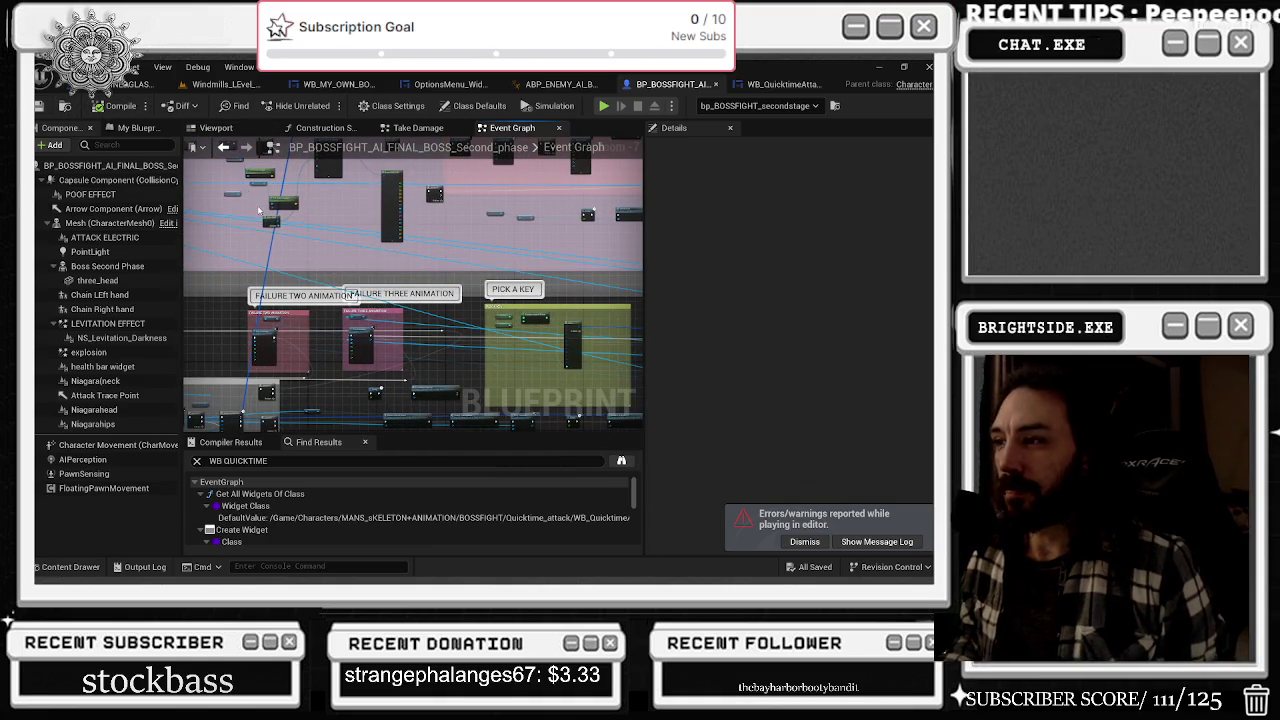
pyautogui.moveTo(350, 293); pyautogui.dragTo(636, 184)
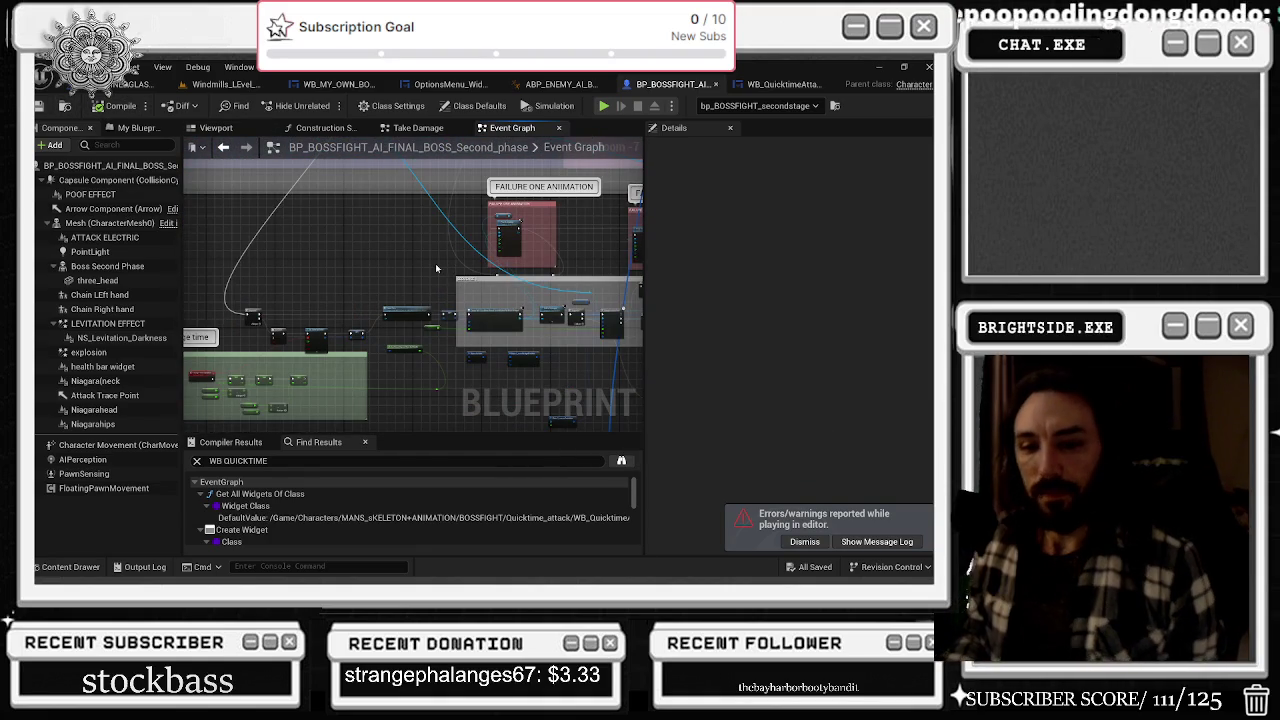
pyautogui.scroll(4, 295, 291)
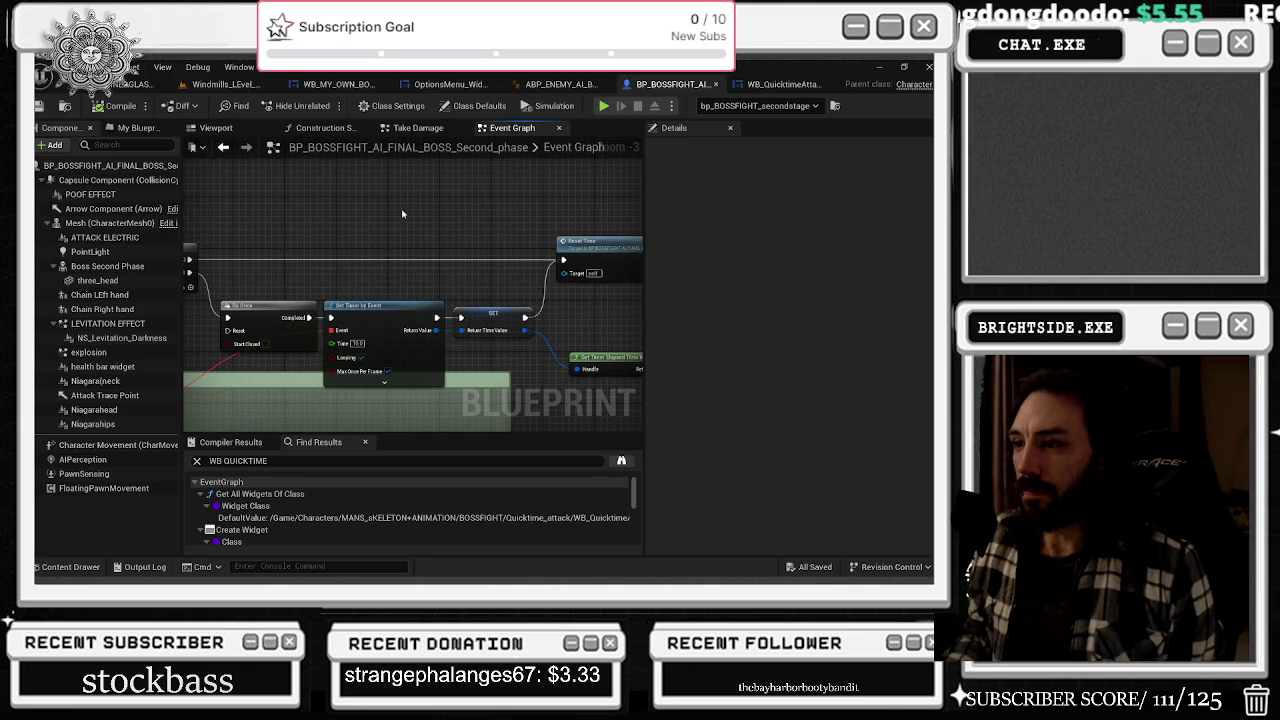
pyautogui.moveTo(387, 232)
pyautogui.mouseDown()
pyautogui.moveTo(323, 270)
pyautogui.moveTo(500, 322)
pyautogui.moveTo(494, 220)
pyautogui.moveTo(620, 215)
pyautogui.moveTo(589, 239)
pyautogui.mouseUp()
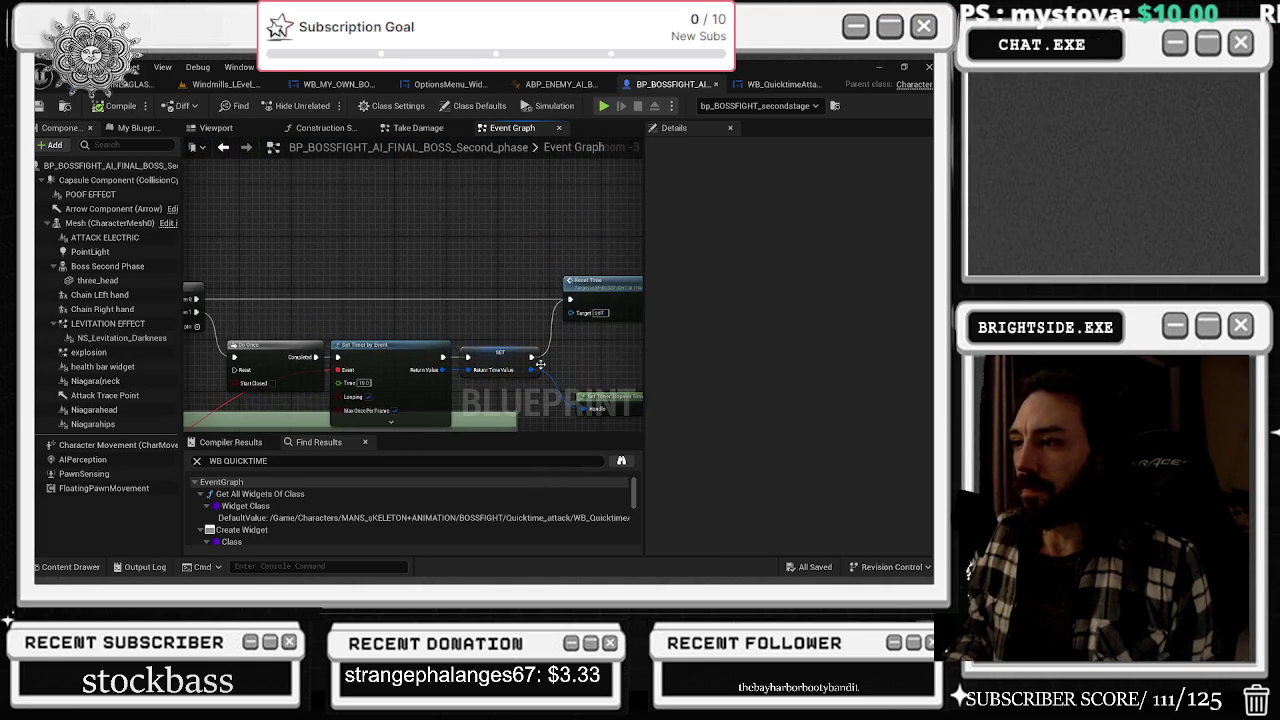
pyautogui.moveTo(543, 370)
pyautogui.mouseDown()
pyautogui.moveTo(400, 310)
pyautogui.moveTo(212, 258)
pyautogui.moveTo(385, 275)
pyautogui.moveTo(580, 363)
pyautogui.mouseUp()
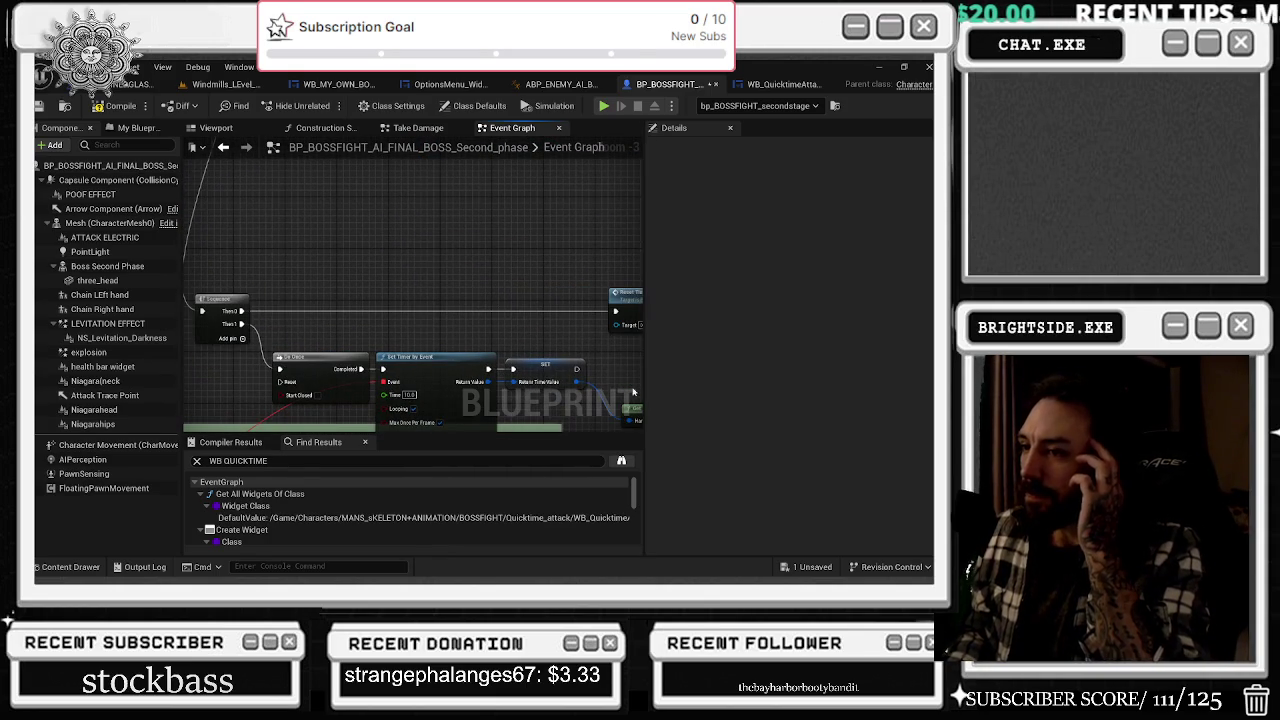
pyautogui.moveTo(433, 309); pyautogui.dragTo(325, 285)
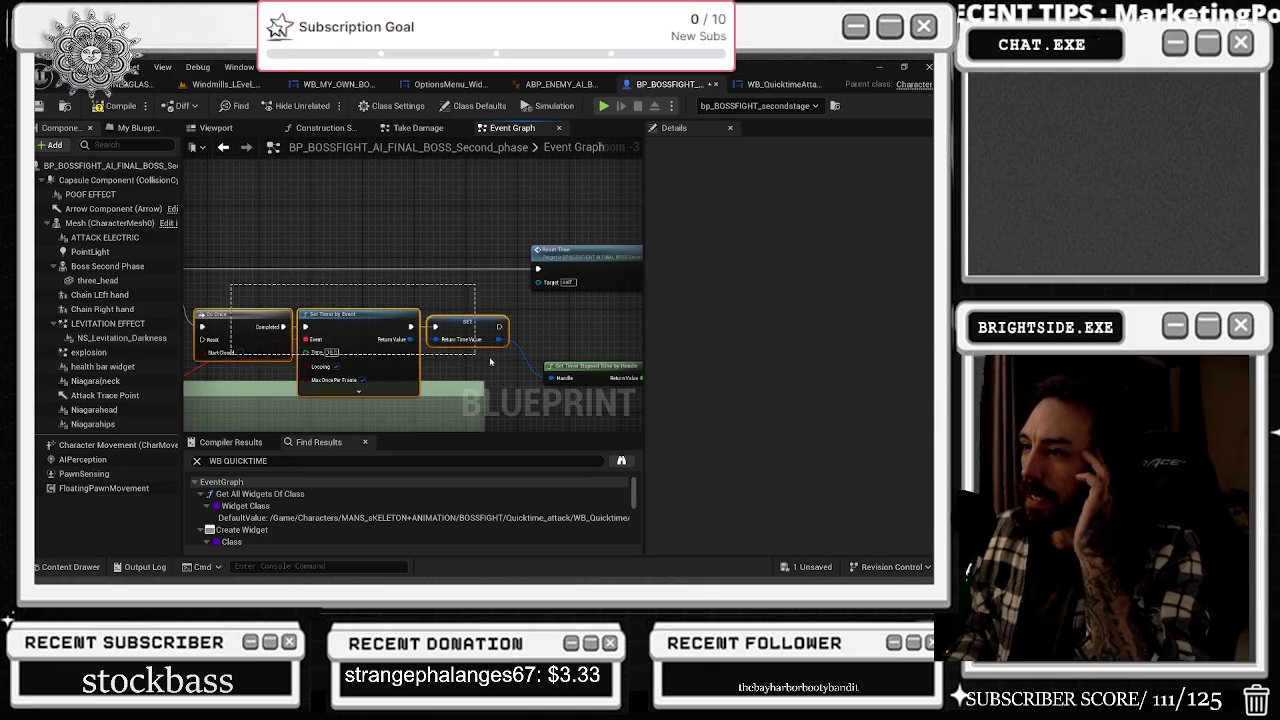
pyautogui.moveTo(230, 288)
pyautogui.mouseDown()
pyautogui.moveTo(500, 248)
pyautogui.moveTo(251, 249)
pyautogui.moveTo(320, 200)
pyautogui.moveTo(94, 183)
pyautogui.mouseUp()
pyautogui.moveTo(500, 260); pyautogui.dragTo(127, 302)
pyautogui.moveTo(452, 292); pyautogui.dragTo(107, 317)
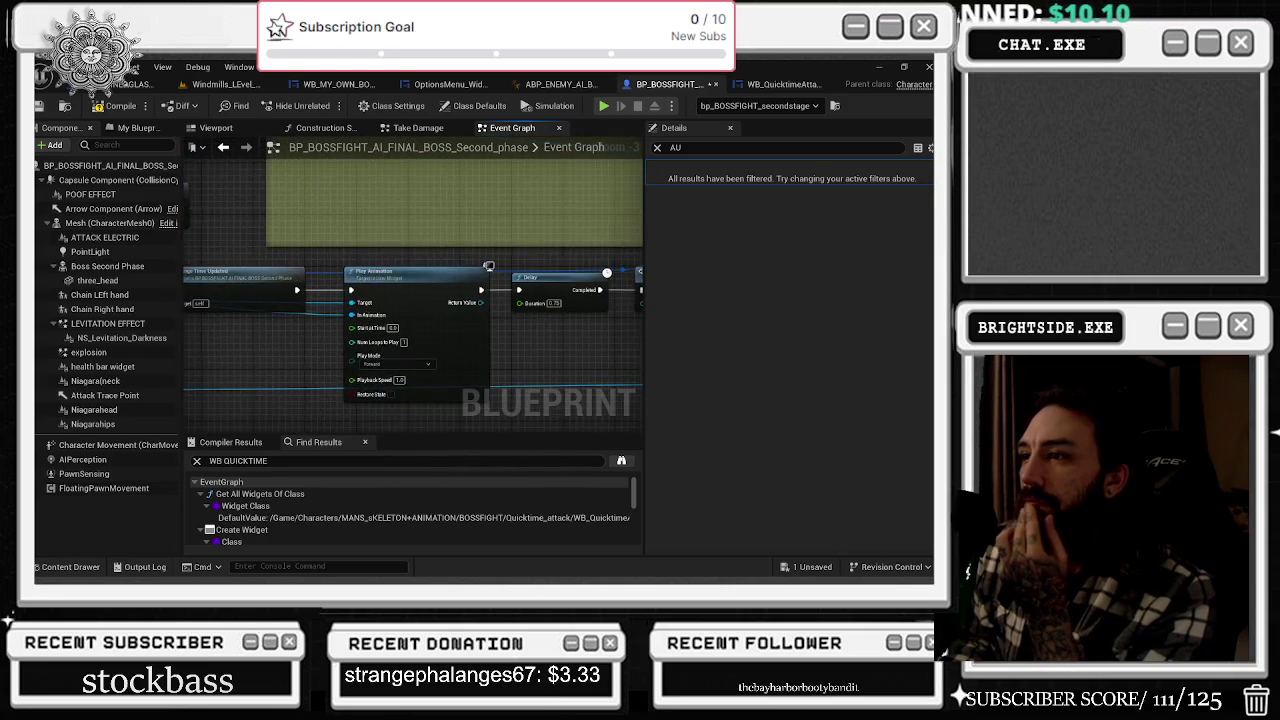
pyautogui.moveTo(326, 336)
pyautogui.mouseDown()
pyautogui.moveTo(217, 428)
pyautogui.moveTo(200, 420)
pyautogui.moveTo(215, 412)
pyautogui.moveTo(189, 405)
pyautogui.mouseUp()
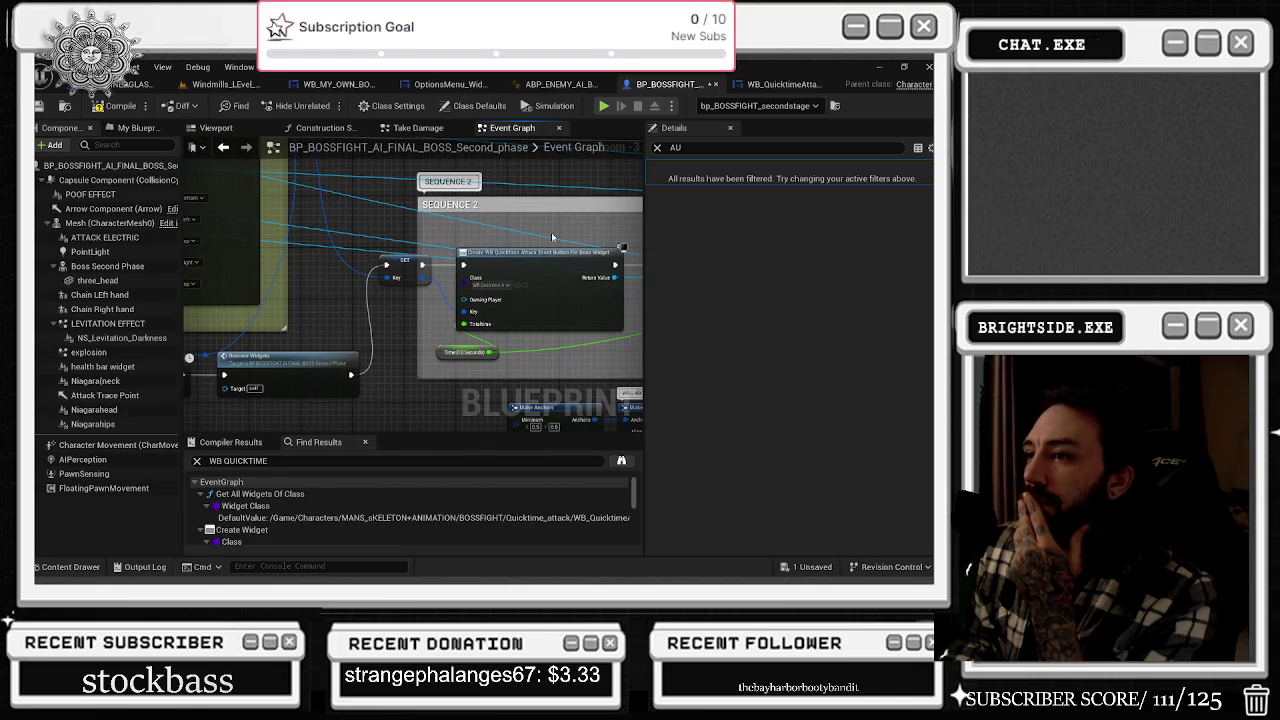
pyautogui.moveTo(447, 298)
pyautogui.mouseDown()
pyautogui.moveTo(463, 358)
pyautogui.moveTo(423, 303)
pyautogui.mouseUp()
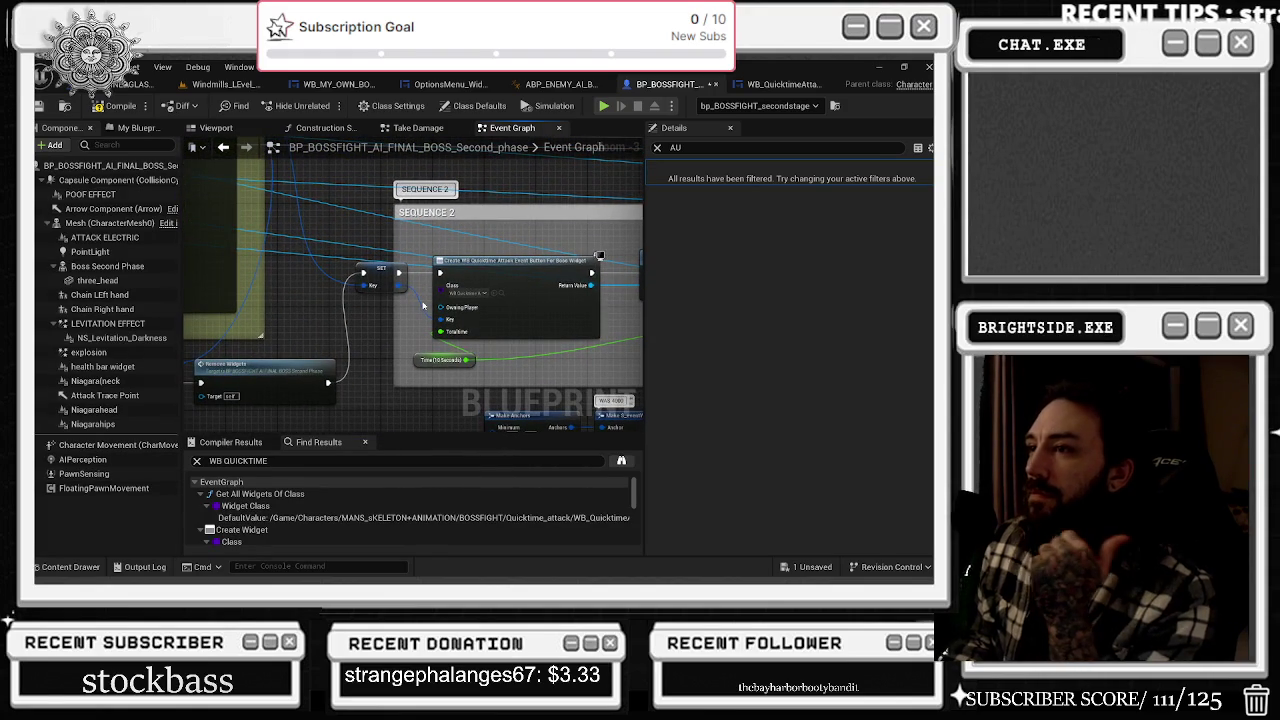
pyautogui.moveTo(419, 322); pyautogui.dragTo(183, 314)
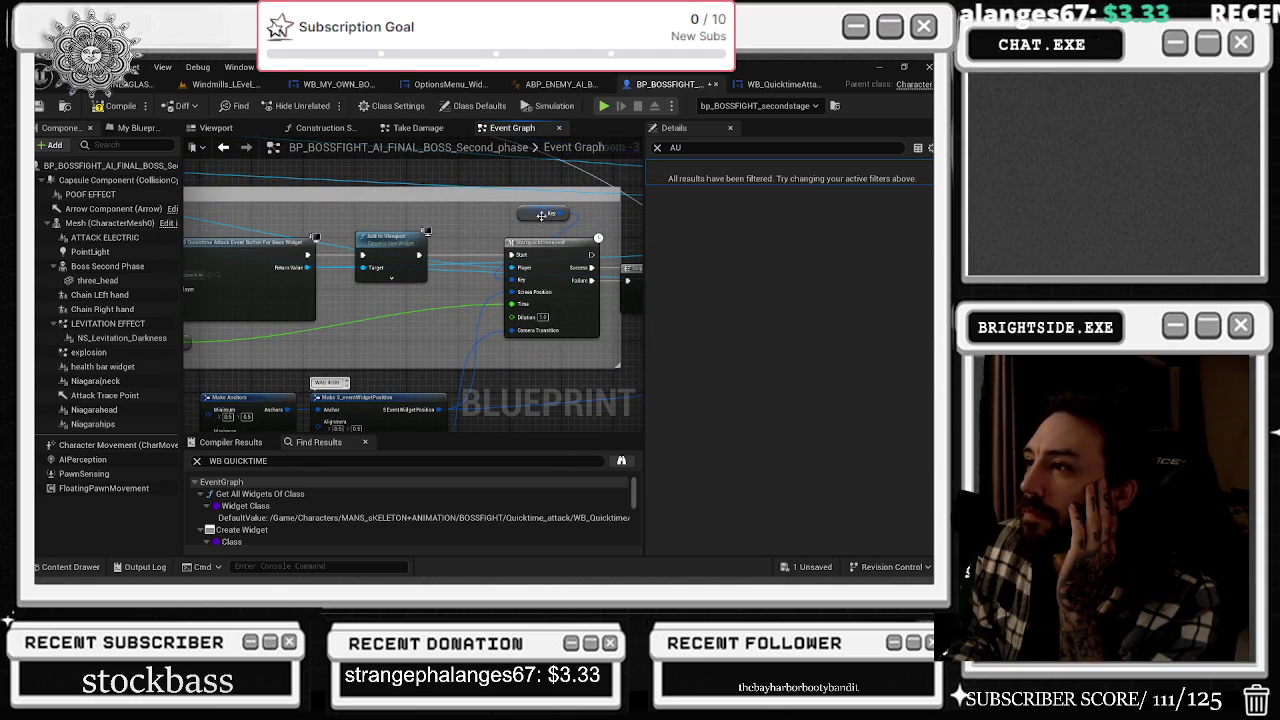
# - Shift the Key node slightly left, review the quicktime nodes, then minimize the main editor
pyautogui.moveTo(525, 218); pyautogui.dragTo(448, 228)
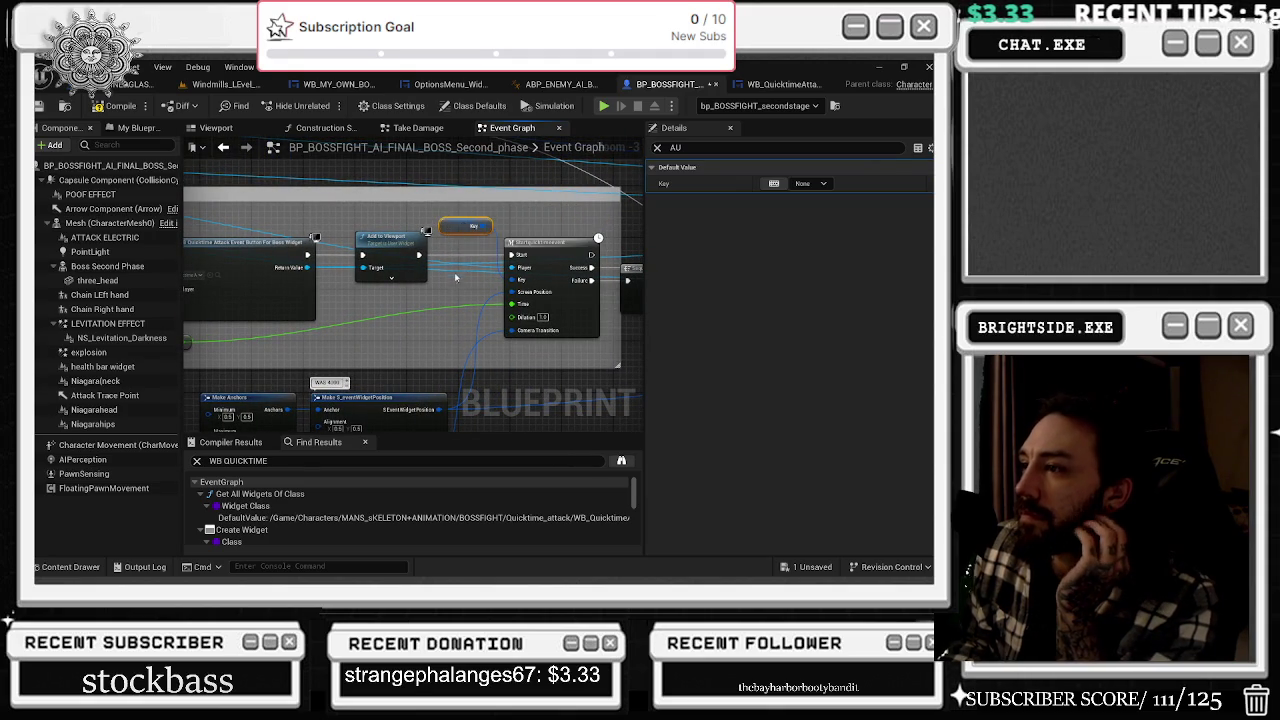
pyautogui.moveTo(446, 282)
pyautogui.mouseDown()
pyautogui.moveTo(502, 208)
pyautogui.moveTo(207, 212)
pyautogui.mouseUp()
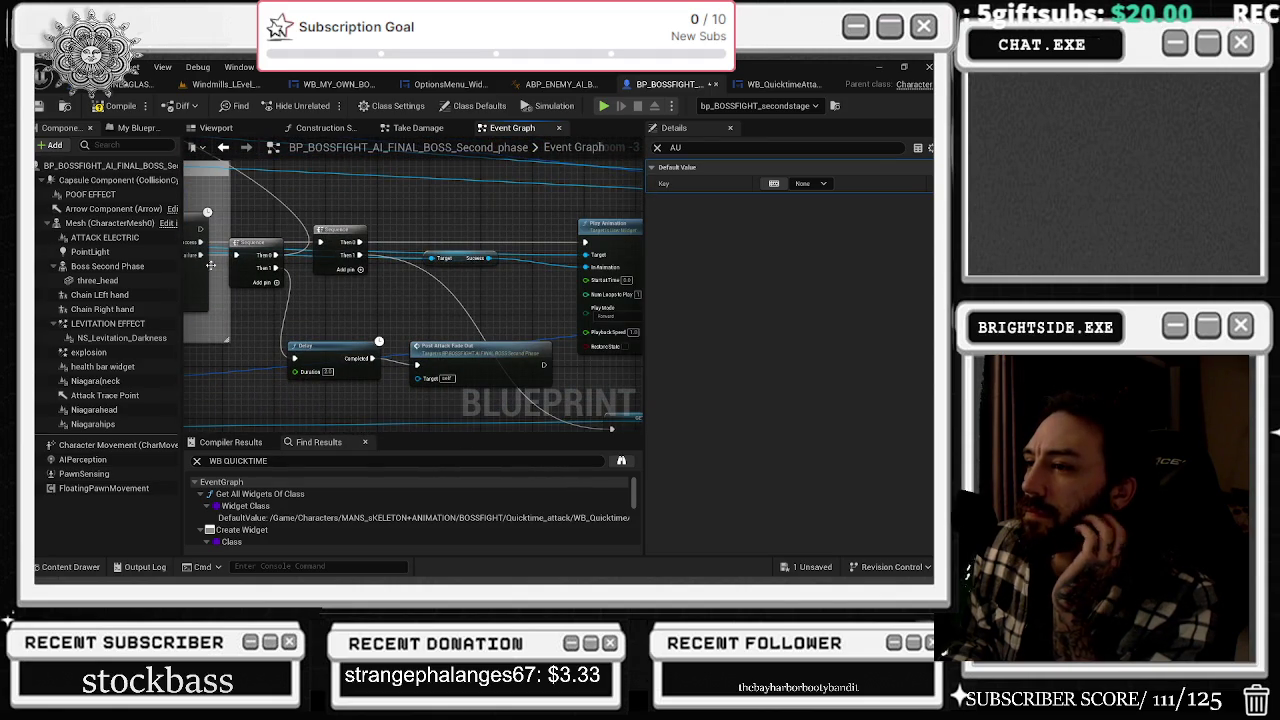
pyautogui.moveTo(245, 267)
pyautogui.mouseDown()
pyautogui.moveTo(637, 301)
pyautogui.moveTo(107, 345)
pyautogui.mouseUp()
pyautogui.moveTo(583, 297)
pyautogui.mouseDown()
pyautogui.moveTo(435, 300)
pyautogui.moveTo(443, 250)
pyautogui.moveTo(232, 279)
pyautogui.mouseUp()
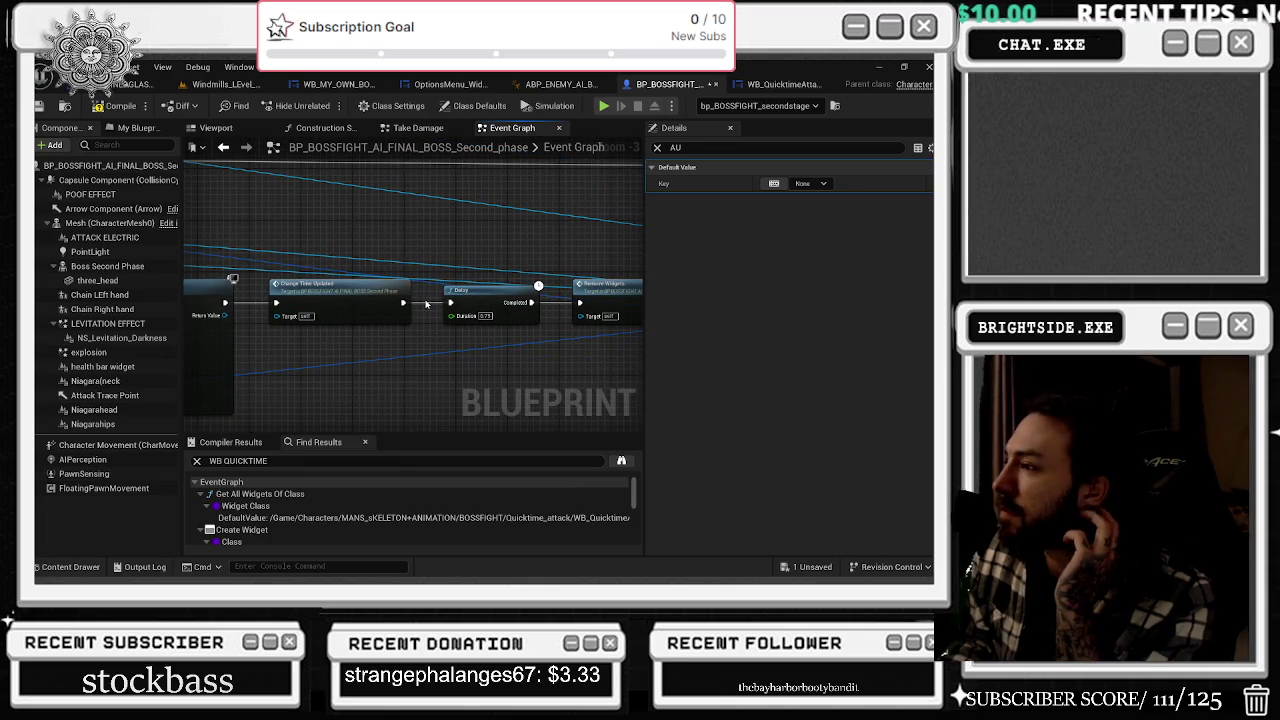
pyautogui.moveTo(466, 271)
pyautogui.mouseDown()
pyautogui.moveTo(609, 326)
pyautogui.moveTo(530, 340)
pyautogui.mouseUp()
pyautogui.moveTo(403, 230); pyautogui.dragTo(648, 235)
pyautogui.moveTo(505, 234); pyautogui.dragTo(693, 242)
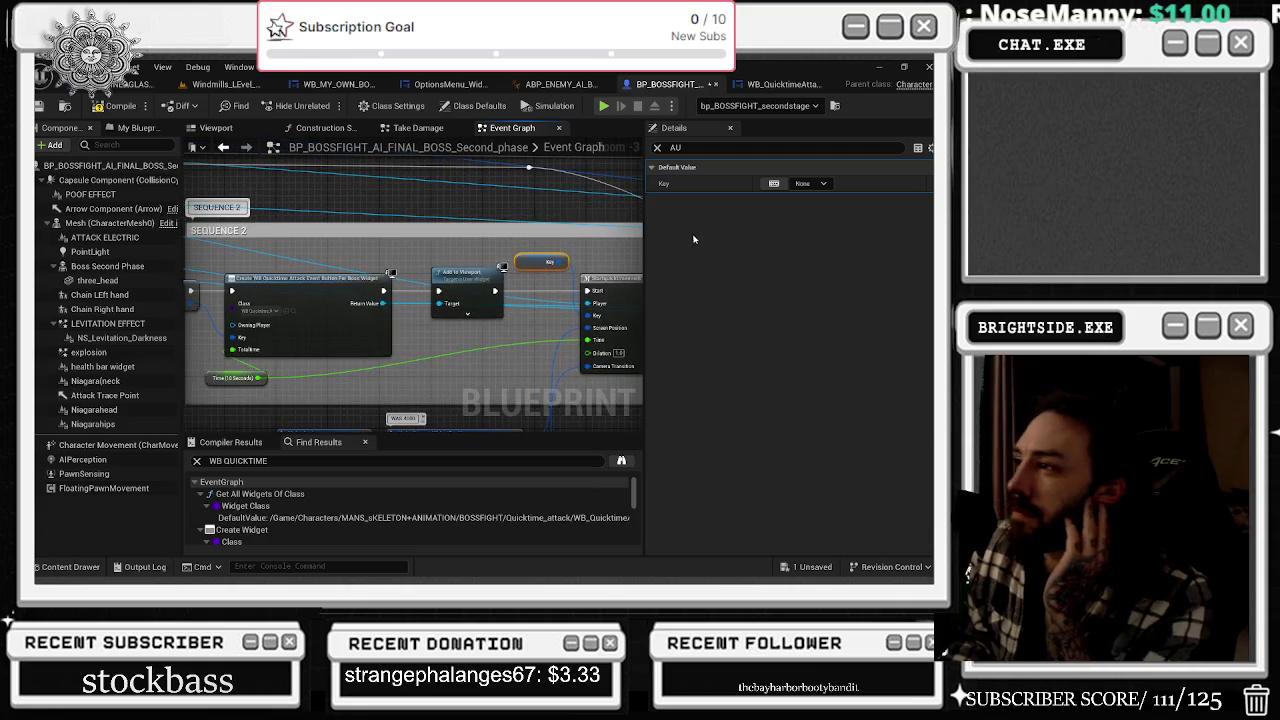
pyautogui.click(879, 67)
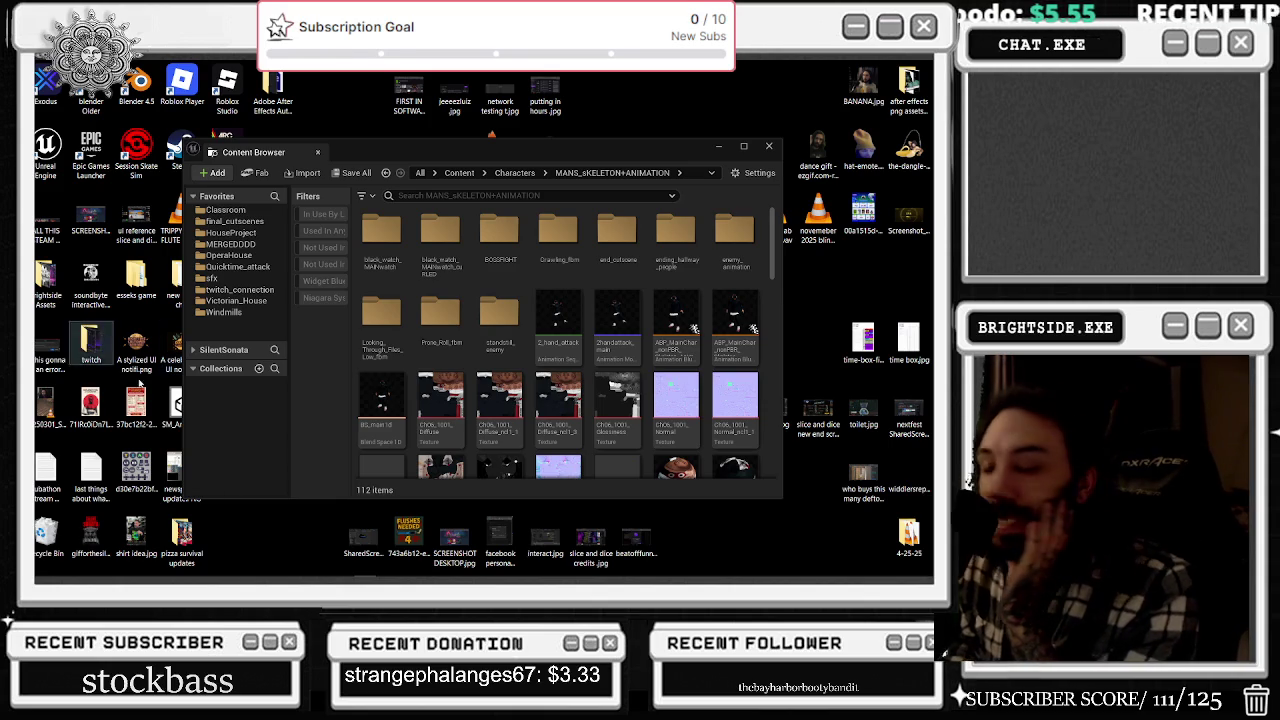
# - Restore the boss Blueprint editor window from the taskbar preview
pyautogui.moveTo(525, 569)
pyautogui.moveTo(476, 568)
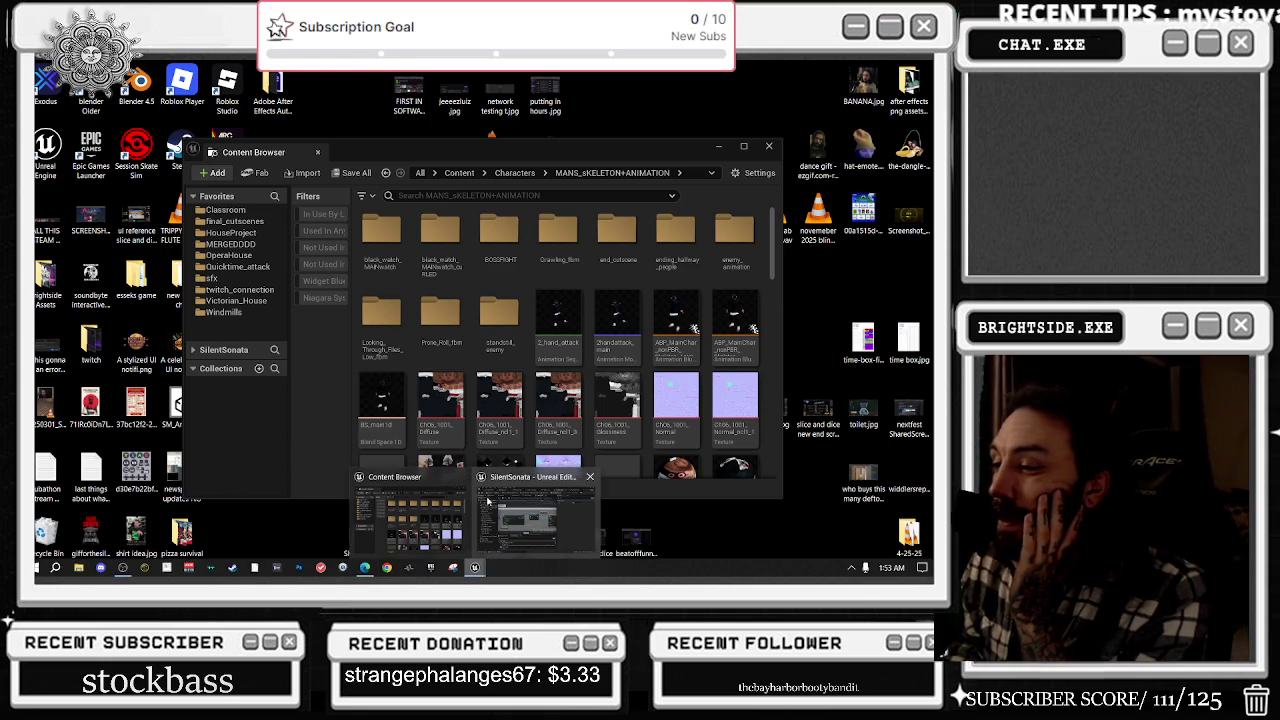
pyautogui.click(544, 519)
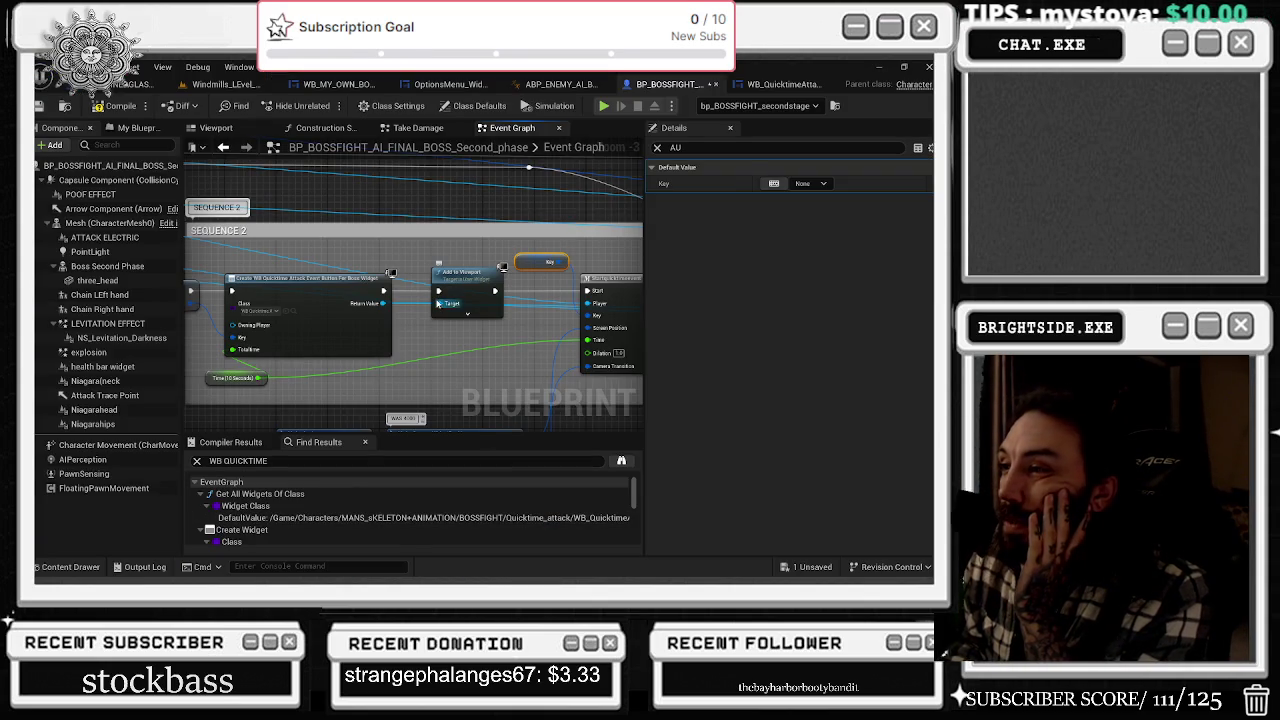
# - Review the SEQUENCE 2, Key, Sequence and Play Animation nodes, then go to the Windmills level
pyautogui.moveTo(598, 321); pyautogui.dragTo(464, 333)
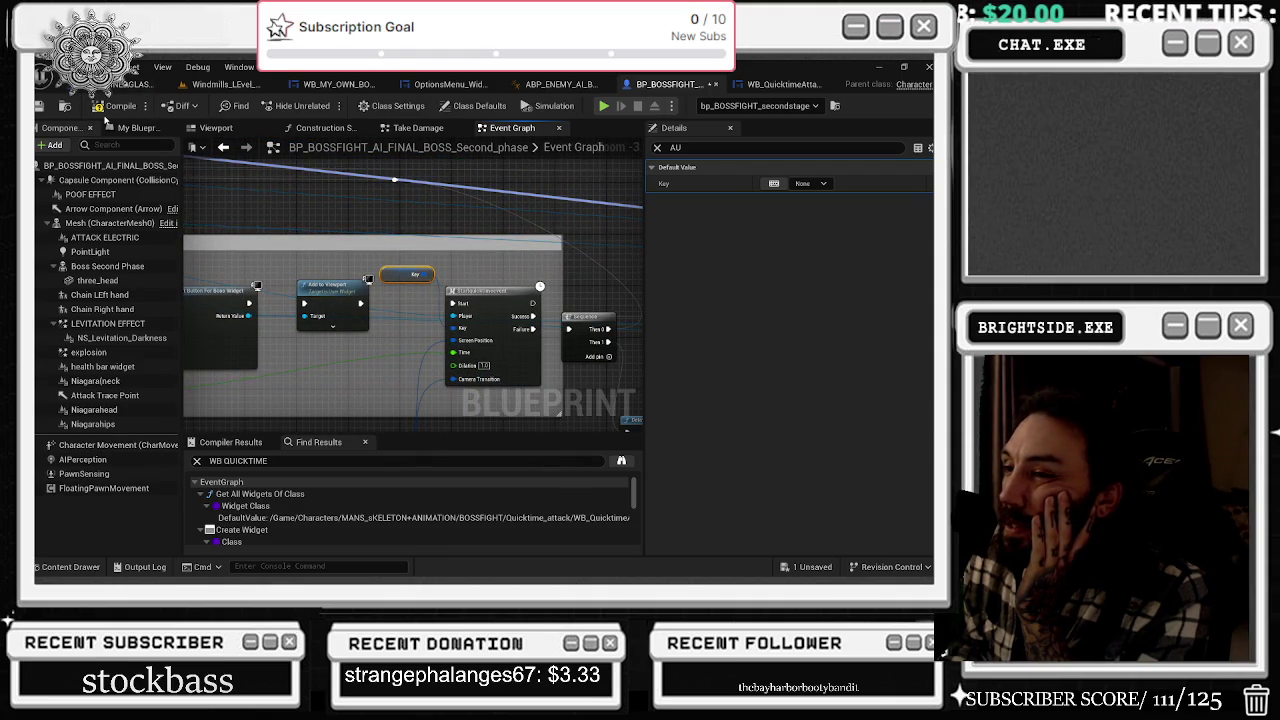
pyautogui.moveTo(380, 220); pyautogui.dragTo(624, 240)
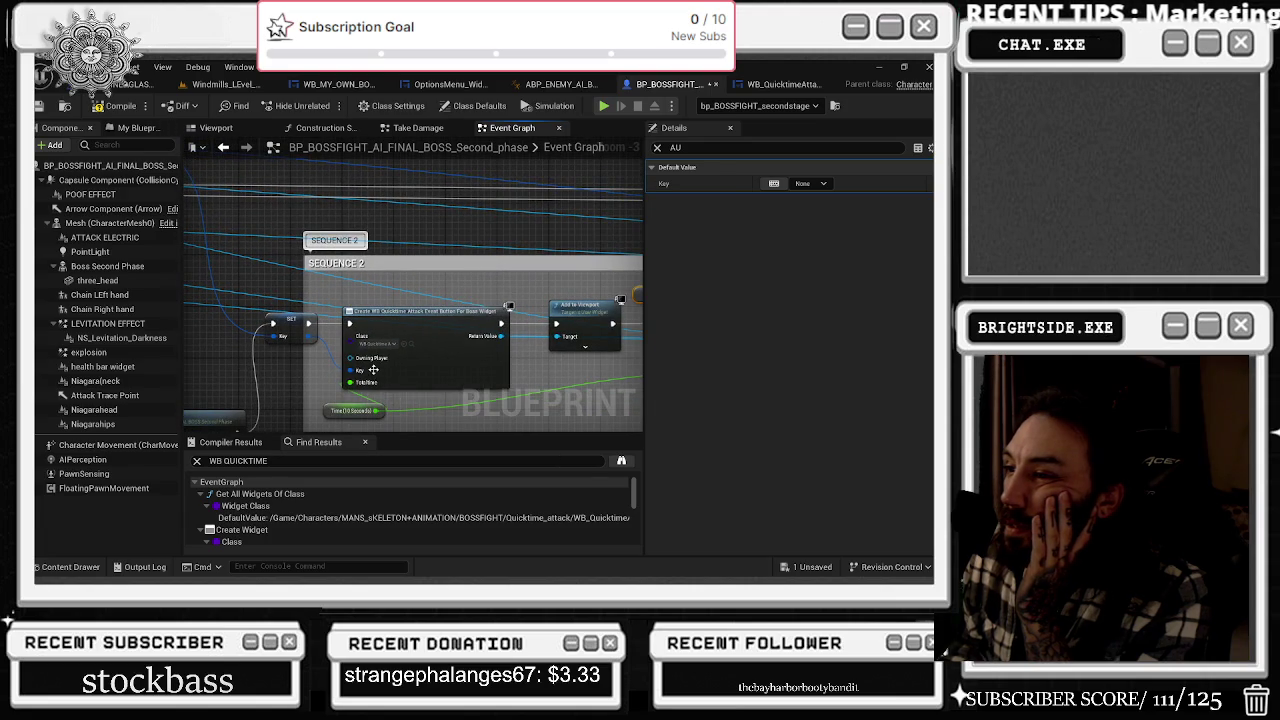
pyautogui.moveTo(457, 340); pyautogui.dragTo(137, 323)
pyautogui.moveTo(354, 277); pyautogui.dragTo(249, 268)
pyautogui.moveTo(366, 214)
pyautogui.mouseDown()
pyautogui.moveTo(200, 225)
pyautogui.moveTo(282, 237)
pyautogui.mouseUp()
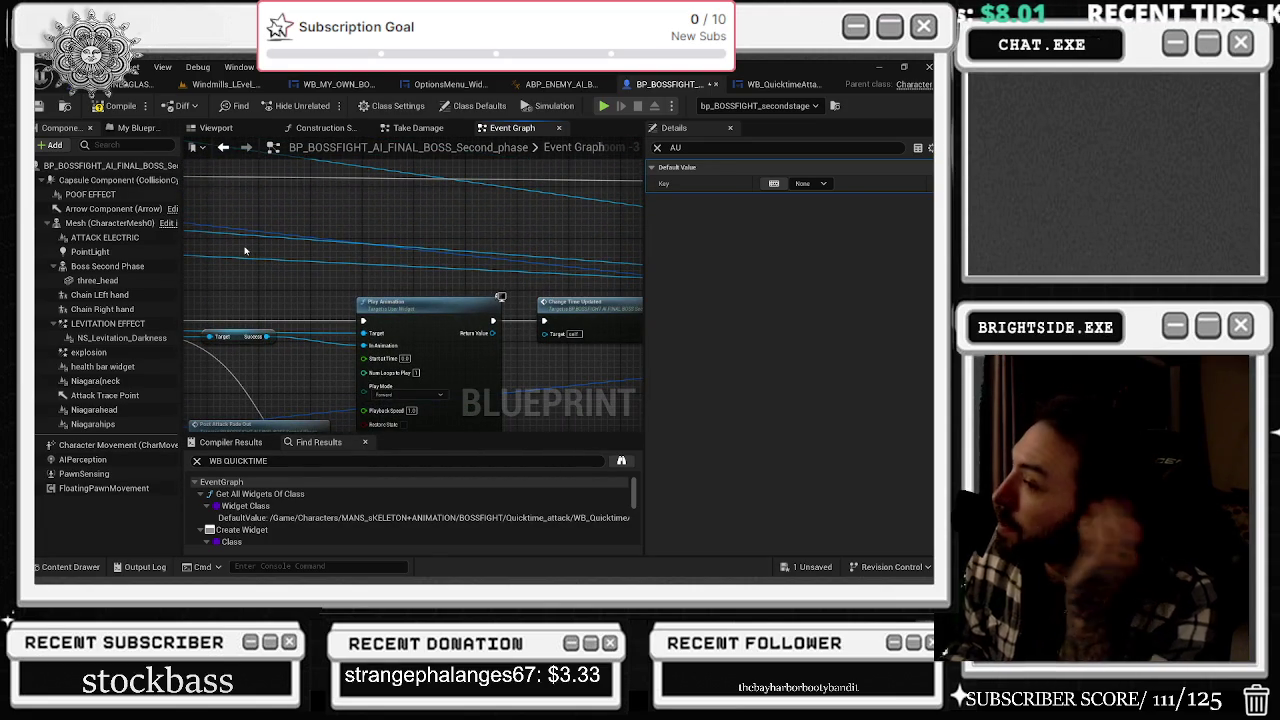
pyautogui.moveTo(356, 273)
pyautogui.mouseDown()
pyautogui.moveTo(434, 271)
pyautogui.moveTo(483, 322)
pyautogui.moveTo(598, 327)
pyautogui.moveTo(528, 325)
pyautogui.moveTo(200, 250)
pyautogui.mouseUp()
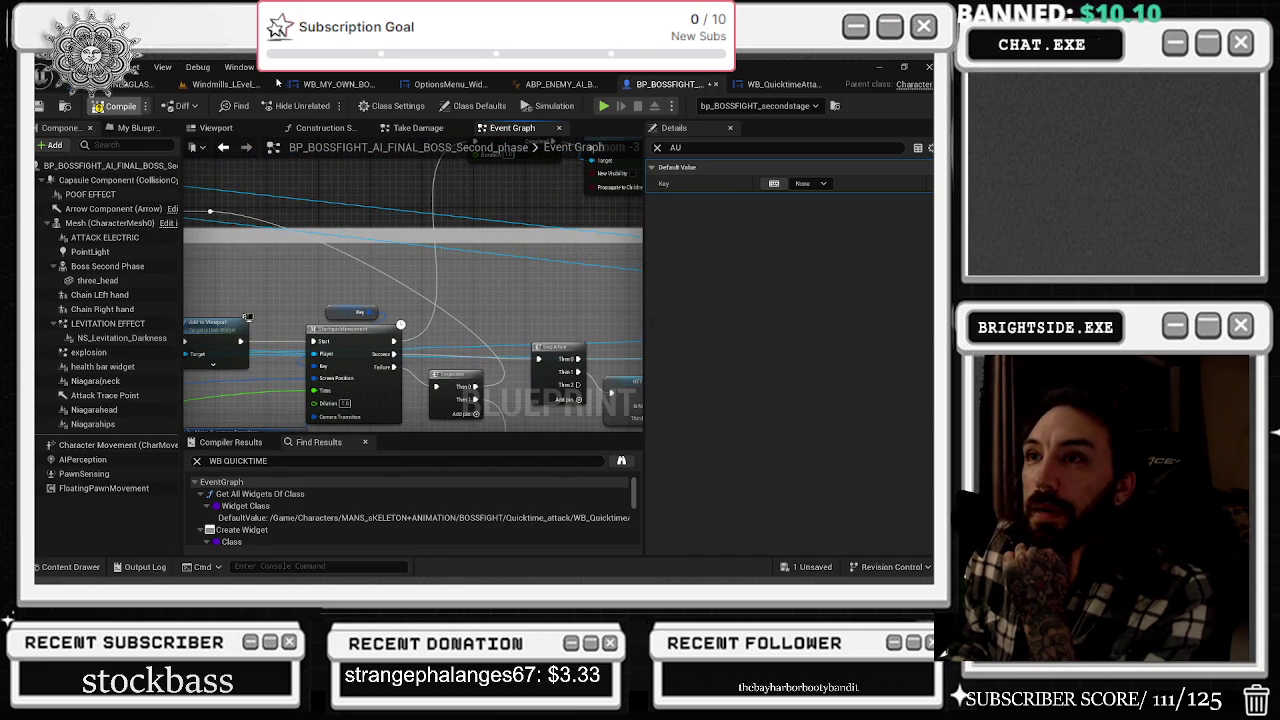
pyautogui.click(230, 84)
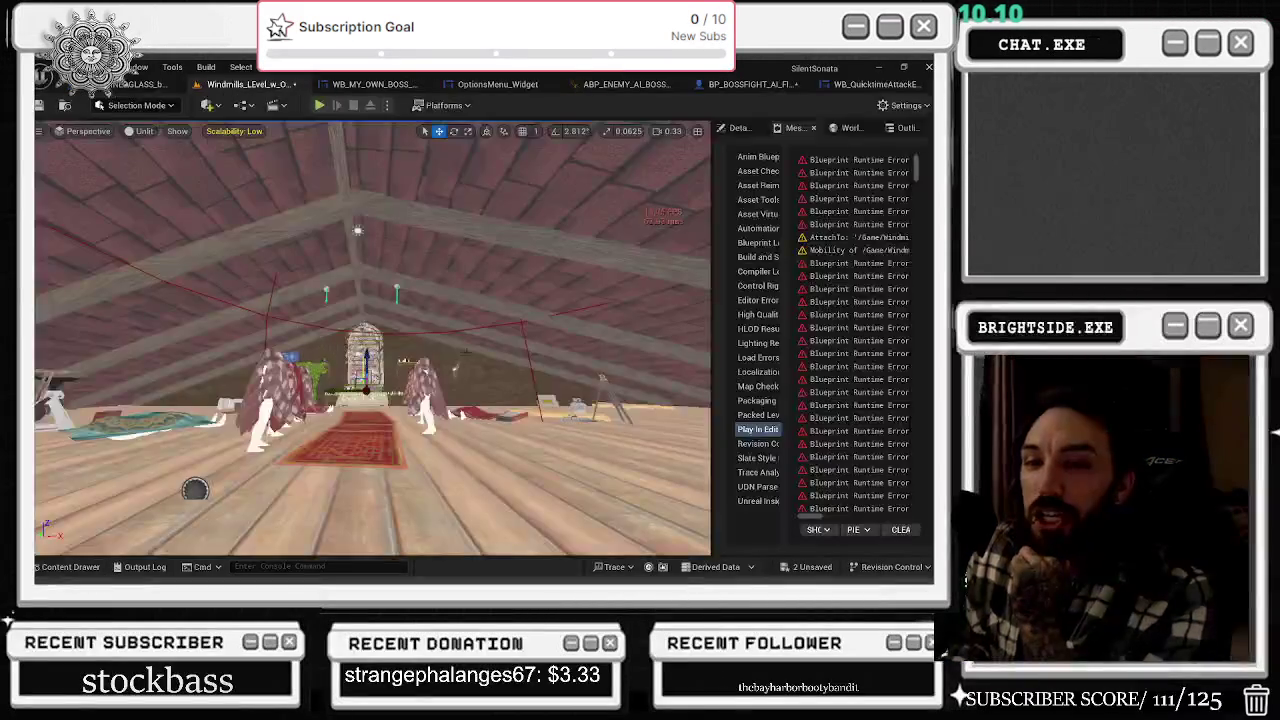
# - Save both unsaved assets with Save Selected, then playtest the boss fight and stop it
pyautogui.click(783, 571)
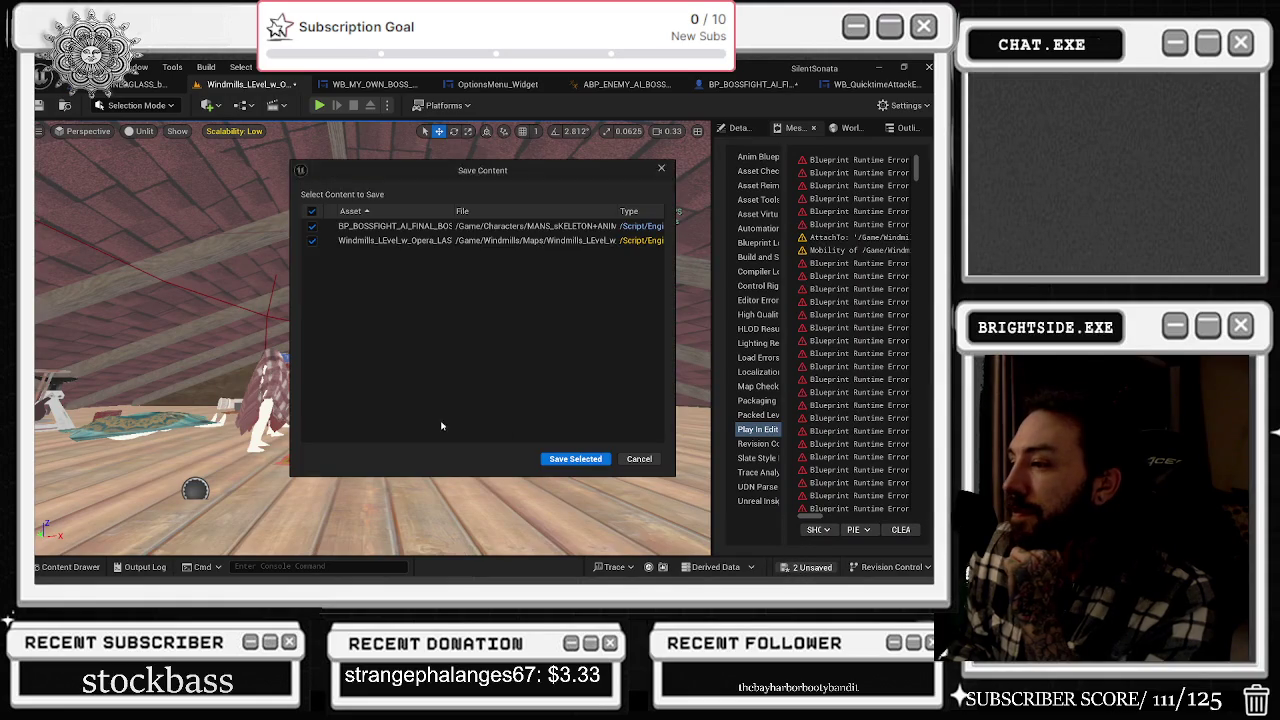
pyautogui.click(575, 456)
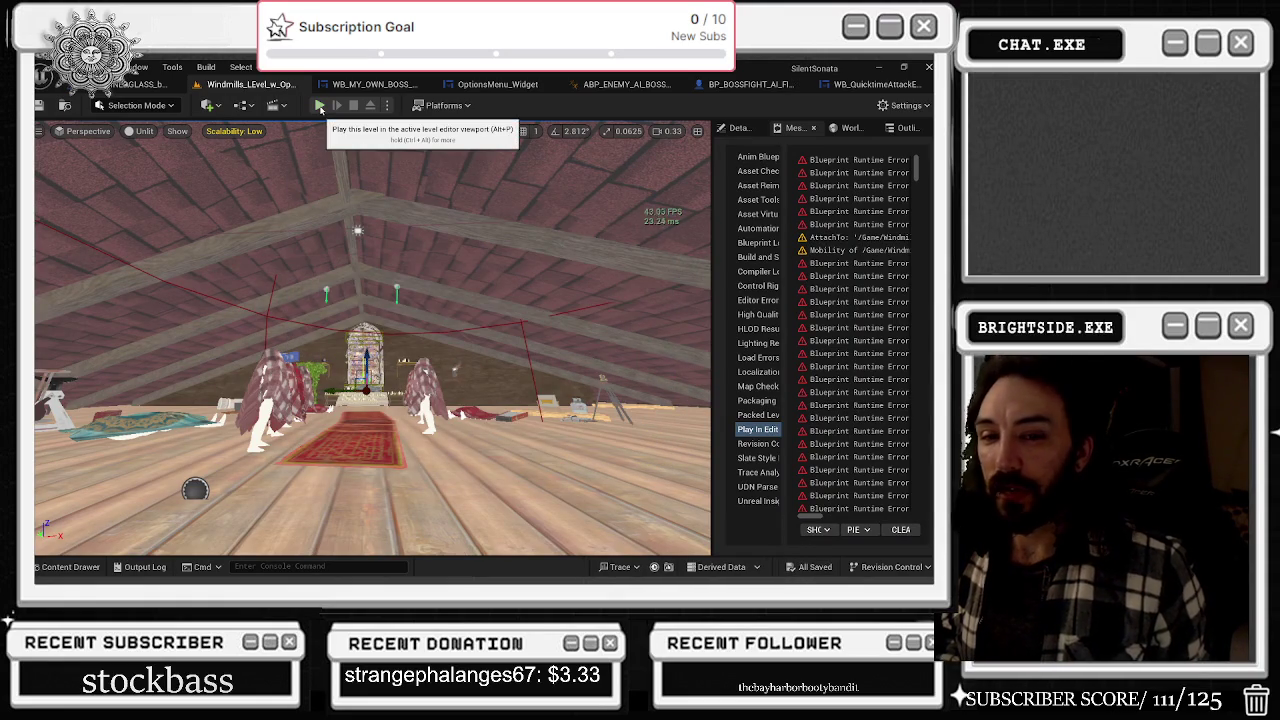
pyautogui.click(320, 106)
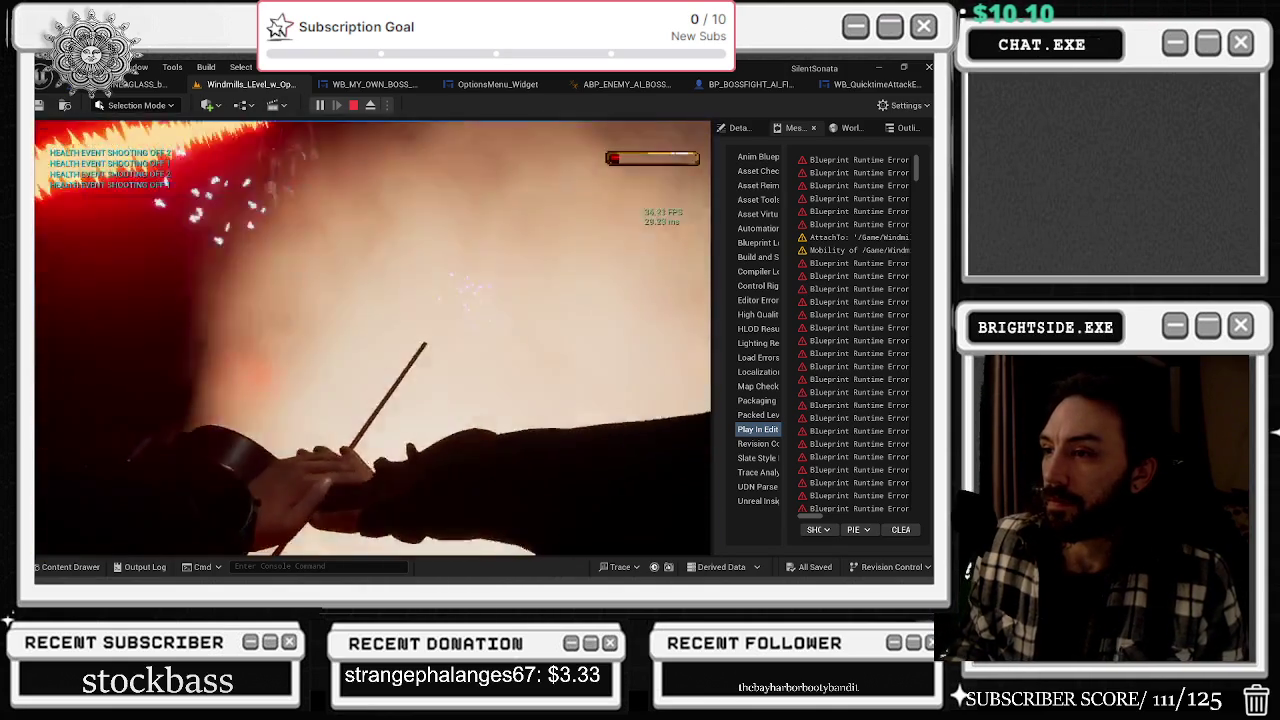
pyautogui.press('Escape')
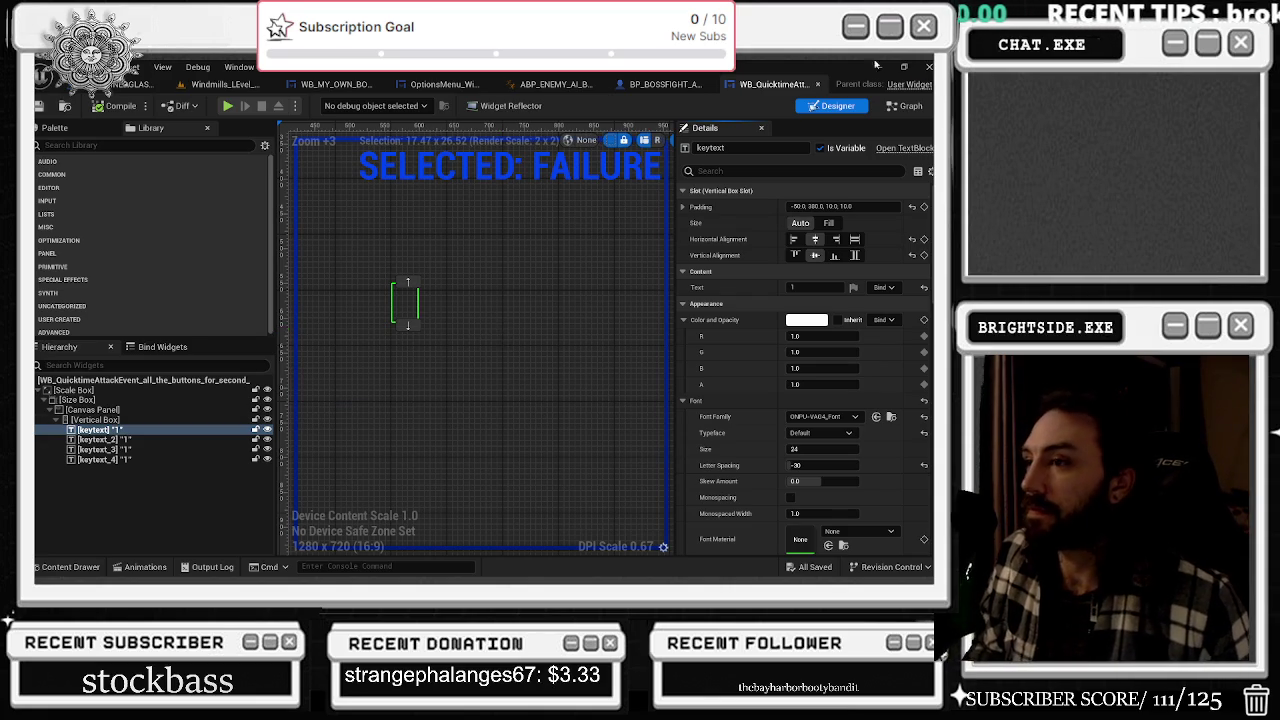
# - Check the quicktime widget's graph, then rearrange bottom-row nodes in the boss Event Graph and save
pyautogui.click(910, 108)
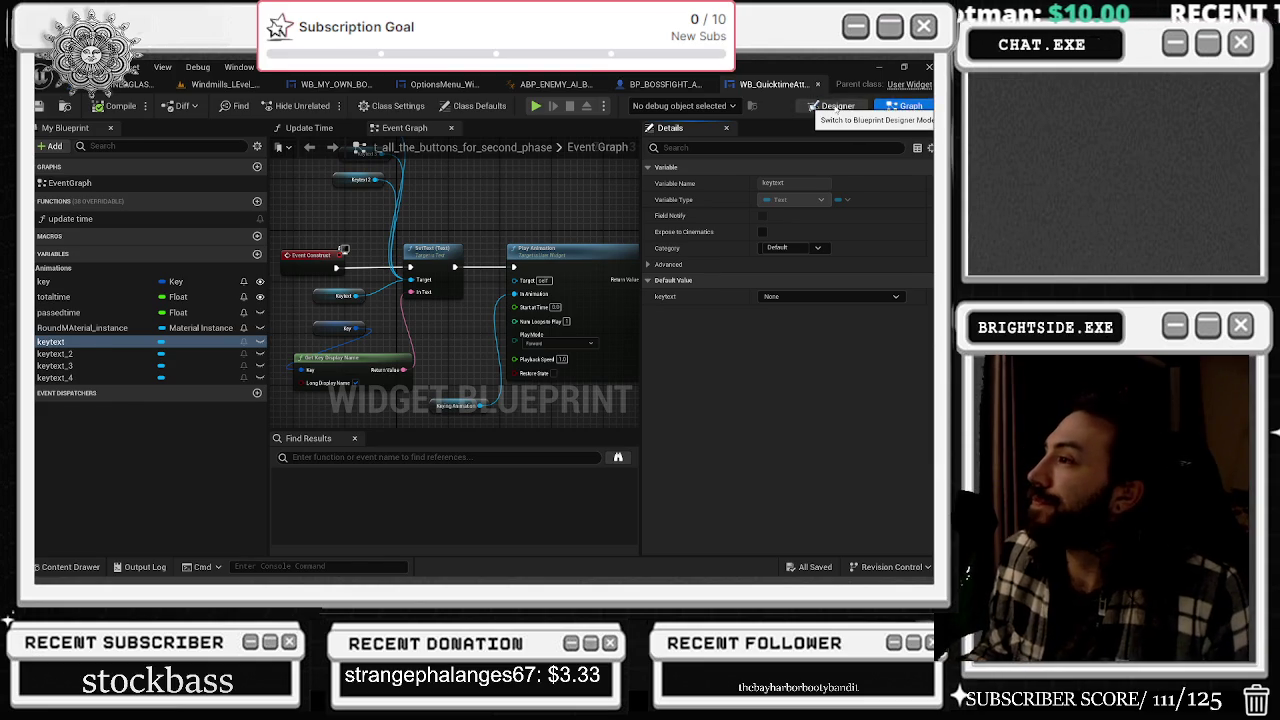
pyautogui.click(836, 106)
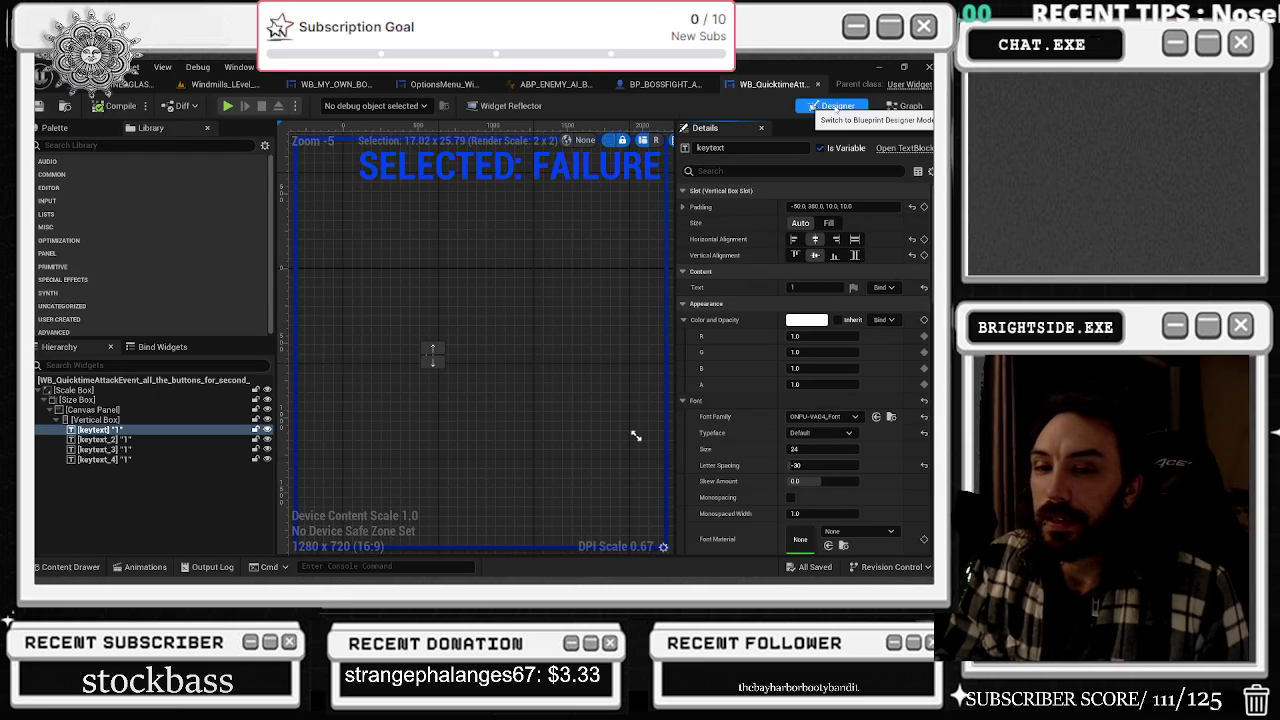
pyautogui.click(660, 84)
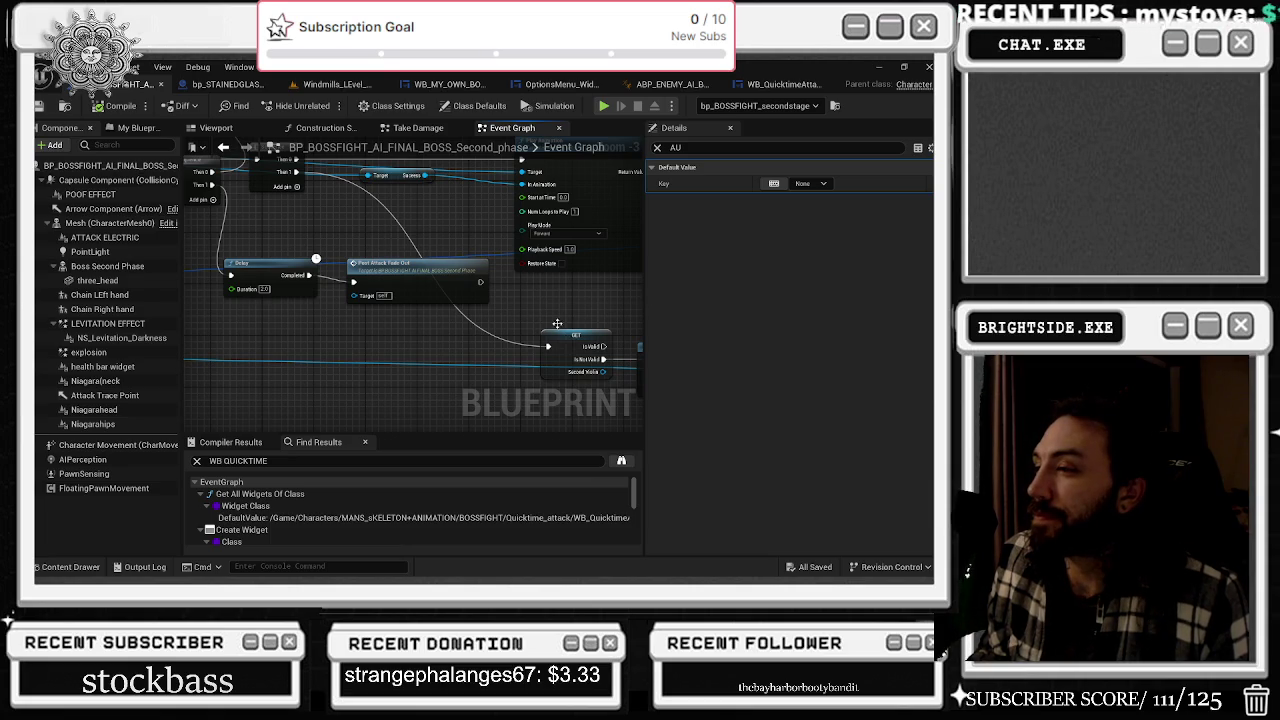
pyautogui.scroll(-2, 557, 329)
pyautogui.moveTo(430, 322); pyautogui.dragTo(585, 352)
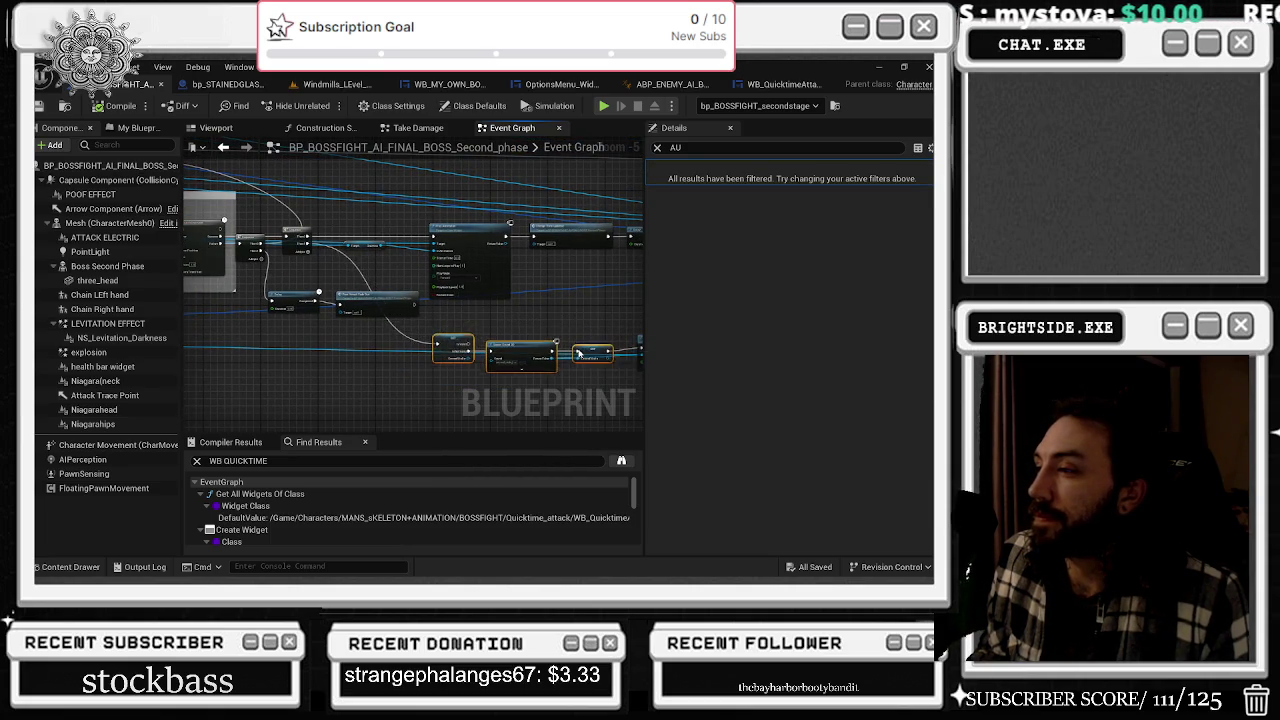
pyautogui.click(495, 322)
pyautogui.moveTo(246, 307); pyautogui.dragTo(455, 355)
pyautogui.click(393, 265)
pyautogui.click(41, 106)
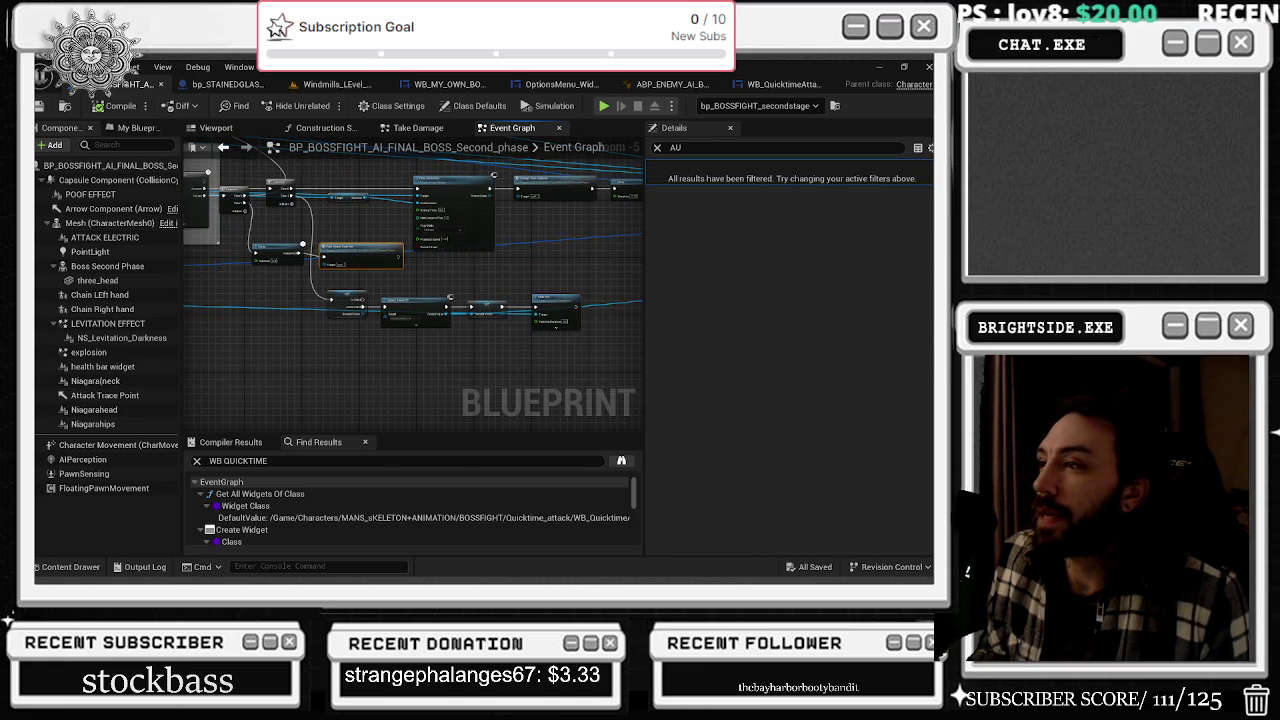
# - Preview the success1 animation in the quicktime widget designer and select success2
pyautogui.click(788, 86)
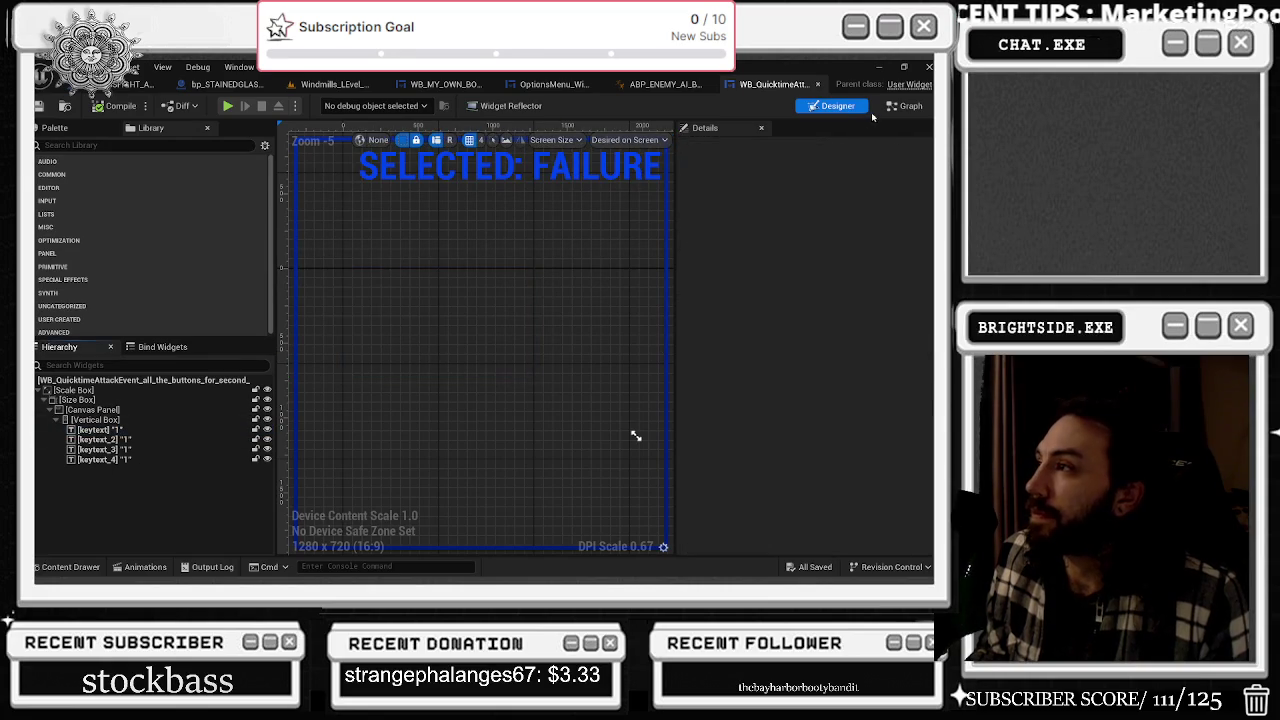
pyautogui.click(145, 567)
pyautogui.click(56, 421)
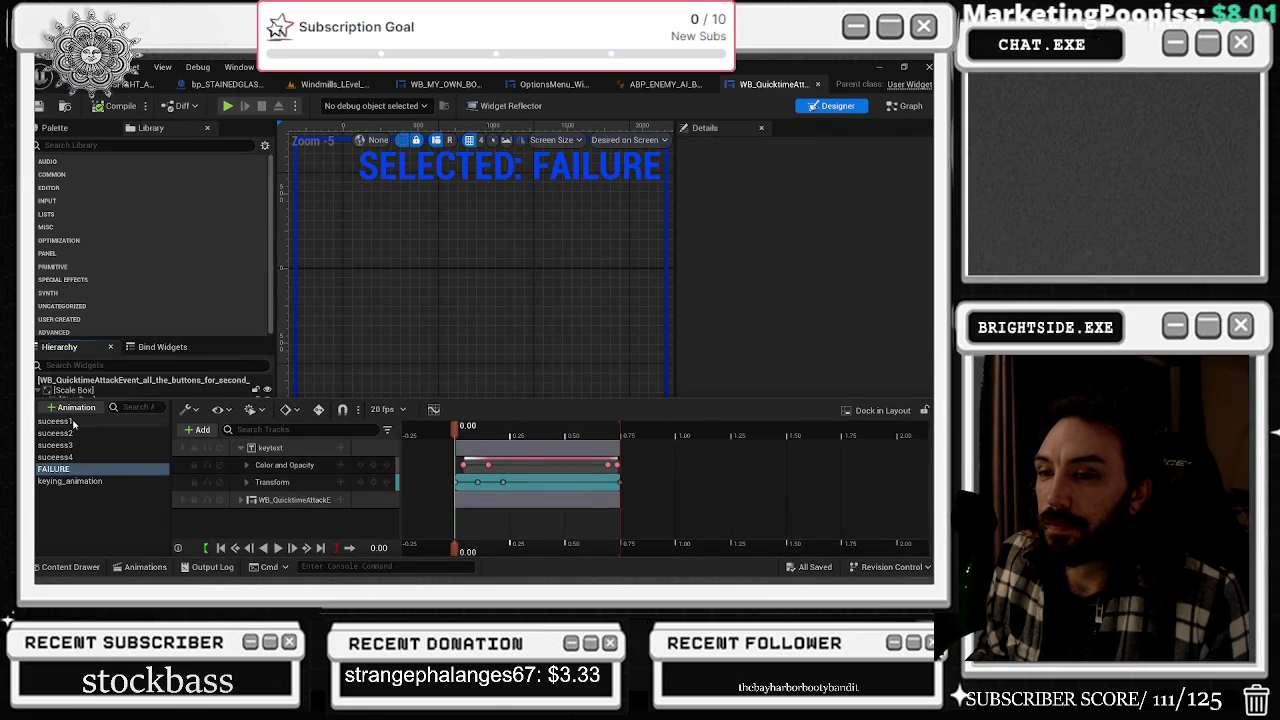
pyautogui.press('space')
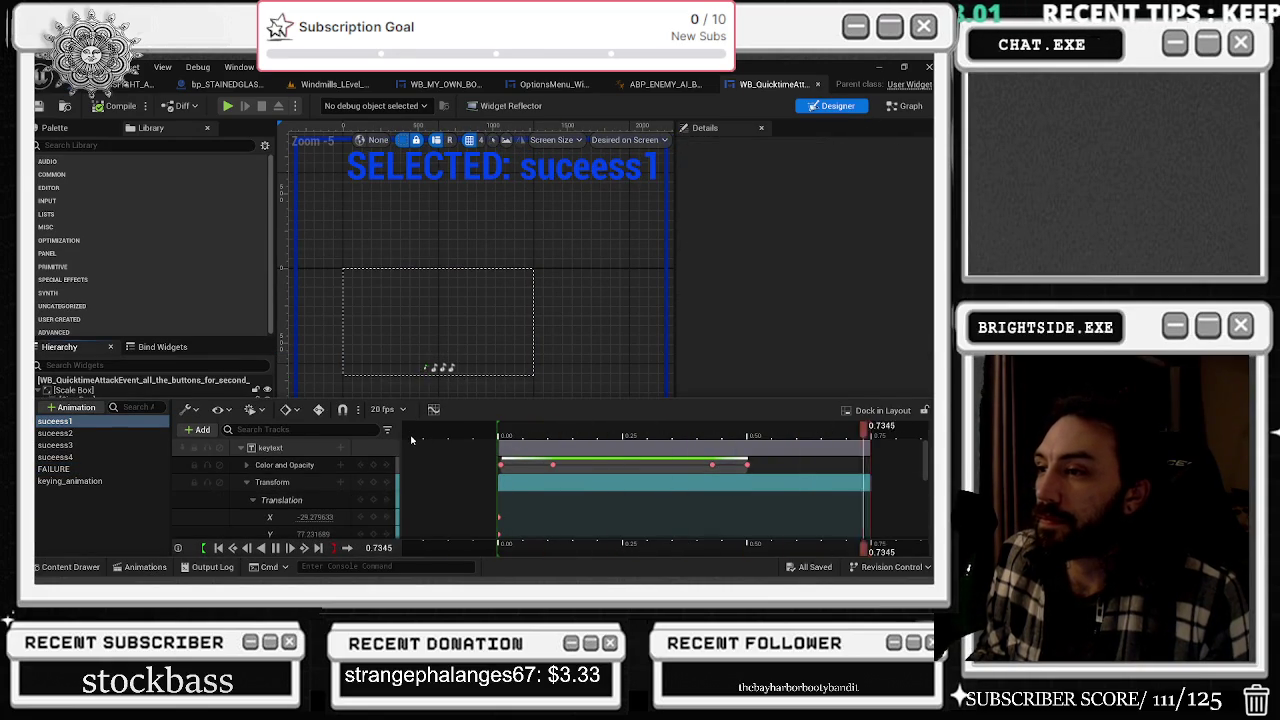
pyautogui.press('space')
pyautogui.click(55, 434)
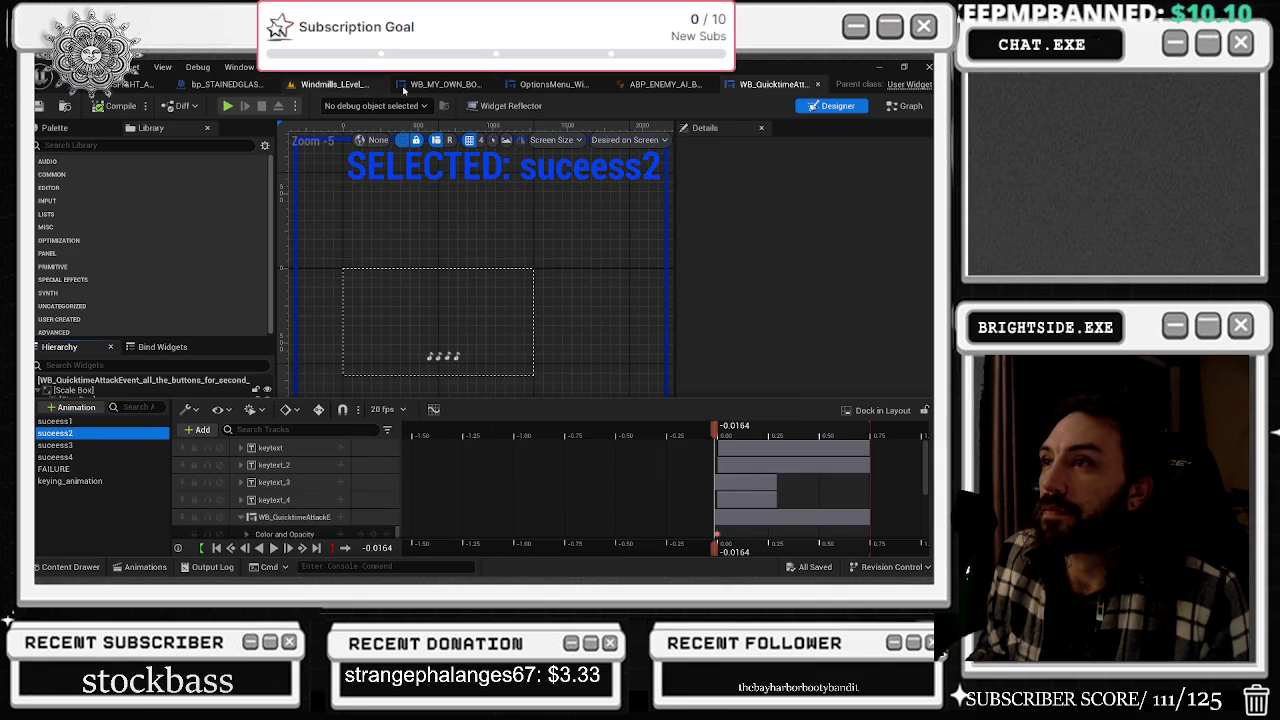
pyautogui.click(145, 84)
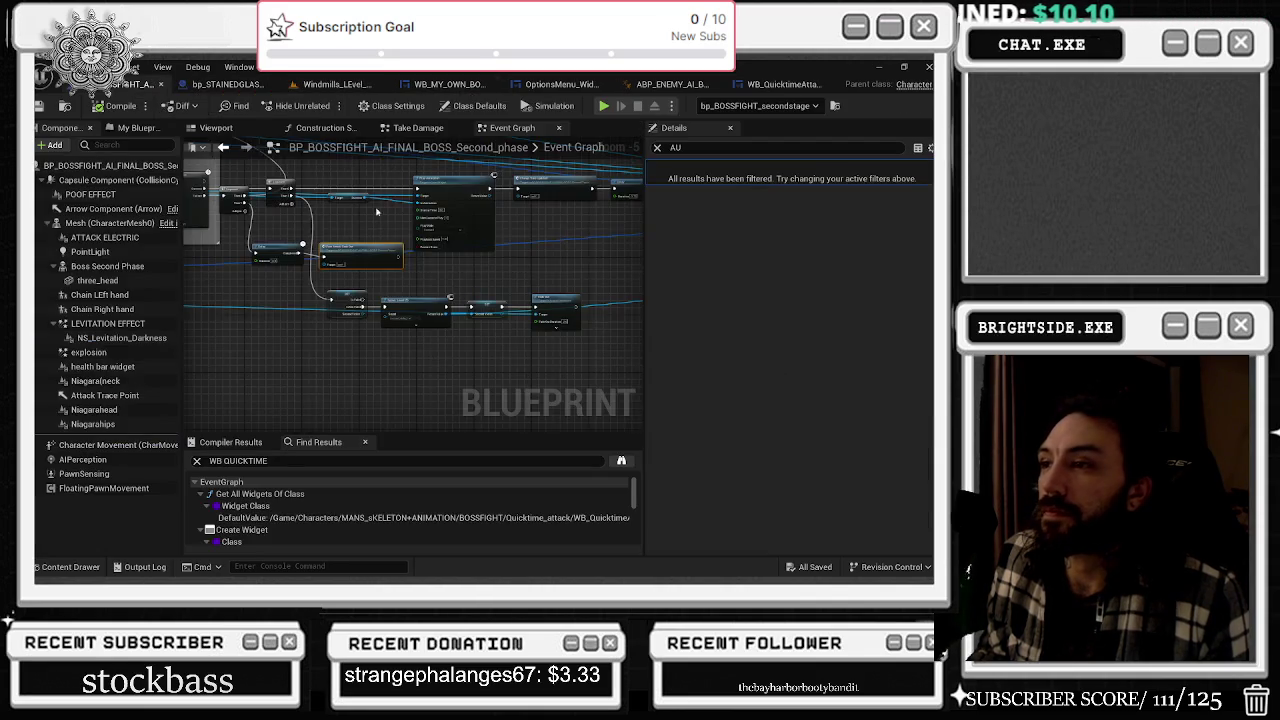
# - Scan the Event Graph across the SET, Delay, Play Sound 2D, Apply Damage and SEQUENCE 3 nodes
pyautogui.scroll(3, 462, 223)
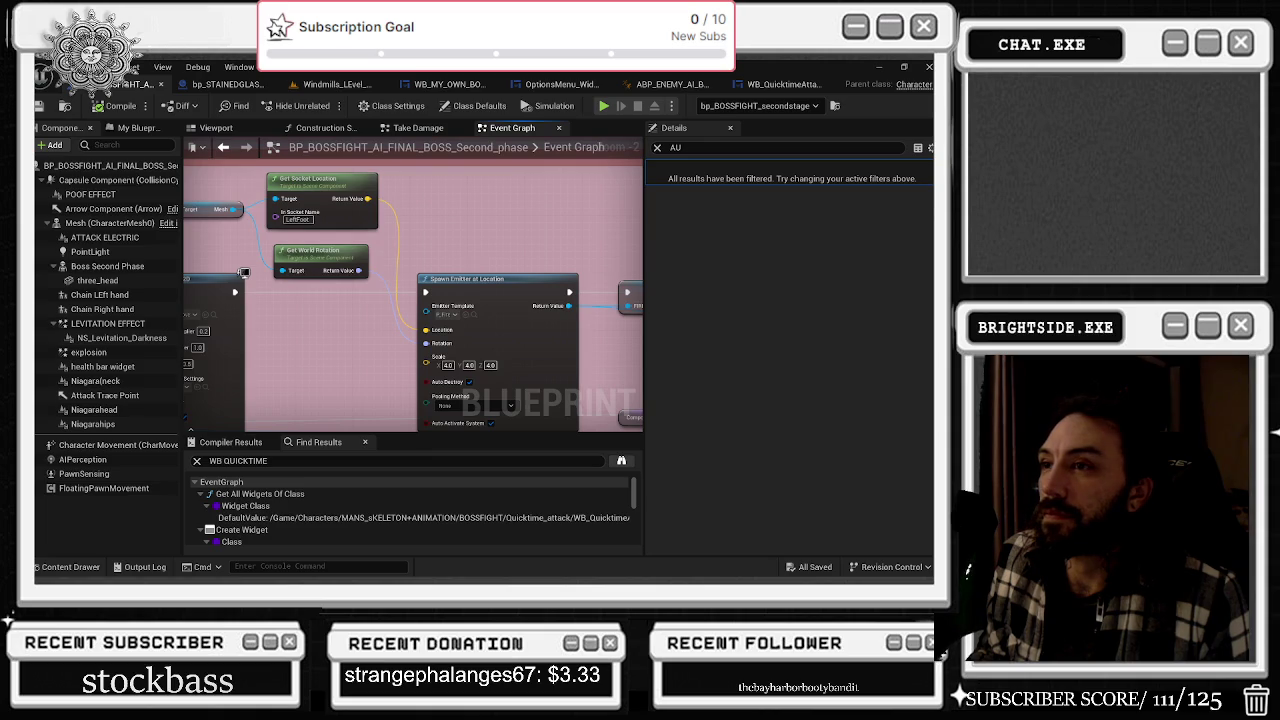
pyautogui.moveTo(479, 262); pyautogui.dragTo(330, 245)
pyautogui.moveTo(580, 235); pyautogui.dragTo(192, 207)
pyautogui.moveTo(470, 230)
pyautogui.mouseDown()
pyautogui.moveTo(300, 234)
pyautogui.moveTo(514, 240)
pyautogui.moveTo(614, 158)
pyautogui.moveTo(400, 250)
pyautogui.moveTo(560, 200)
pyautogui.moveTo(640, 145)
pyautogui.mouseUp()
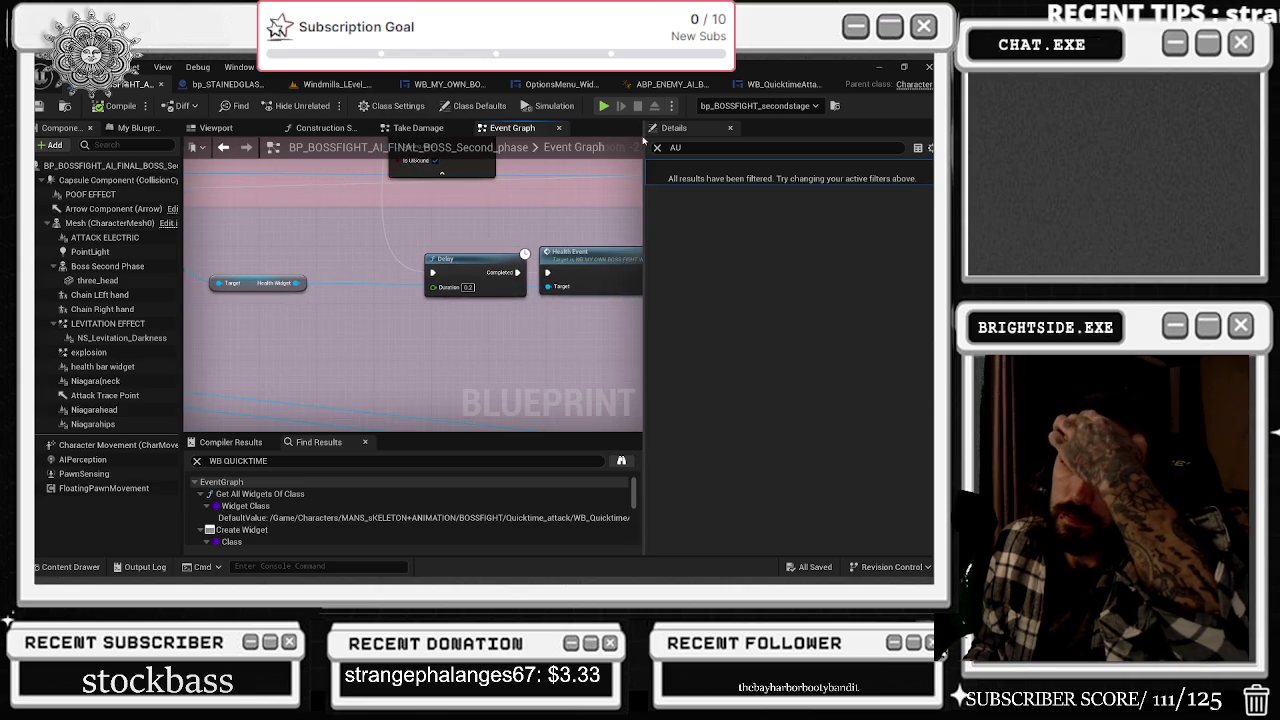
pyautogui.moveTo(600, 230)
pyautogui.mouseDown()
pyautogui.moveTo(580, 240)
pyautogui.moveTo(525, 175)
pyautogui.moveTo(371, 220)
pyautogui.mouseUp()
pyautogui.scroll(-6, 371, 220)
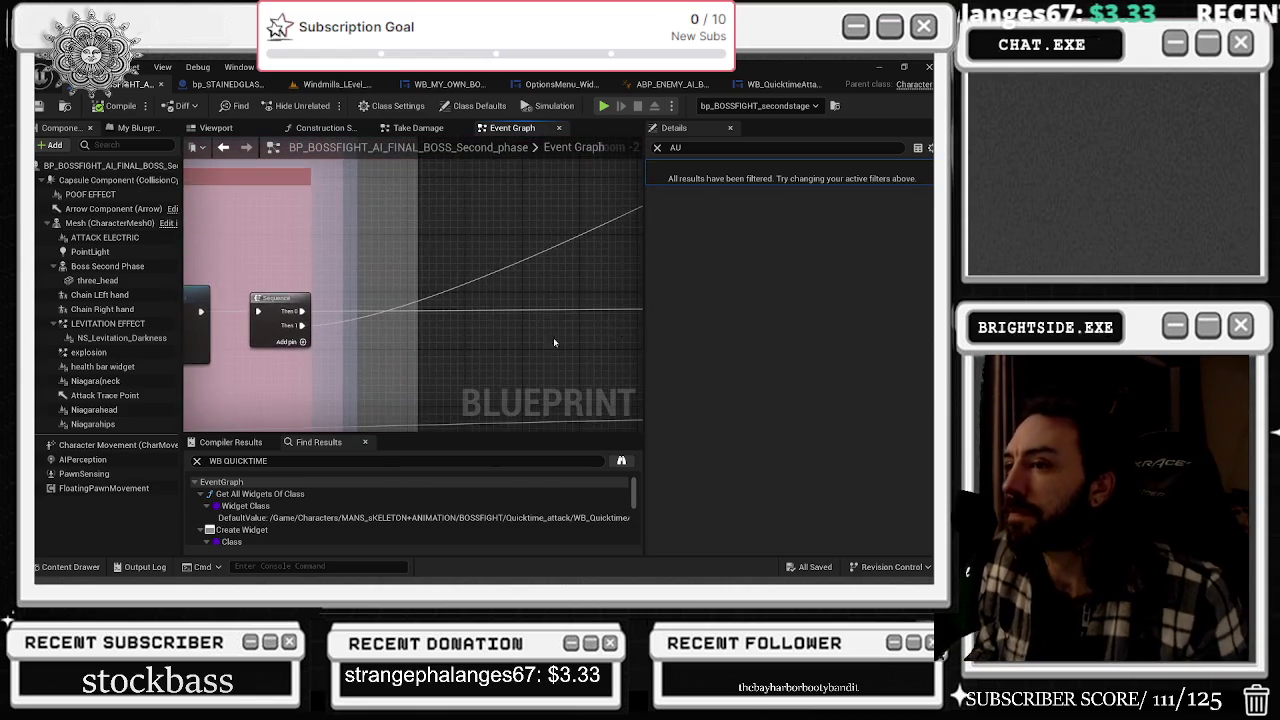
pyautogui.moveTo(365, 333)
pyautogui.mouseDown()
pyautogui.moveTo(245, 280)
pyautogui.moveTo(450, 300)
pyautogui.moveTo(330, 300)
pyautogui.mouseUp()
pyautogui.scroll(4, 484, 293)
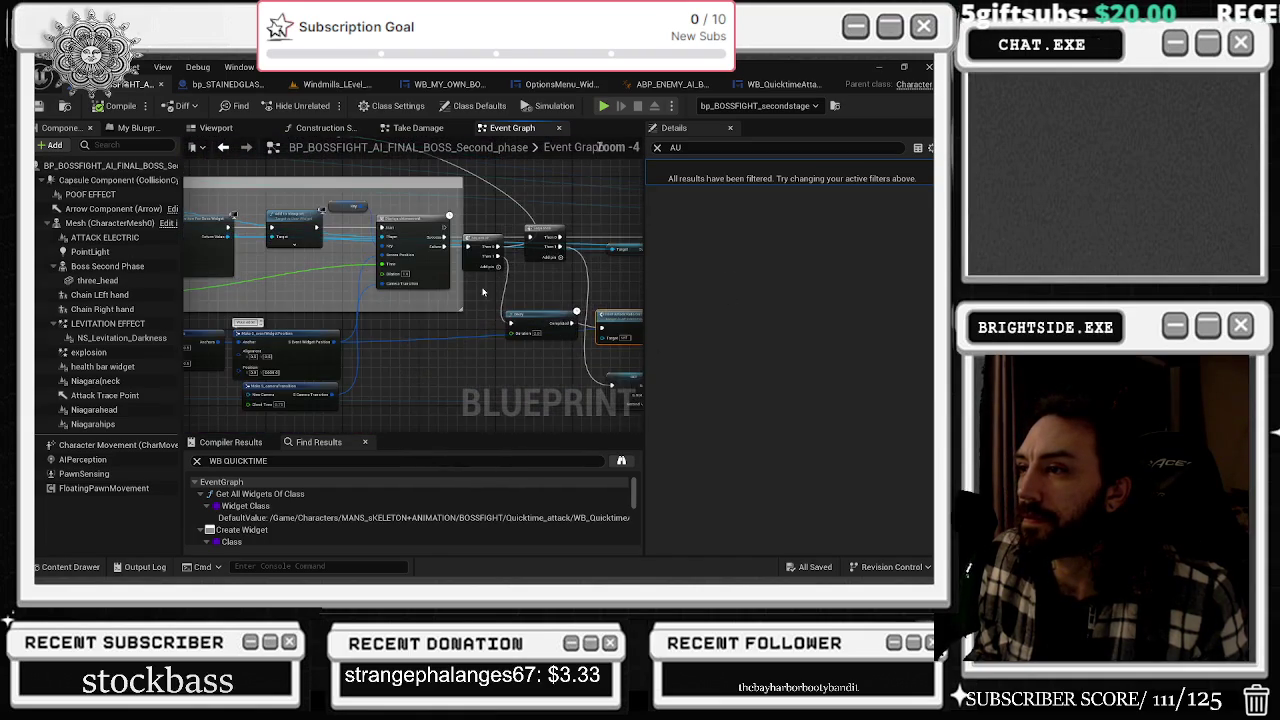
pyautogui.moveTo(472, 290); pyautogui.dragTo(221, 297)
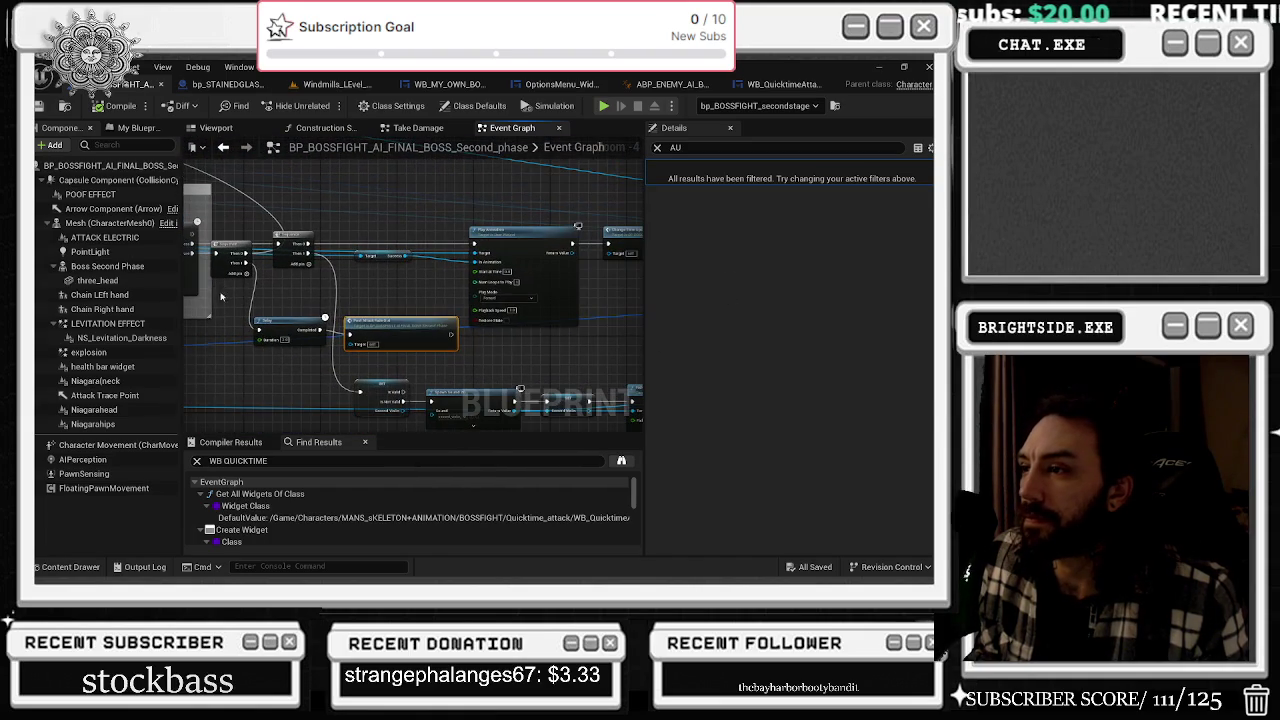
pyautogui.scroll(2, 389, 328)
# - Jump to the post attack fade out event, nudge its opacity and fade-out nodes, and show the Viewport
pyautogui.doubleClick(389, 328)
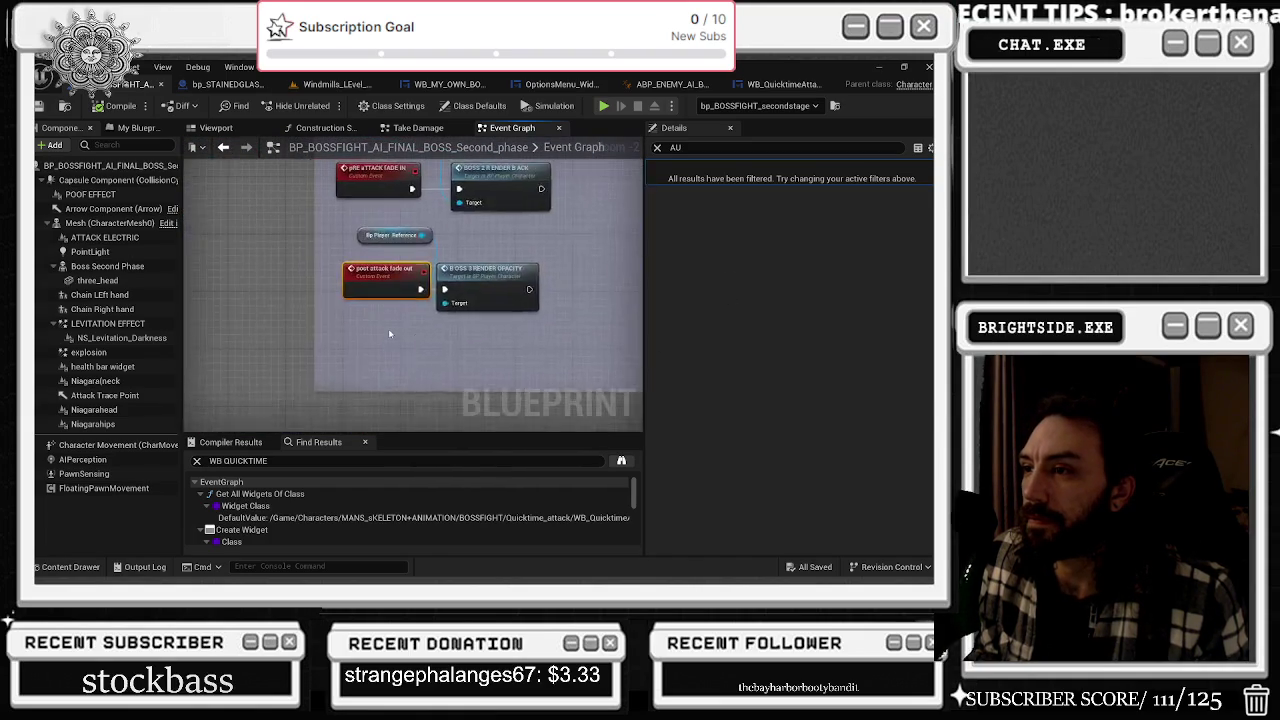
pyautogui.moveTo(386, 280); pyautogui.dragTo(391, 274)
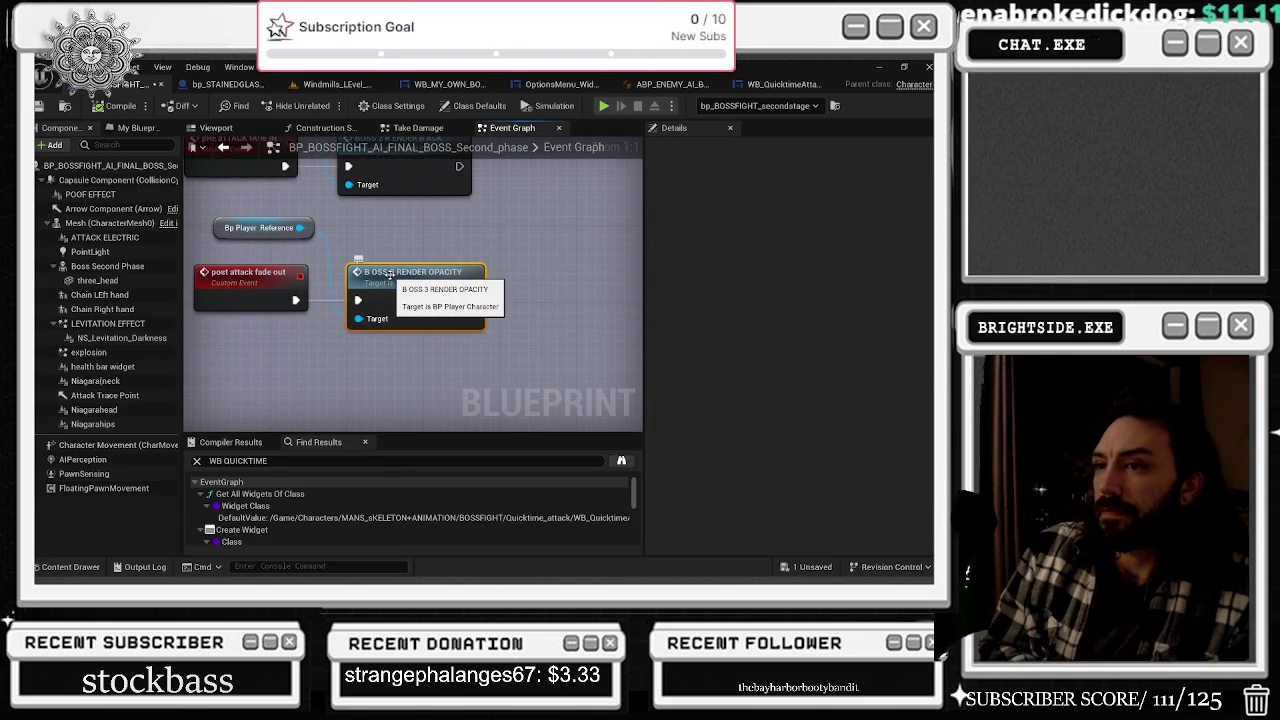
pyautogui.click(220, 150)
pyautogui.moveTo(436, 340); pyautogui.dragTo(441, 333)
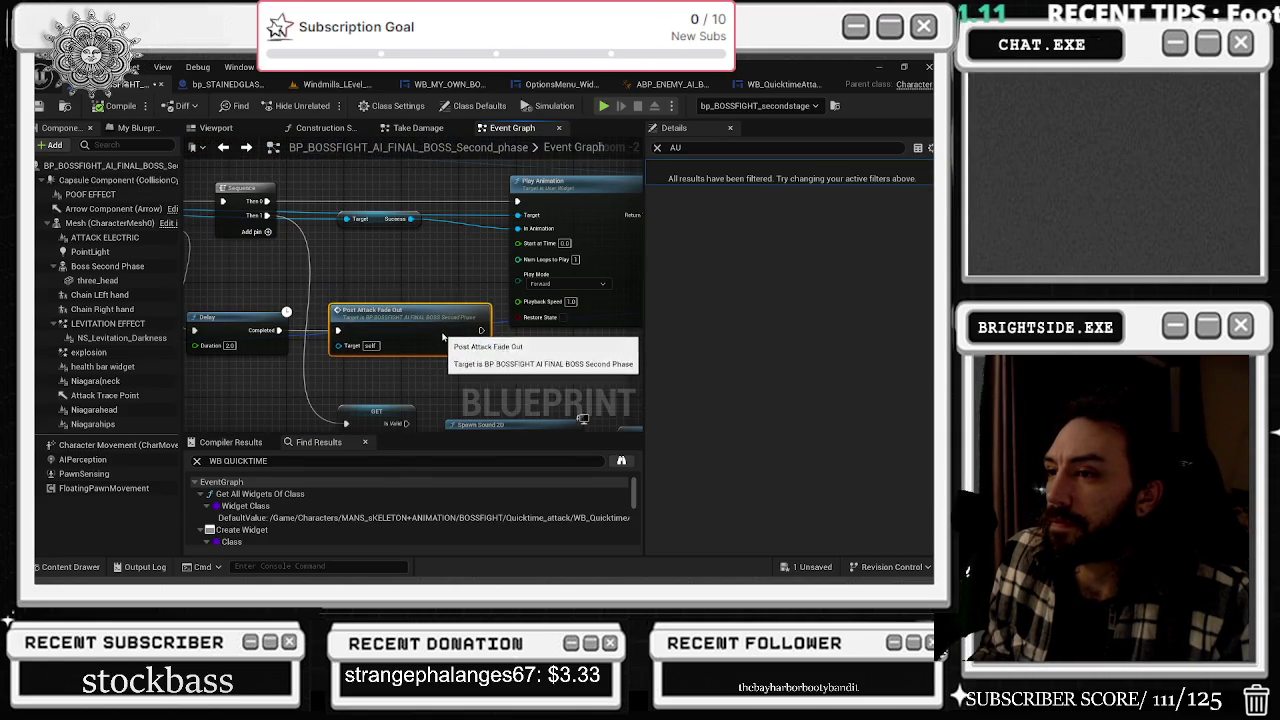
pyautogui.click(454, 269)
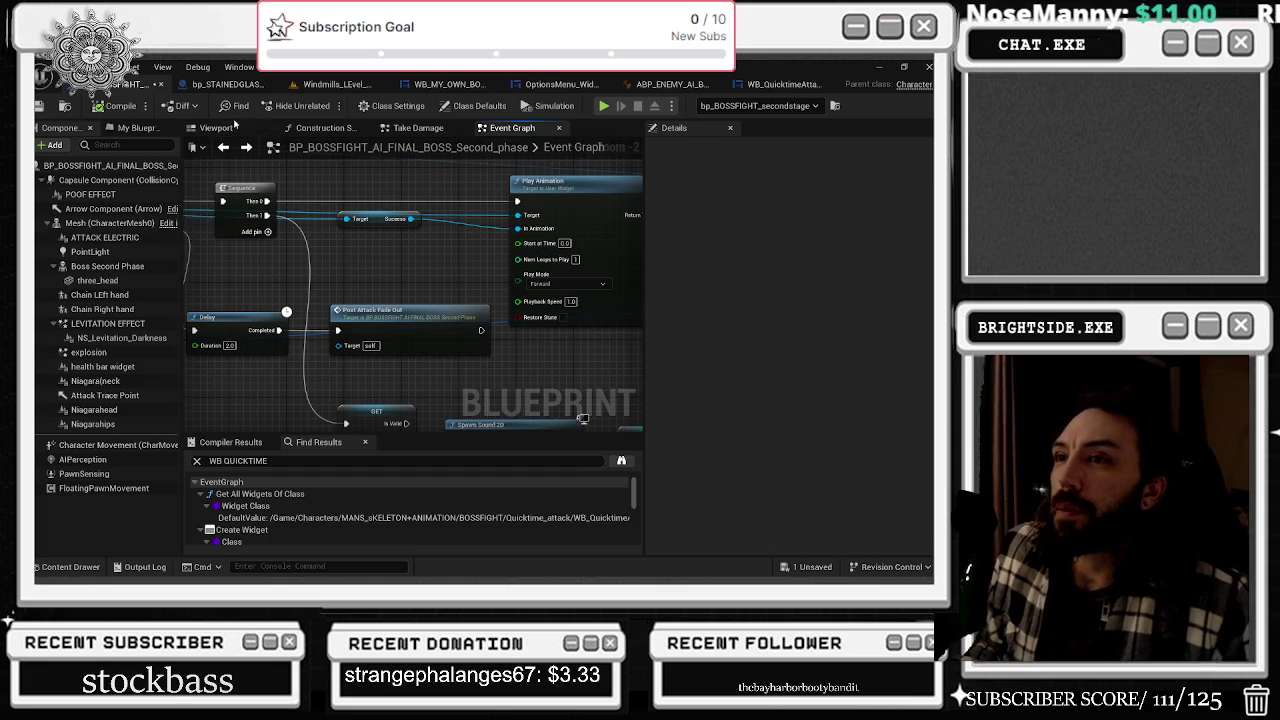
pyautogui.click(232, 126)
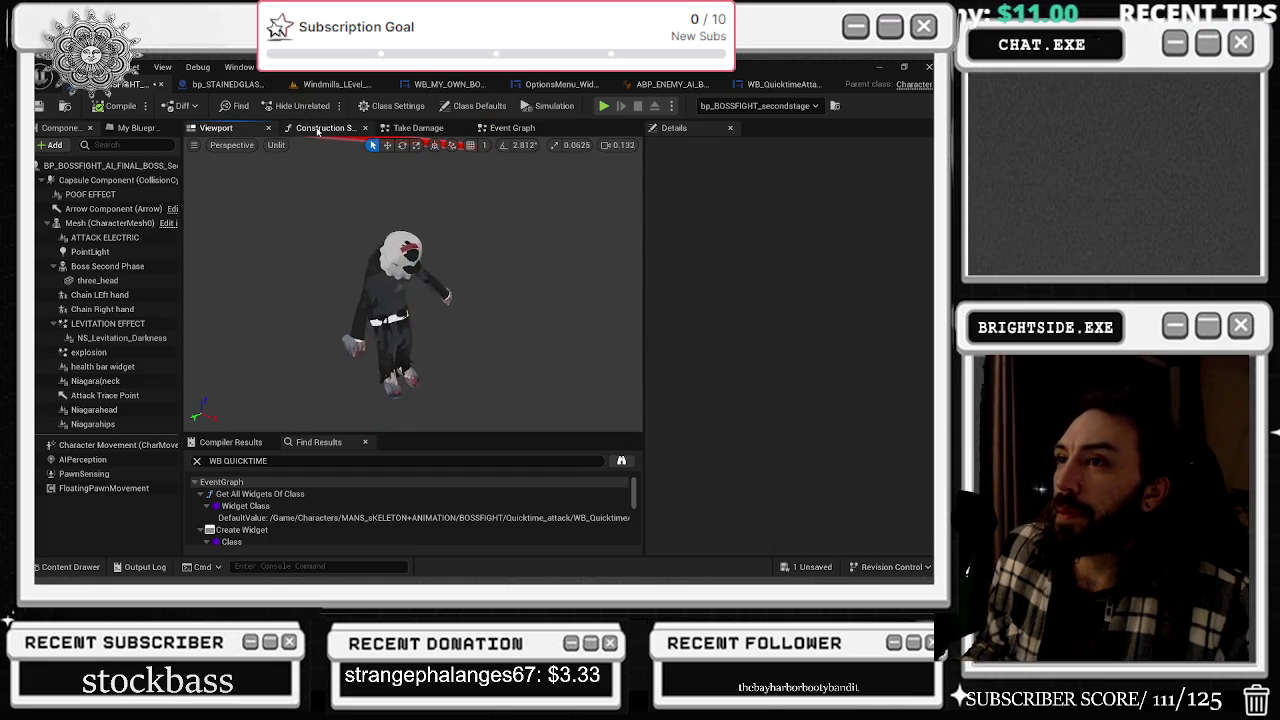
# - Review the Take Damage graph around Event AnyDamage, PointDamage and HITRESULTS, then save the boss Blueprint
pyautogui.click(318, 129)
pyautogui.click(425, 129)
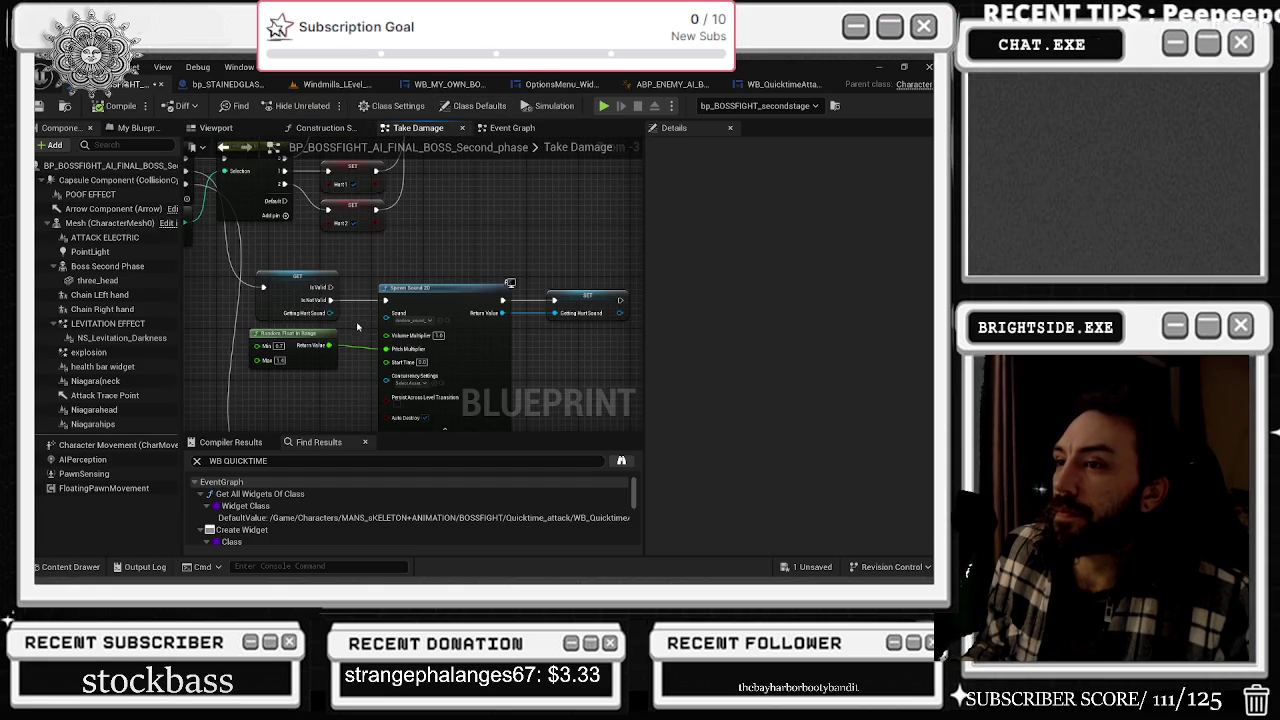
pyautogui.moveTo(356, 321)
pyautogui.mouseDown()
pyautogui.moveTo(386, 230)
pyautogui.moveTo(387, 372)
pyautogui.moveTo(493, 401)
pyautogui.mouseUp()
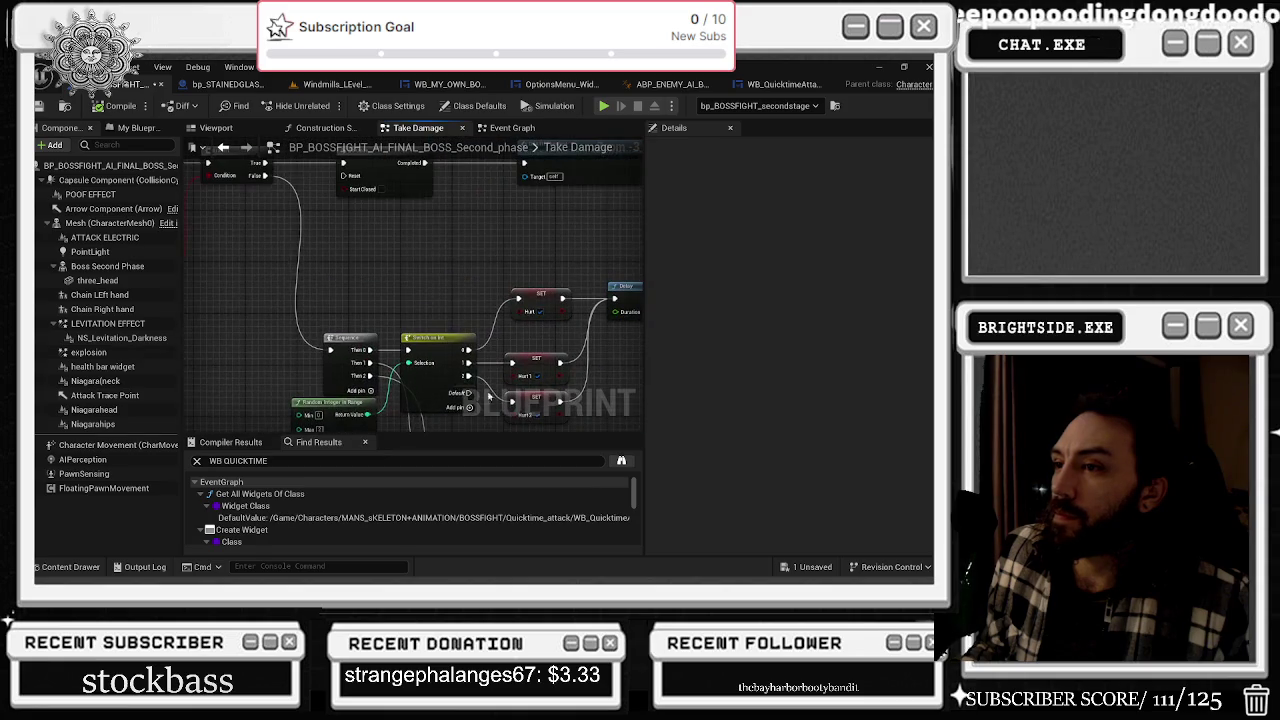
pyautogui.moveTo(390, 283)
pyautogui.mouseDown()
pyautogui.moveTo(297, 372)
pyautogui.moveTo(330, 320)
pyautogui.moveTo(400, 320)
pyautogui.mouseUp()
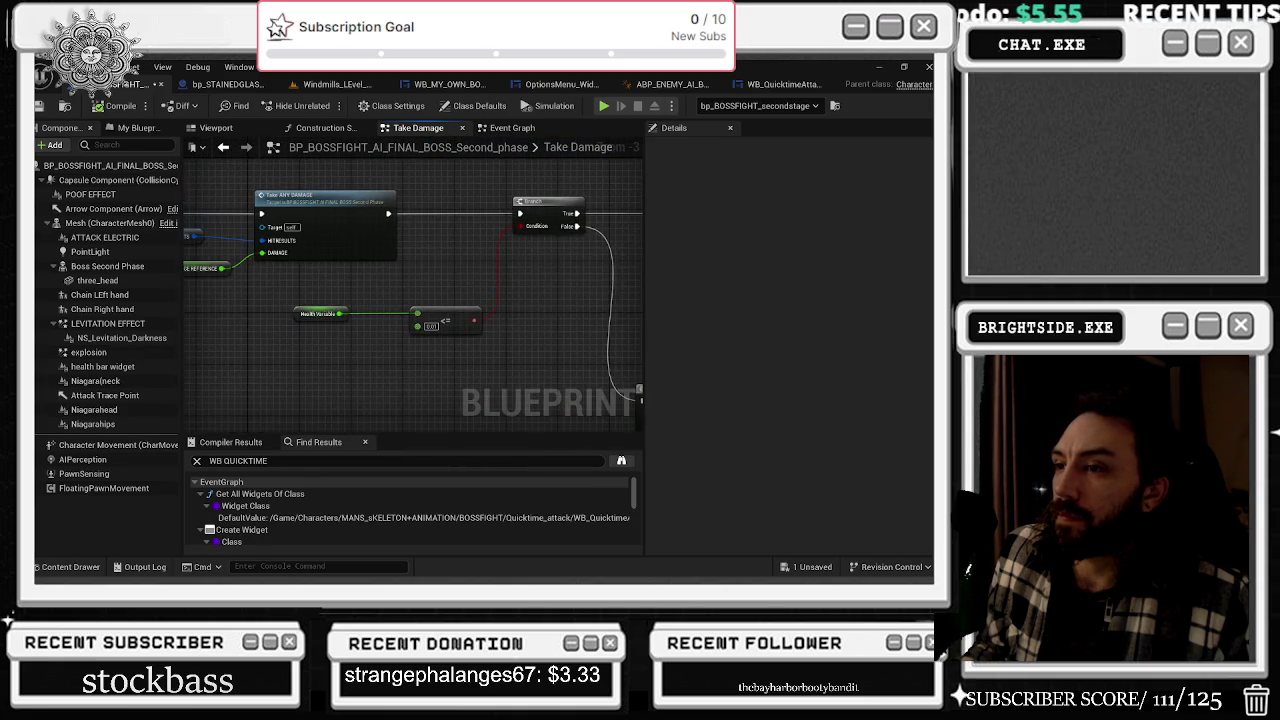
pyautogui.moveTo(190, 262); pyautogui.dragTo(254, 240)
pyautogui.moveTo(662, 295); pyautogui.dragTo(634, 297)
pyautogui.moveTo(482, 171); pyautogui.dragTo(451, 218)
pyautogui.click(424, 263)
pyautogui.moveTo(424, 263); pyautogui.dragTo(812, 251)
pyautogui.moveTo(420, 300); pyautogui.dragTo(214, 375)
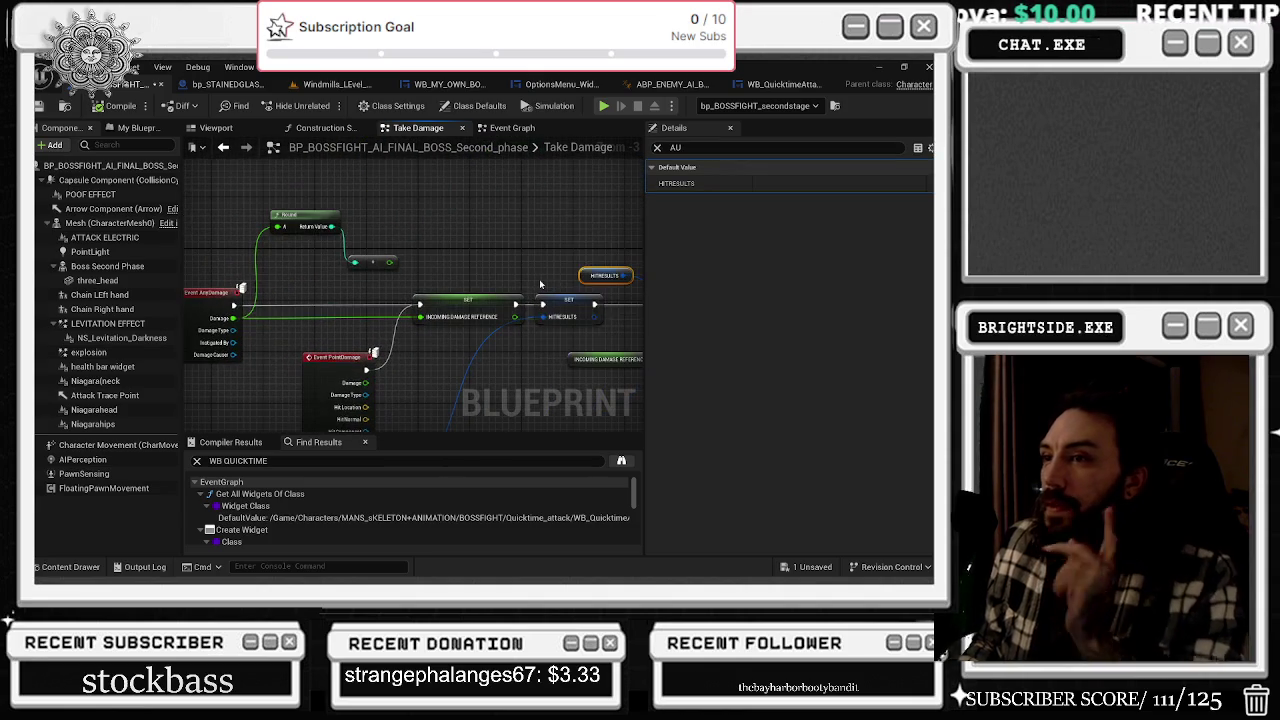
pyautogui.click(37, 107)
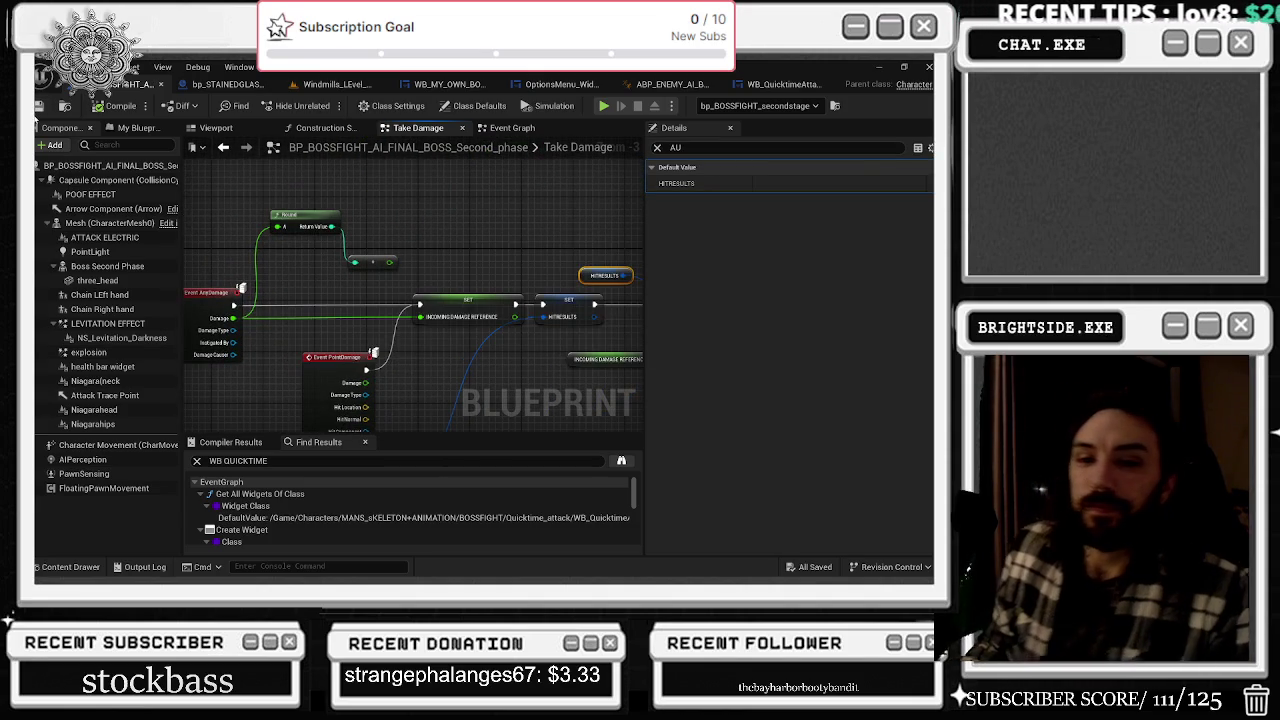
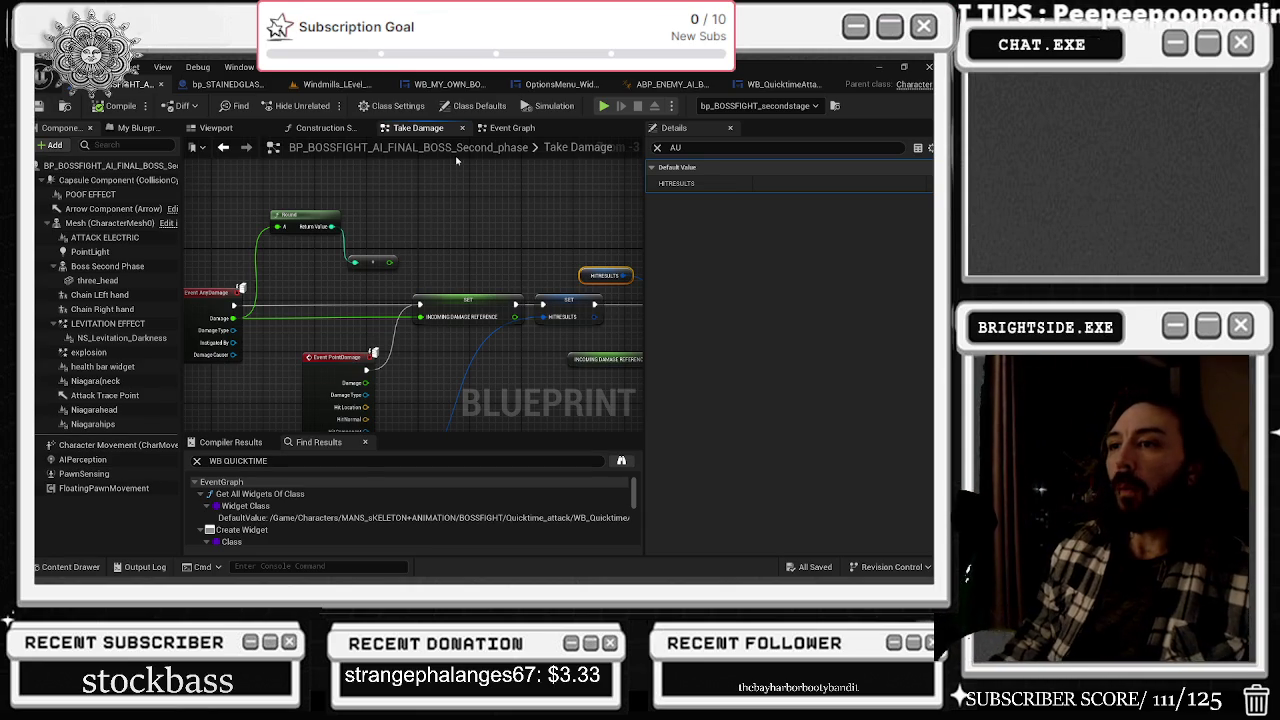
# - Move the Round node down beside the conversion node
pyautogui.moveTo(301, 217)
pyautogui.mouseDown()
pyautogui.moveTo(294, 256)
pyautogui.moveTo(367, 275)
pyautogui.mouseUp()
pyautogui.click(378, 260)
pyautogui.scroll(-1, 398, 210)
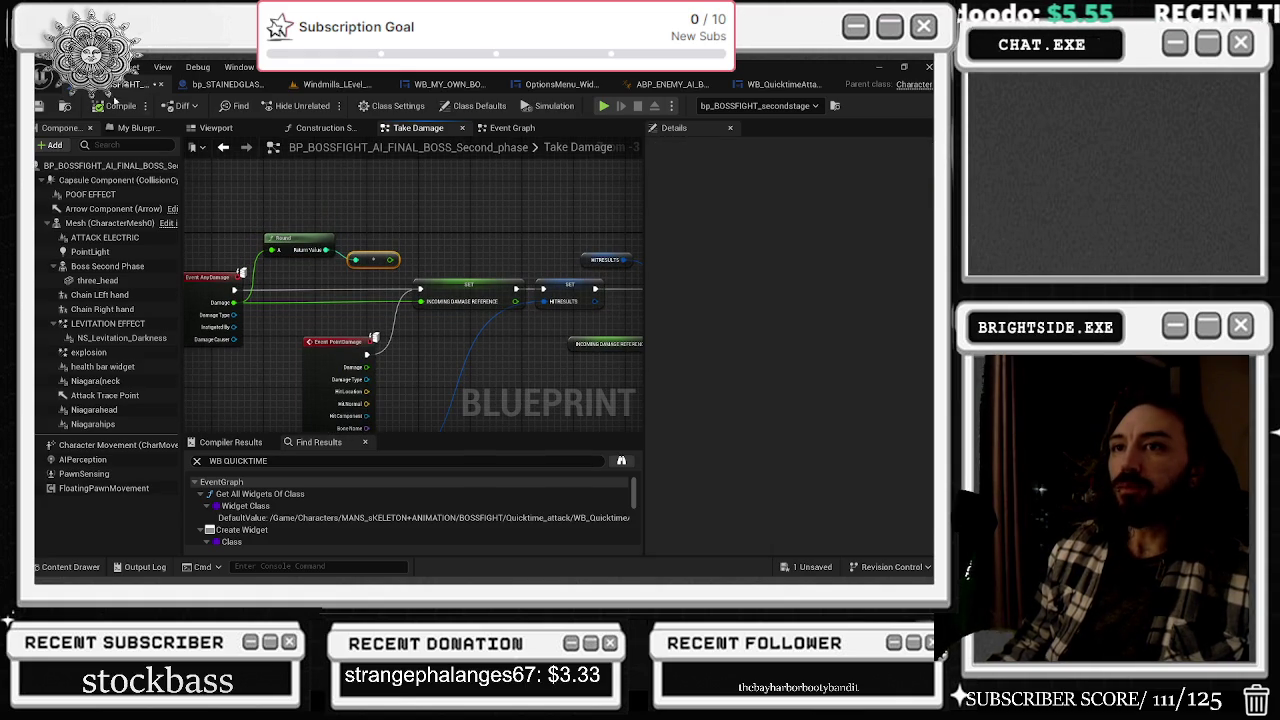
# - Look over the boss's Viewport preview, its Take Damage graph, and the quicktime widget designer
pyautogui.click(215, 127)
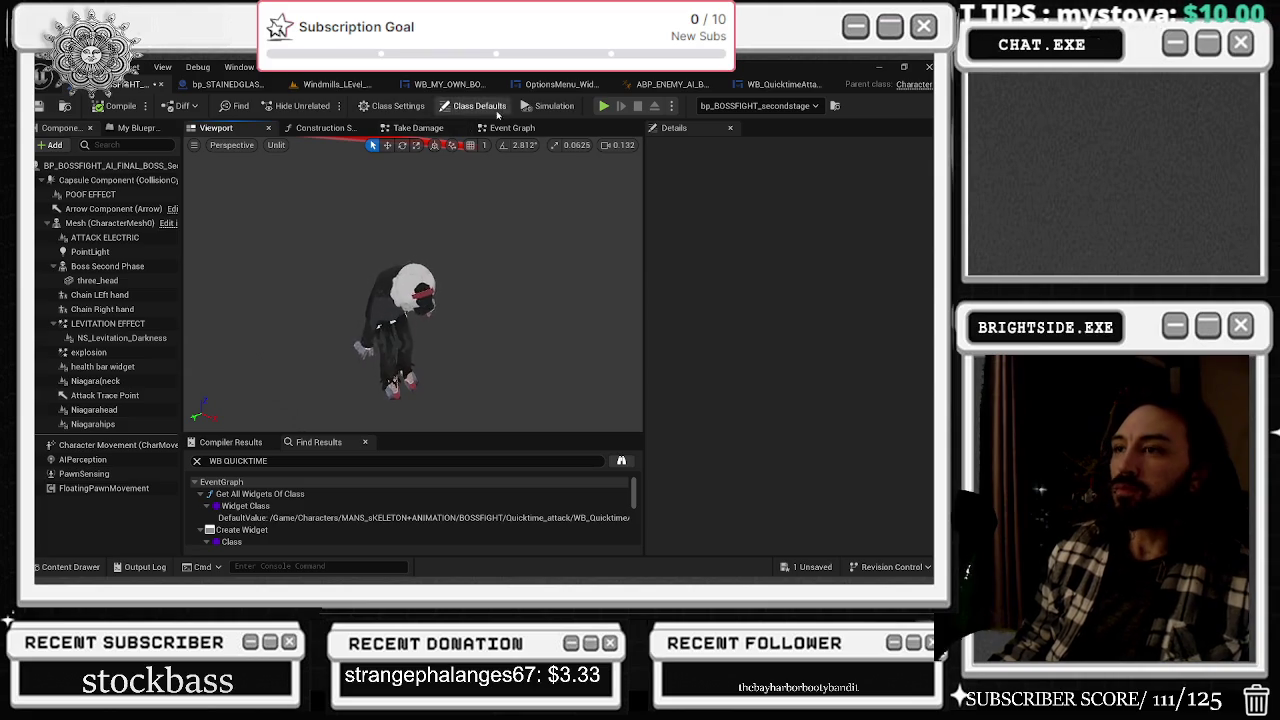
pyautogui.click(418, 127)
pyautogui.click(785, 84)
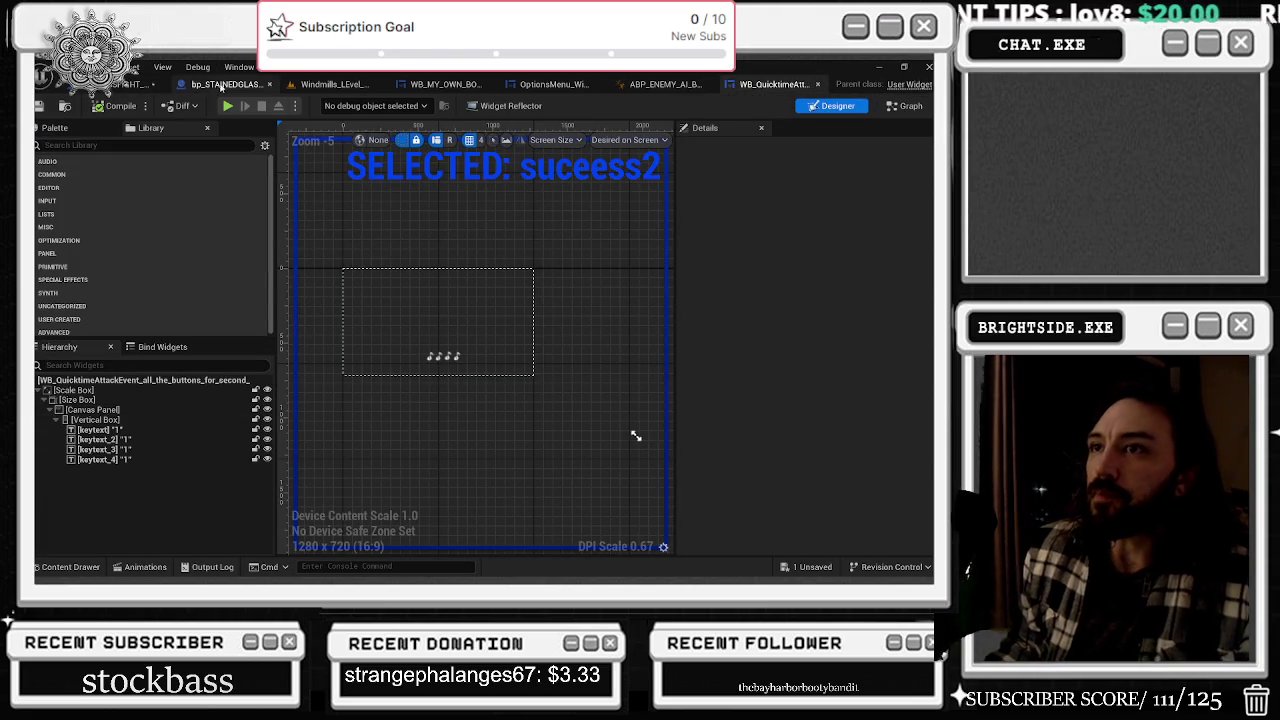
# - Close the bp_STAINEDGLASS blueprint and return to the boss blueprint's Event Graph
pyautogui.click(224, 86)
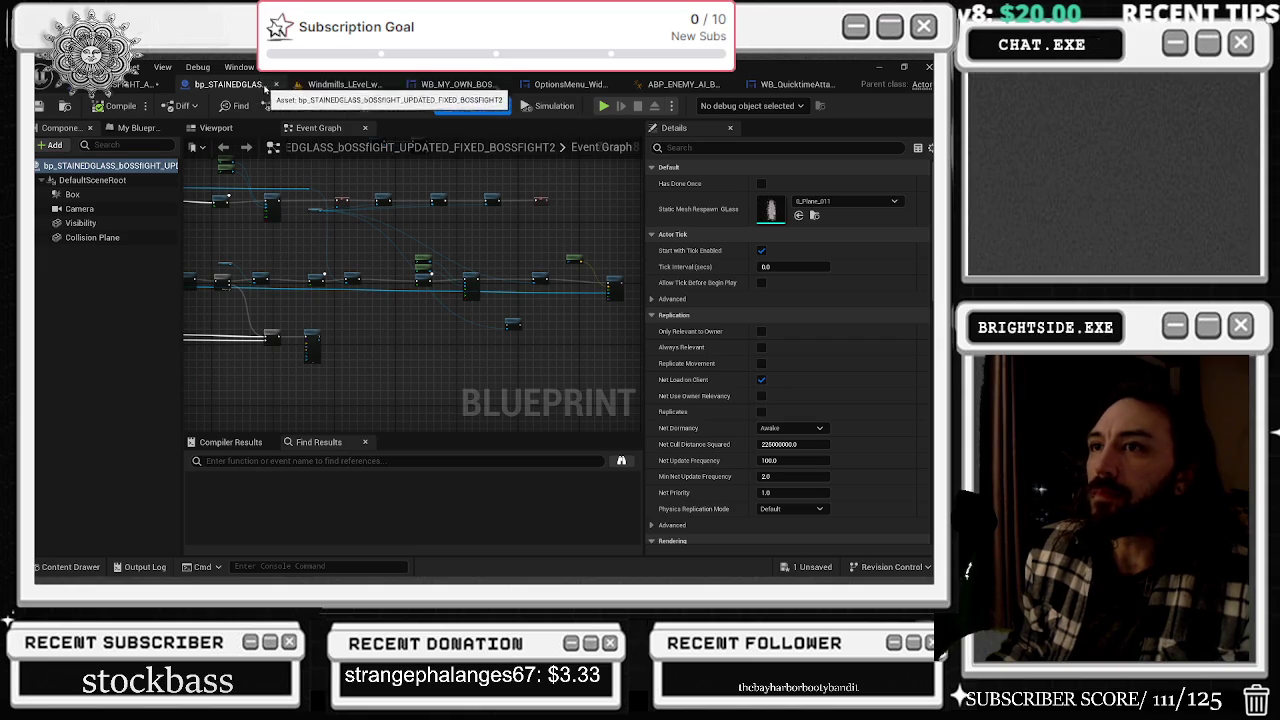
pyautogui.hotkey('ctrl', 'w')
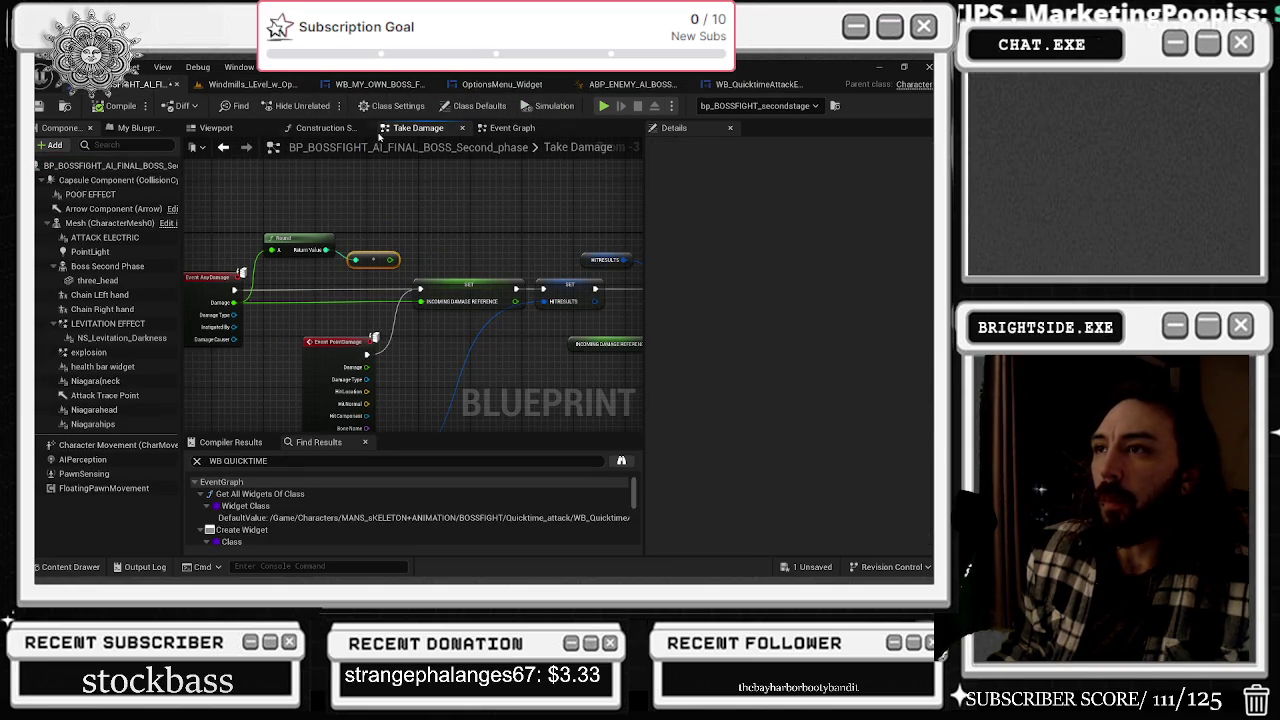
pyautogui.click(497, 130)
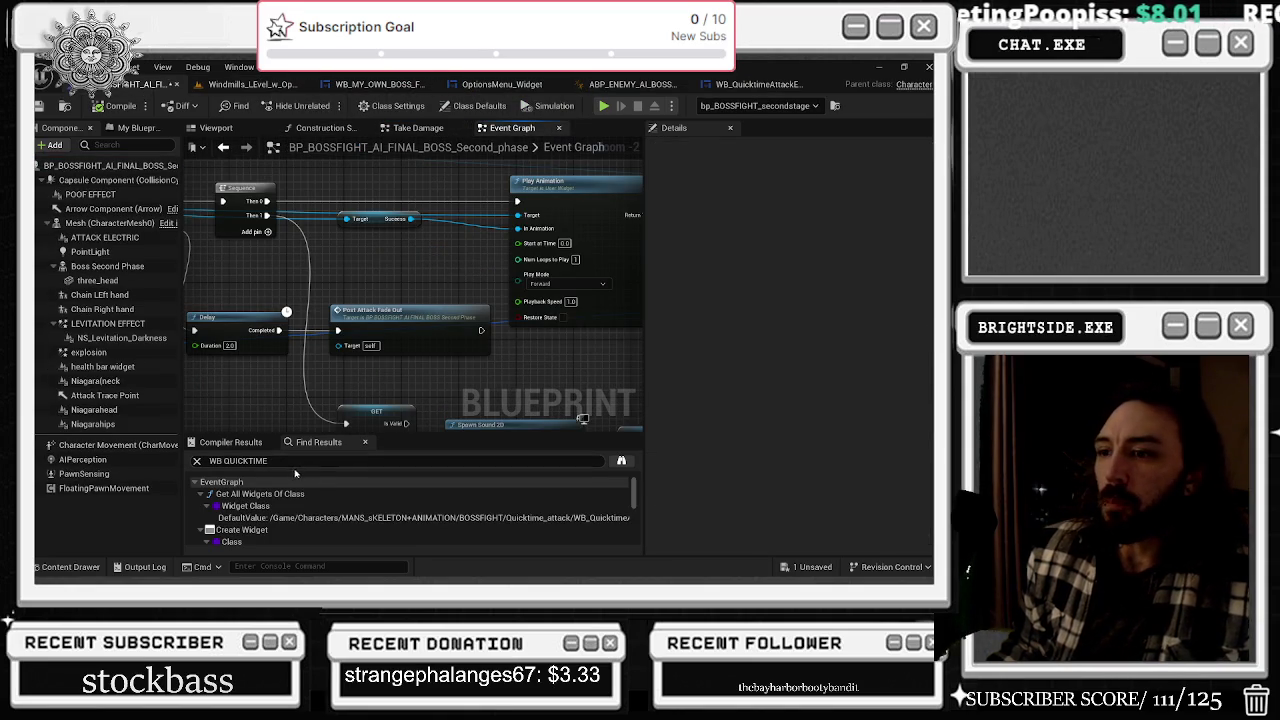
# - Pan and zoom across the Event Graph's if he misses, FAILED and attack 2 groups
pyautogui.hotkey('ctrl', 'f')
pyautogui.scroll(-7, 485, 332)
pyautogui.scroll(-3, 485, 332)
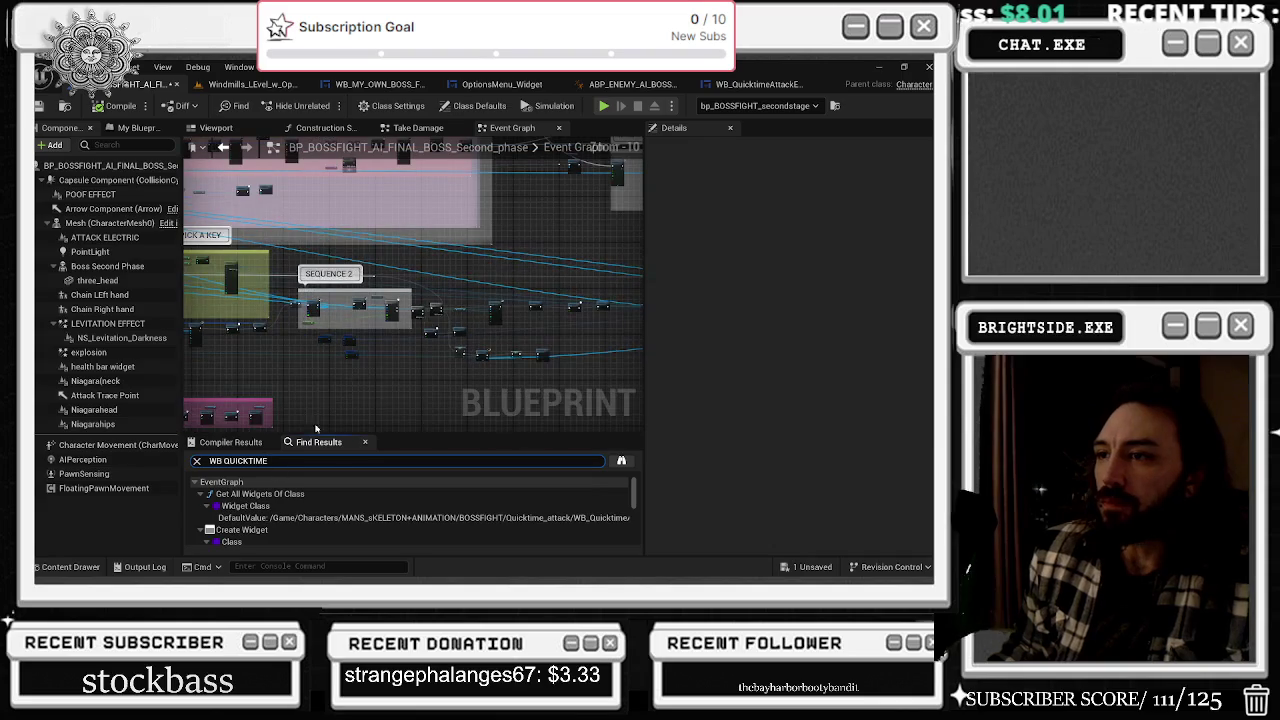
pyautogui.moveTo(391, 377); pyautogui.dragTo(278, 421)
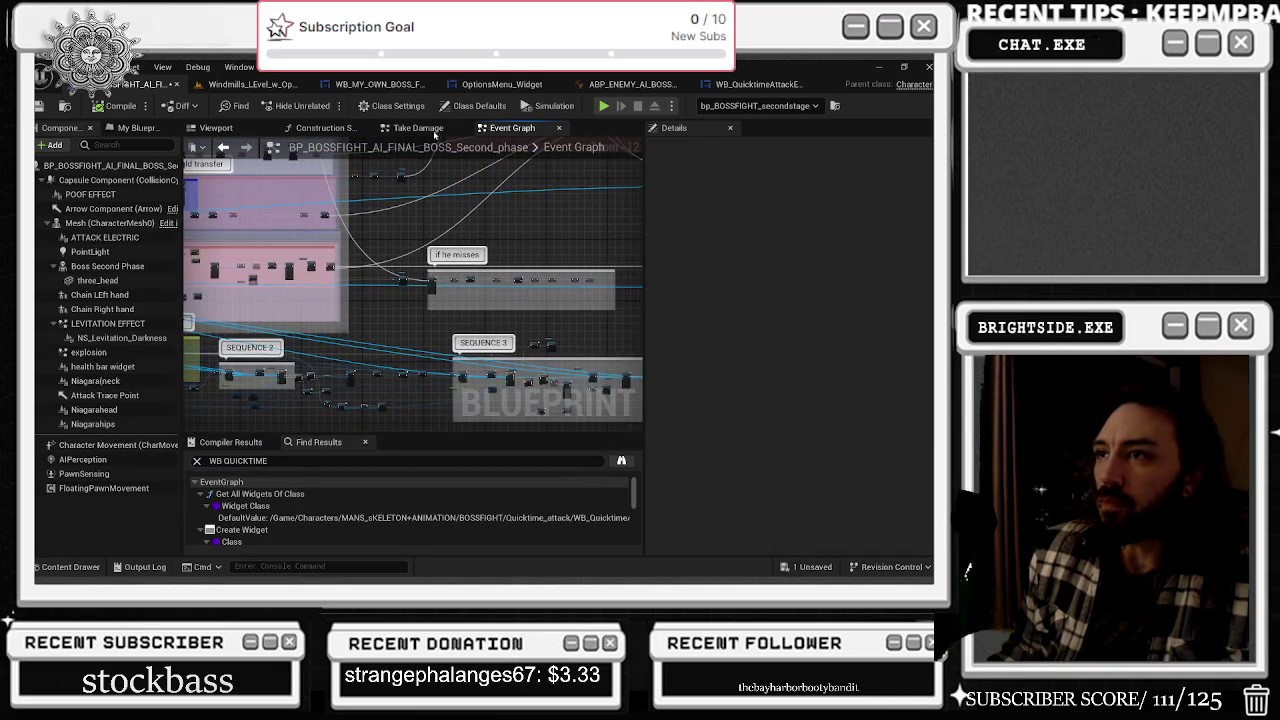
pyautogui.moveTo(438, 261)
pyautogui.mouseDown()
pyautogui.moveTo(325, 330)
pyautogui.moveTo(320, 378)
pyautogui.mouseUp()
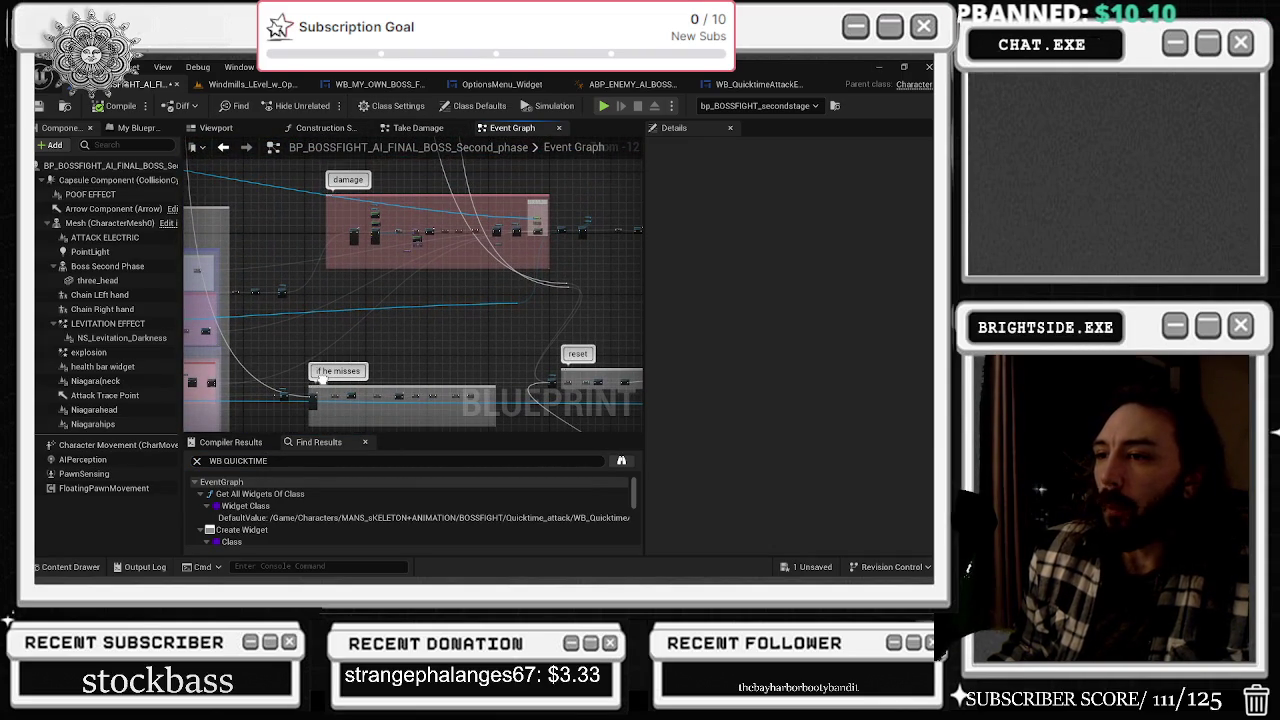
pyautogui.moveTo(320, 378); pyautogui.dragTo(512, 325)
pyautogui.moveTo(365, 322); pyautogui.dragTo(461, 277)
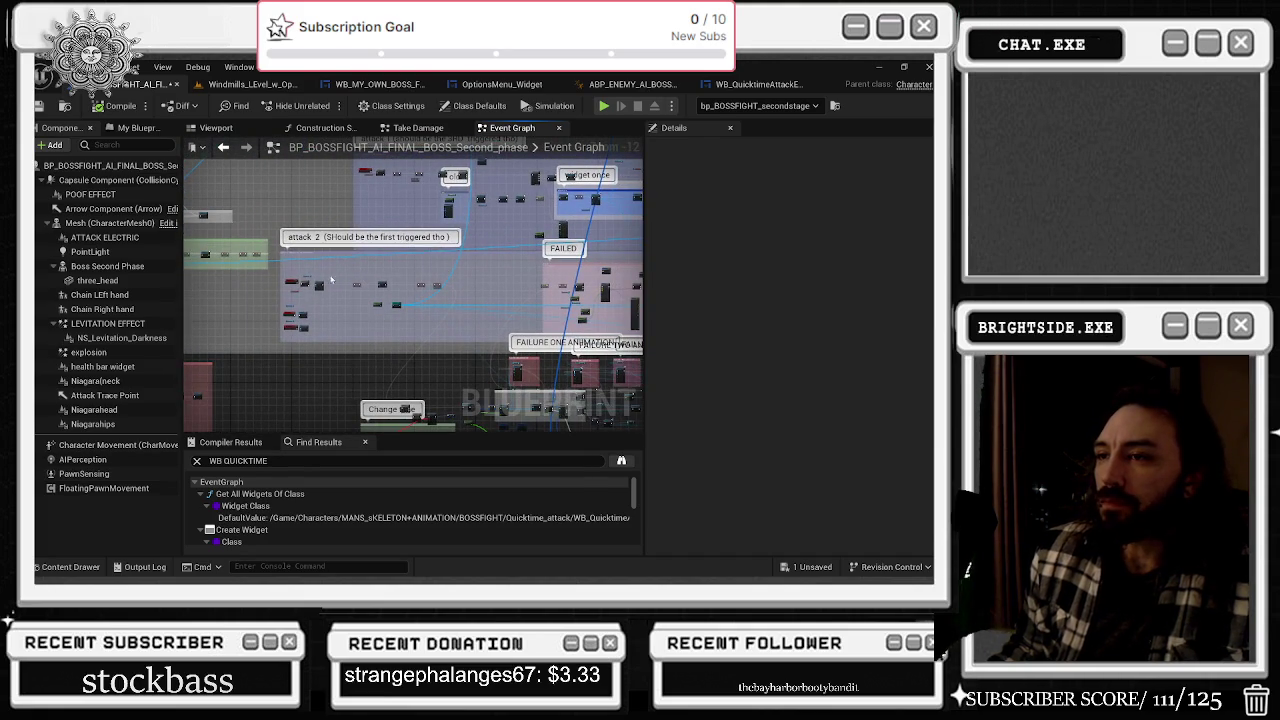
pyautogui.scroll(11, 300, 300)
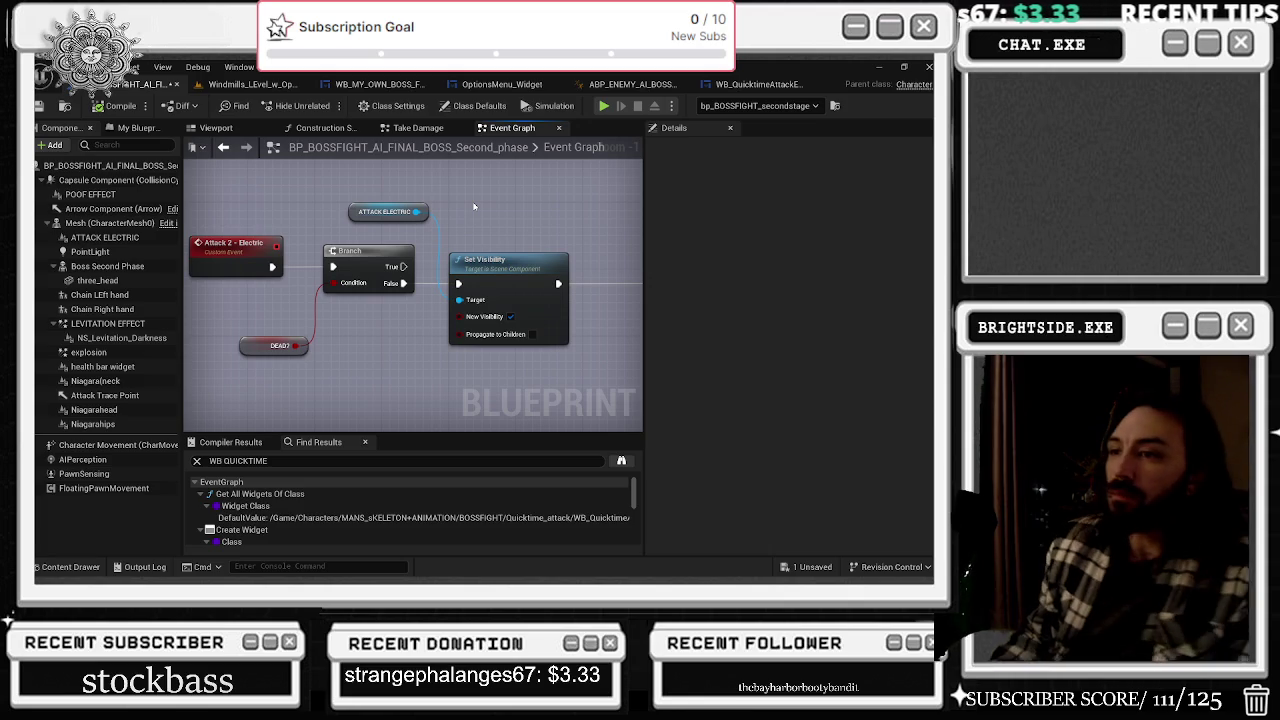
pyautogui.scroll(-2, 498, 268)
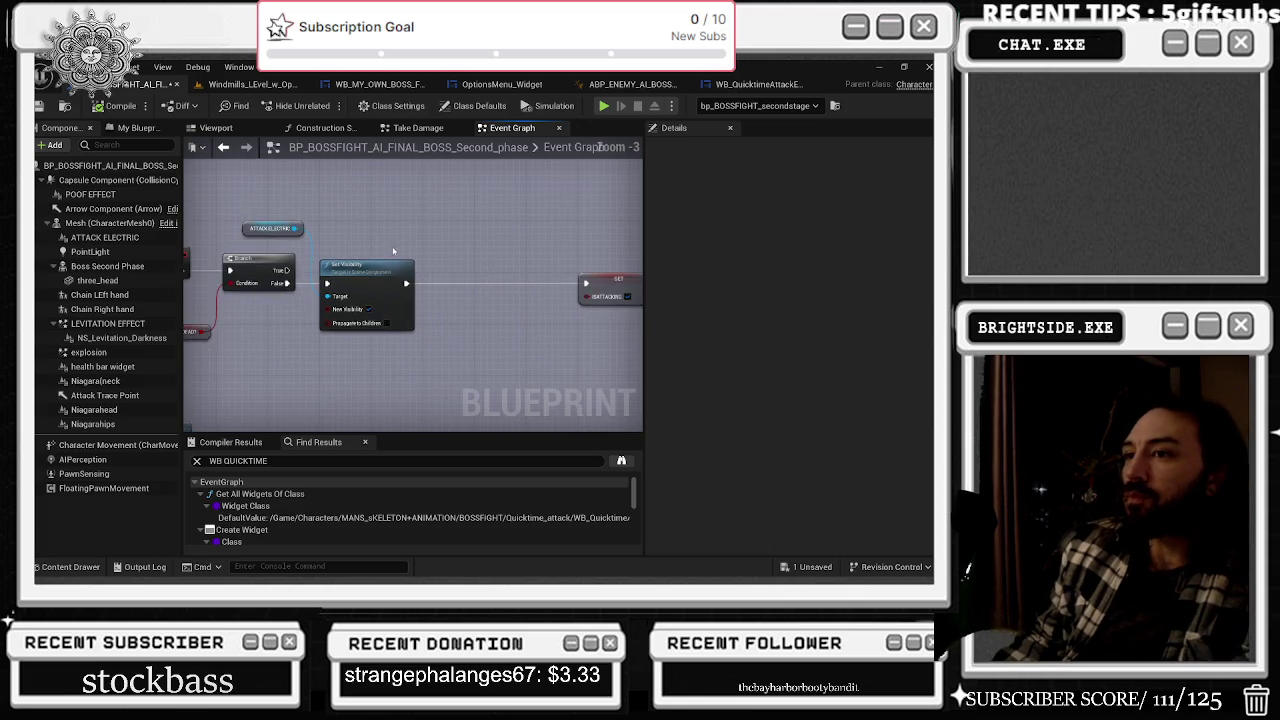
pyautogui.scroll(-1, 390, 249)
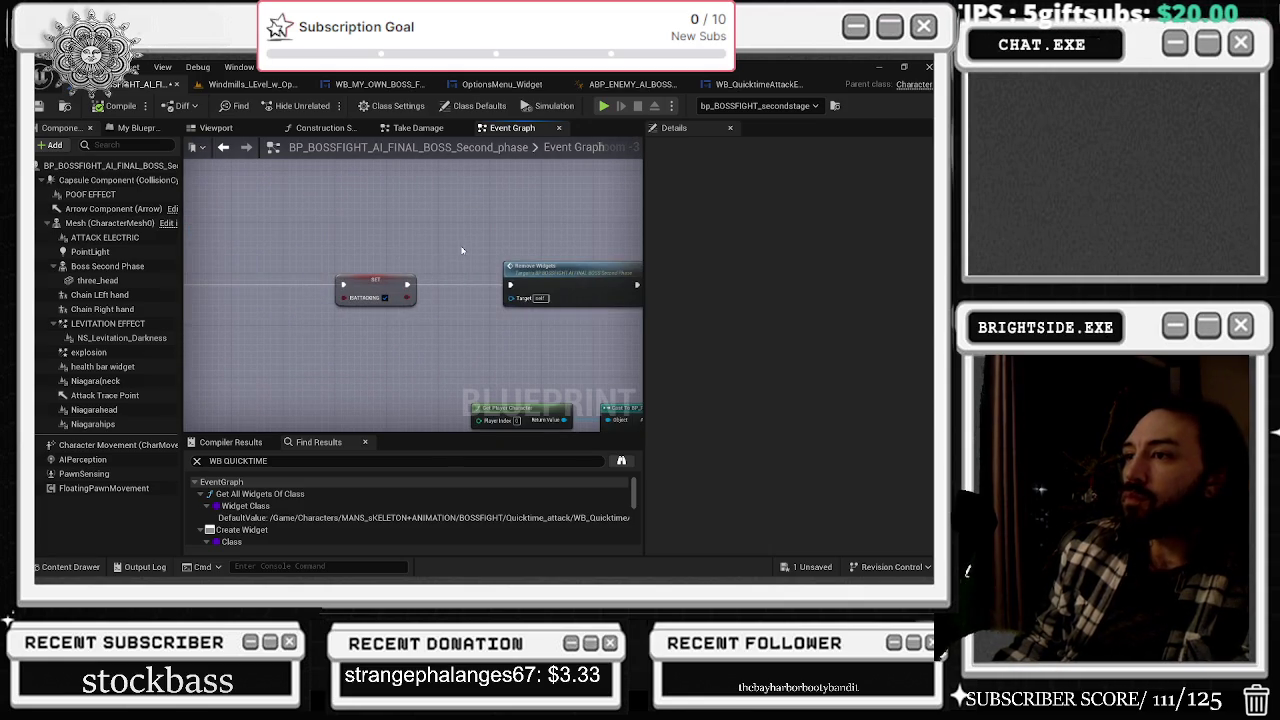
pyautogui.scroll(-1, 390, 249)
# - Shift the nodes after Remove Widgets and the two red SET nodes leftward
pyautogui.moveTo(390, 249)
pyautogui.mouseDown()
pyautogui.moveTo(514, 294)
pyautogui.moveTo(470, 268)
pyautogui.moveTo(305, 272)
pyautogui.mouseUp()
pyautogui.moveTo(300, 318)
pyautogui.mouseDown()
pyautogui.moveTo(395, 342)
pyautogui.moveTo(300, 290)
pyautogui.mouseUp()
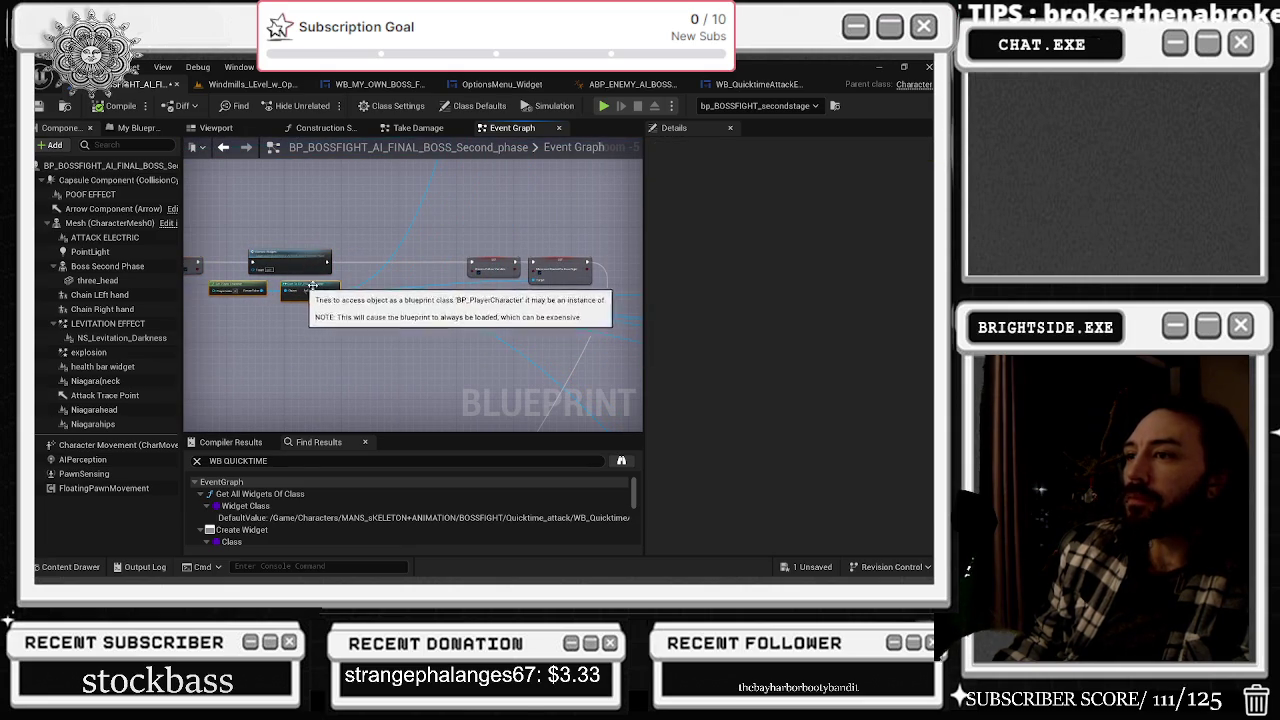
pyautogui.moveTo(455, 240)
pyautogui.mouseDown()
pyautogui.moveTo(600, 285)
pyautogui.moveTo(447, 265)
pyautogui.mouseUp()
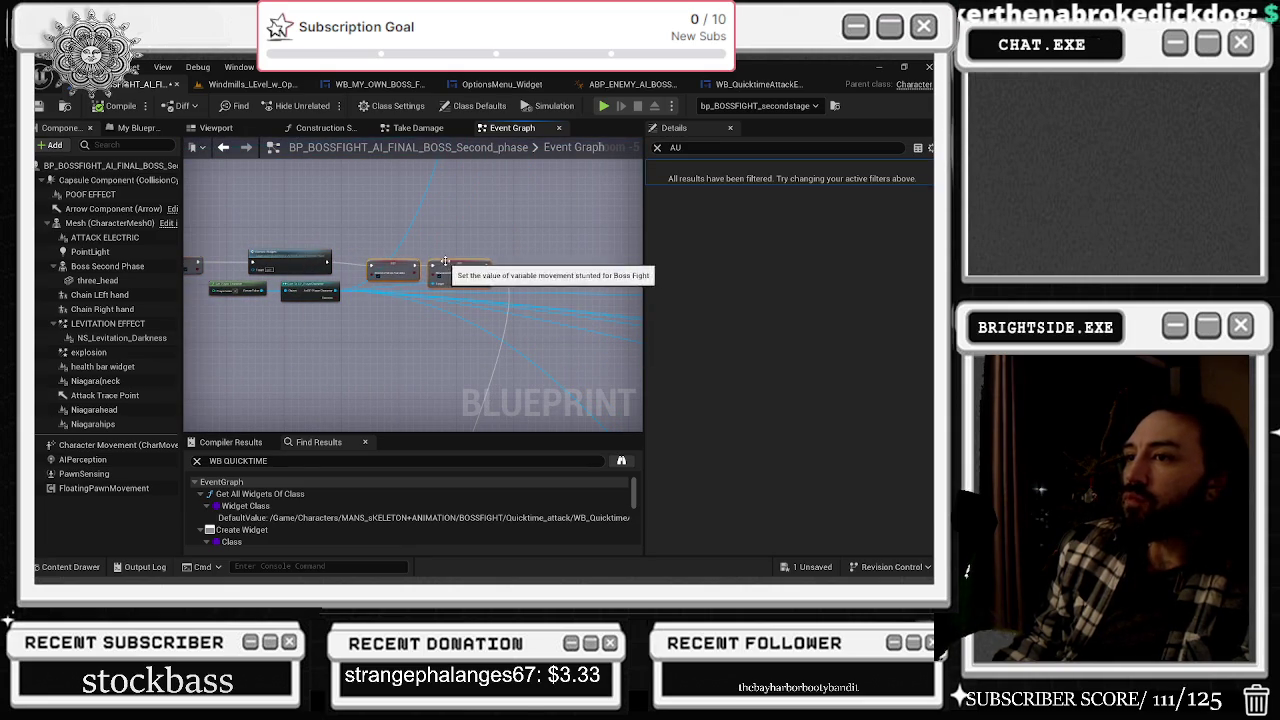
pyautogui.click(470, 263)
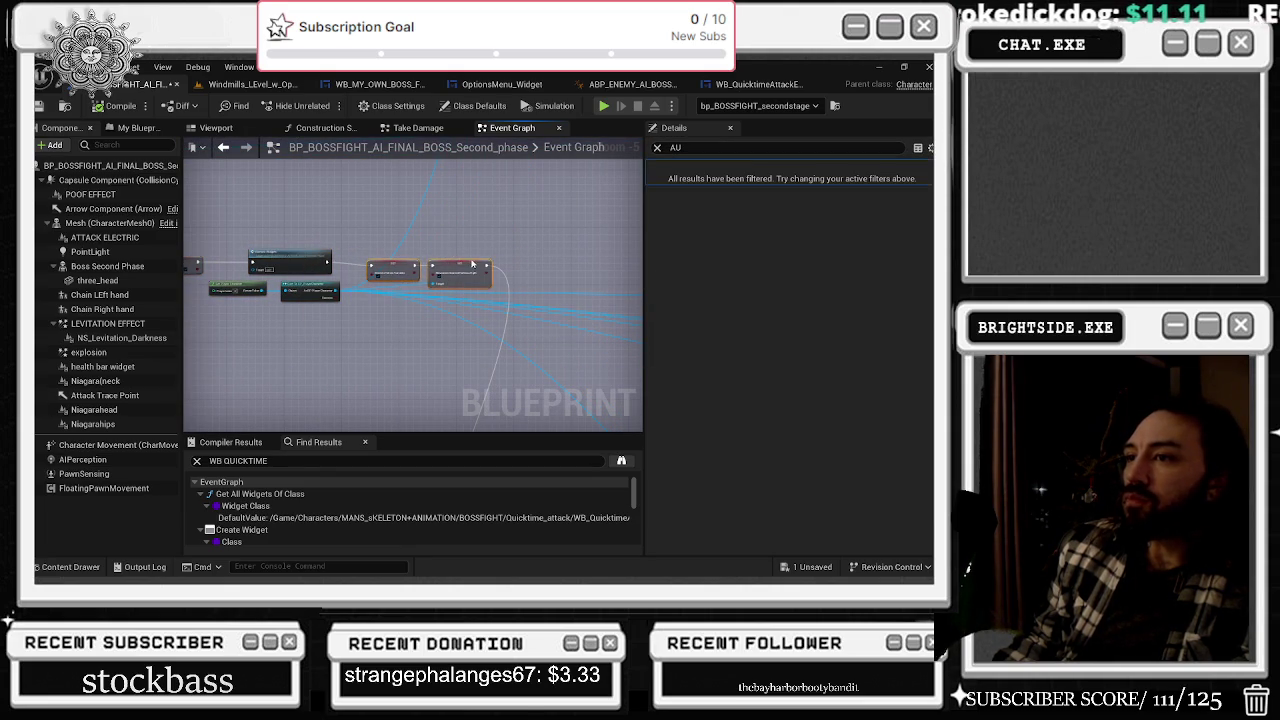
# - Check the right-hand SET node, the pink comment region, and the Play Sound 2D and Apply Damage nodes
pyautogui.scroll(2, 272, 317)
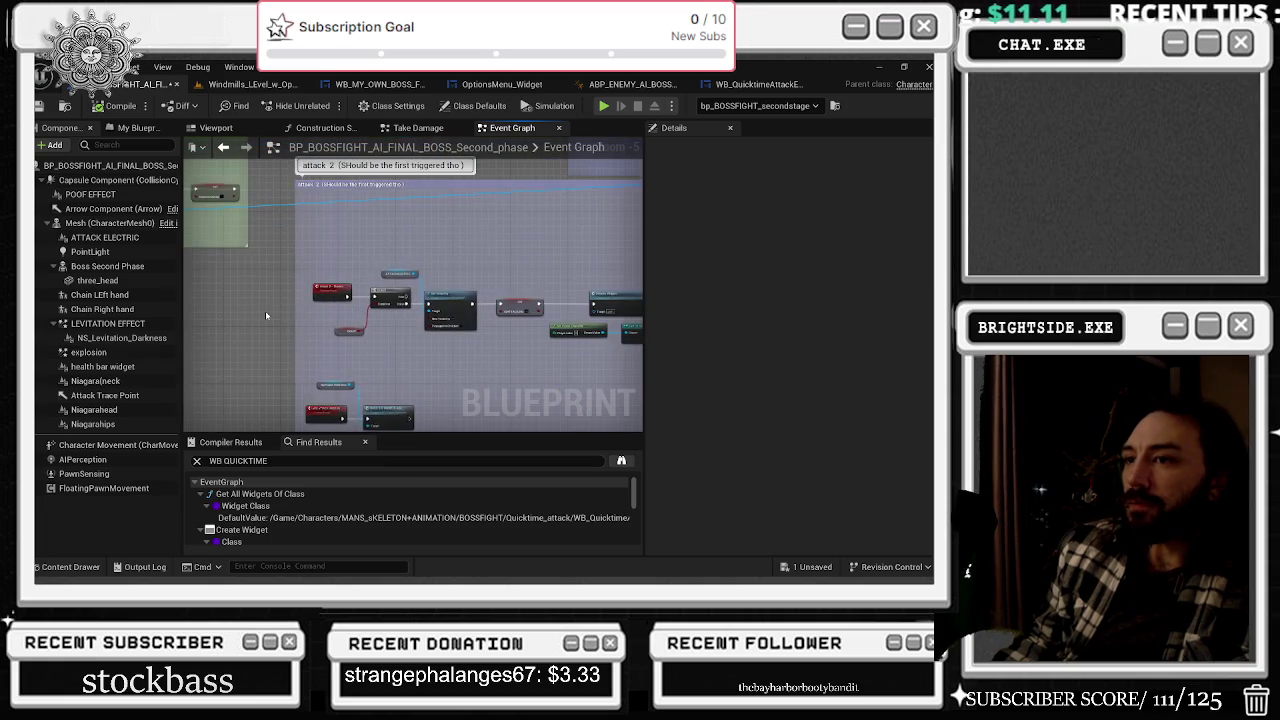
pyautogui.scroll(3, 284, 310)
pyautogui.moveTo(519, 356); pyautogui.dragTo(378, 340)
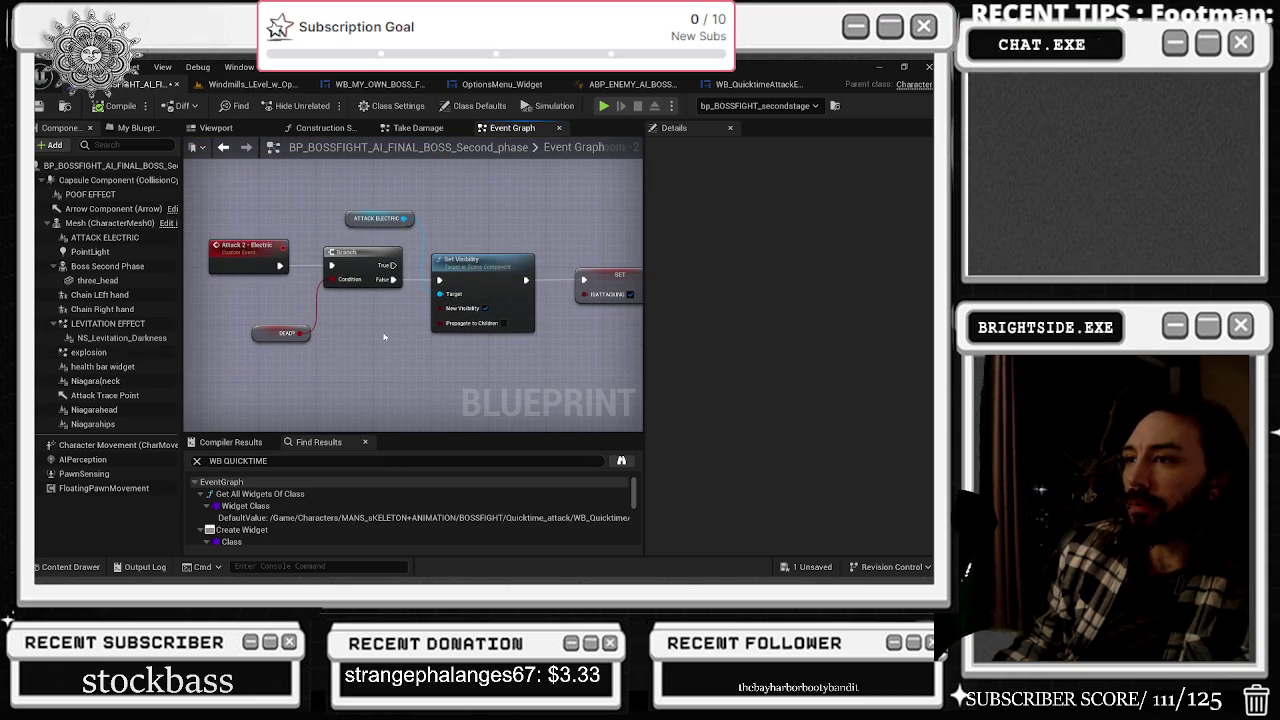
pyautogui.scroll(-10, 349, 317)
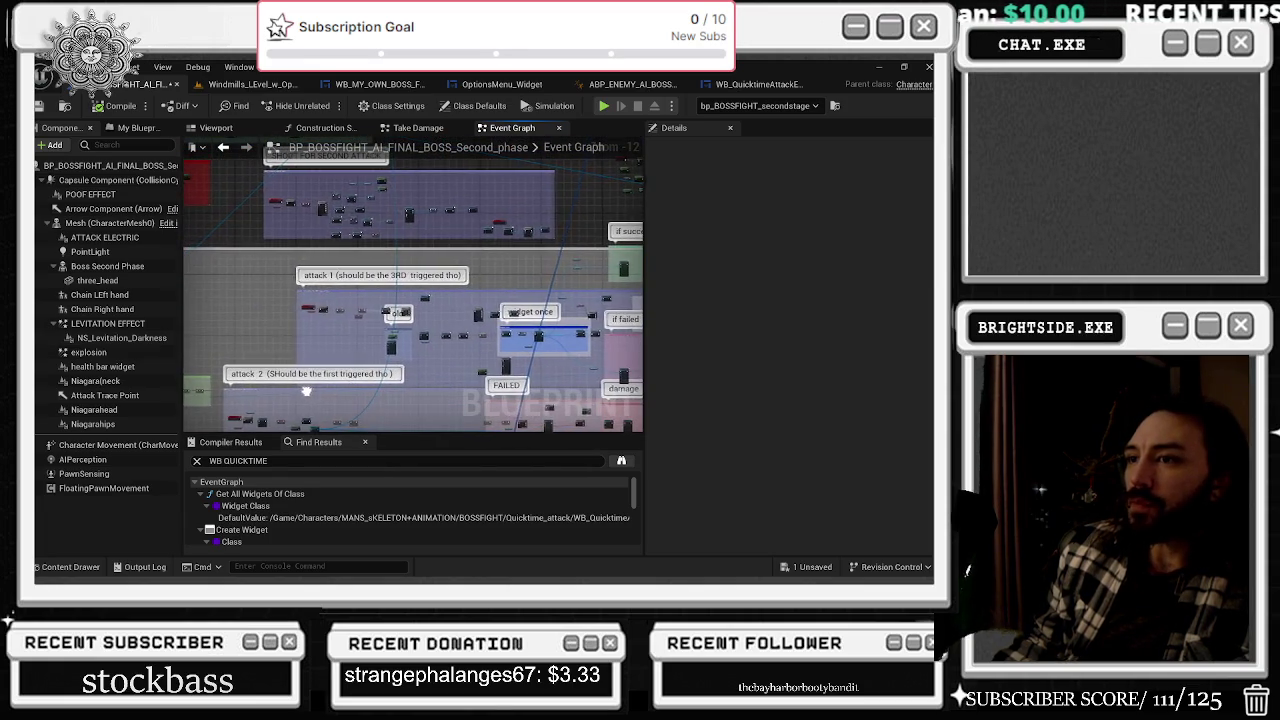
pyautogui.moveTo(300, 390); pyautogui.dragTo(330, 237)
pyautogui.scroll(10, 354, 265)
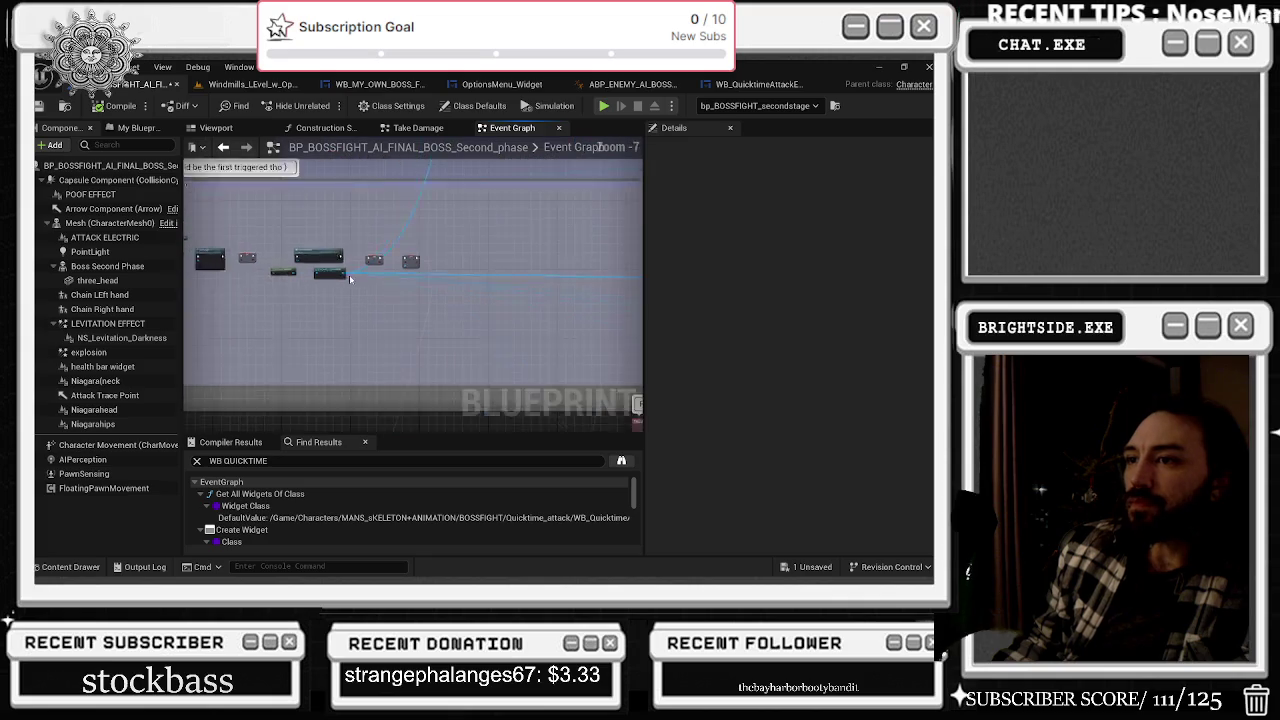
pyautogui.scroll(-2, 399, 248)
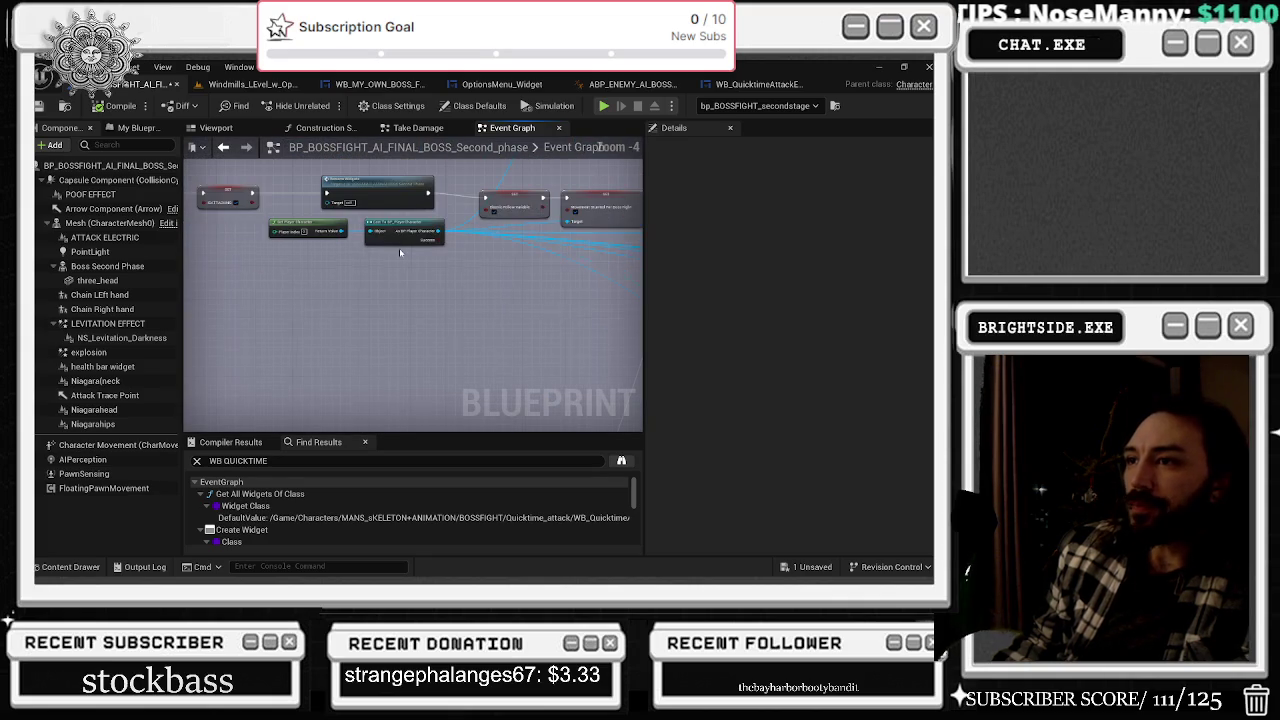
pyautogui.moveTo(335, 274)
pyautogui.mouseDown()
pyautogui.moveTo(265, 330)
pyautogui.moveTo(37, 350)
pyautogui.mouseUp()
pyautogui.moveTo(499, 236)
pyautogui.mouseDown()
pyautogui.moveTo(427, 238)
pyautogui.moveTo(500, 205)
pyautogui.mouseUp()
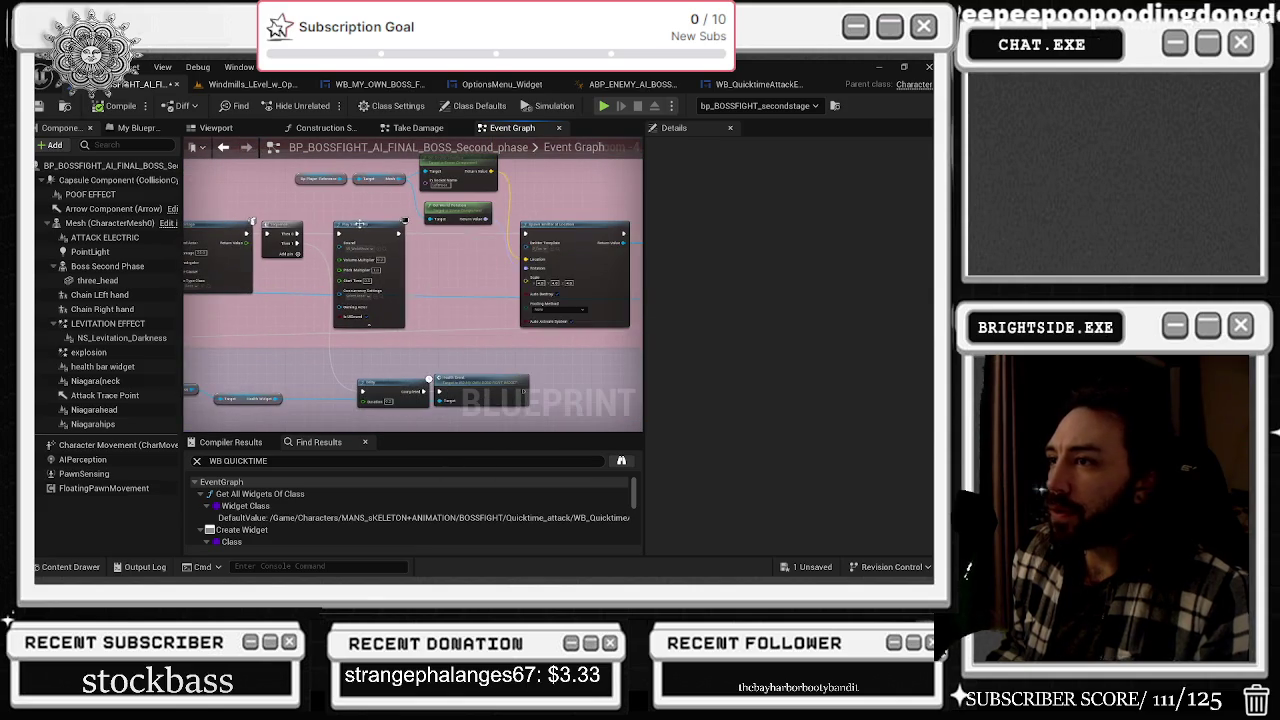
pyautogui.scroll(1, 555, 203)
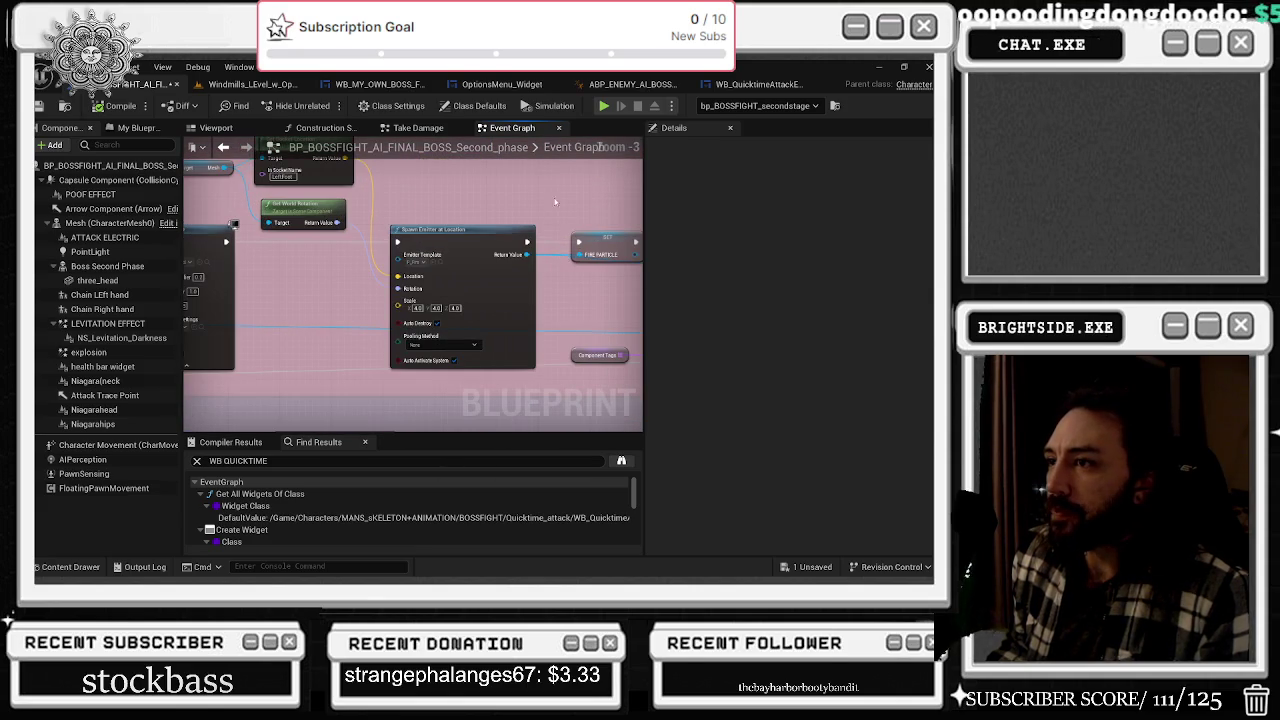
pyautogui.click(443, 270)
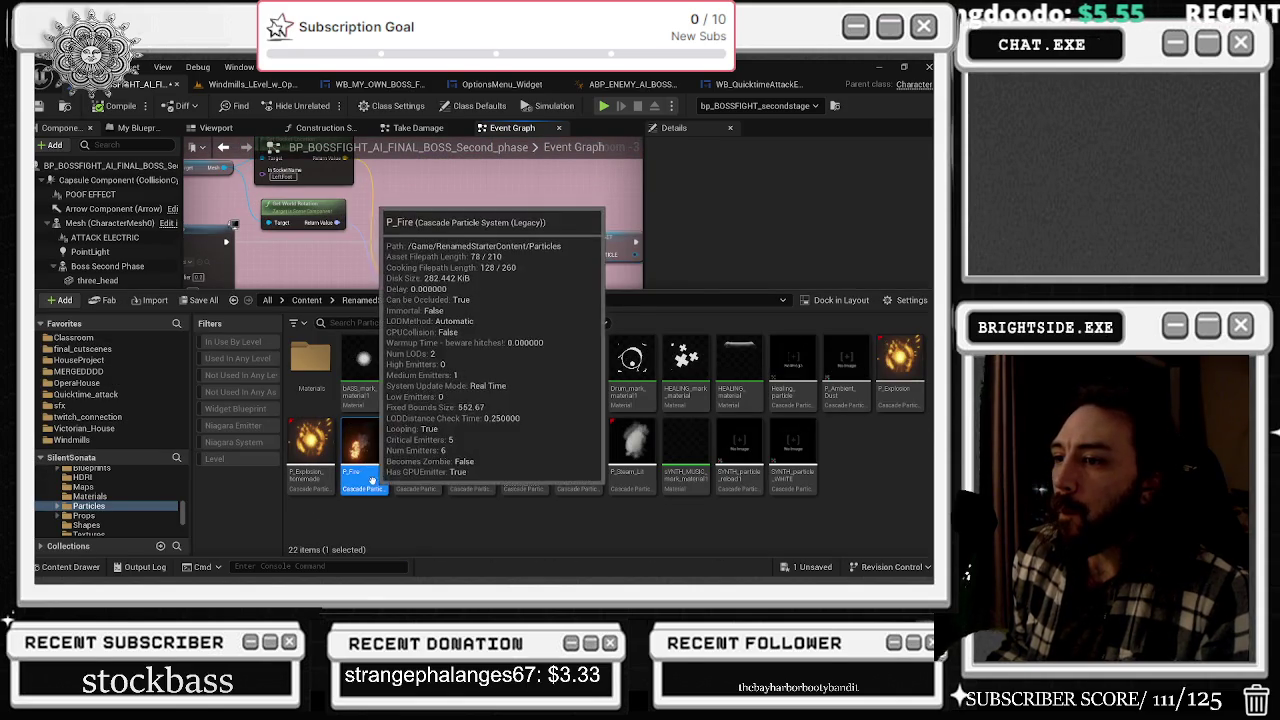
pyautogui.moveTo(529, 193); pyautogui.dragTo(260, 197)
pyautogui.moveTo(432, 228)
pyautogui.mouseDown()
pyautogui.moveTo(300, 236)
pyautogui.moveTo(273, 330)
pyautogui.moveTo(330, 276)
pyautogui.moveTo(328, 260)
pyautogui.mouseUp()
pyautogui.click(312, 328)
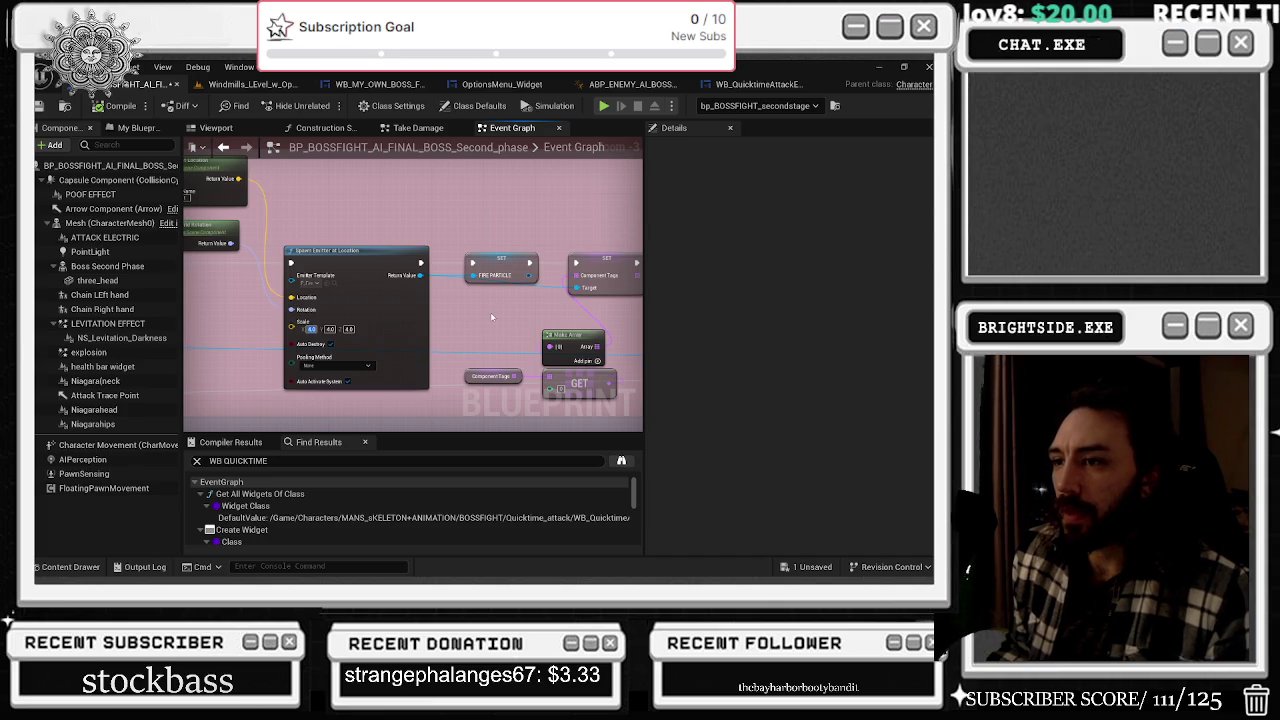
pyautogui.write('2')
pyautogui.press('Tab')
pyautogui.write('2')
pyautogui.press('Tab')
pyautogui.write('2')
pyautogui.press('Return')
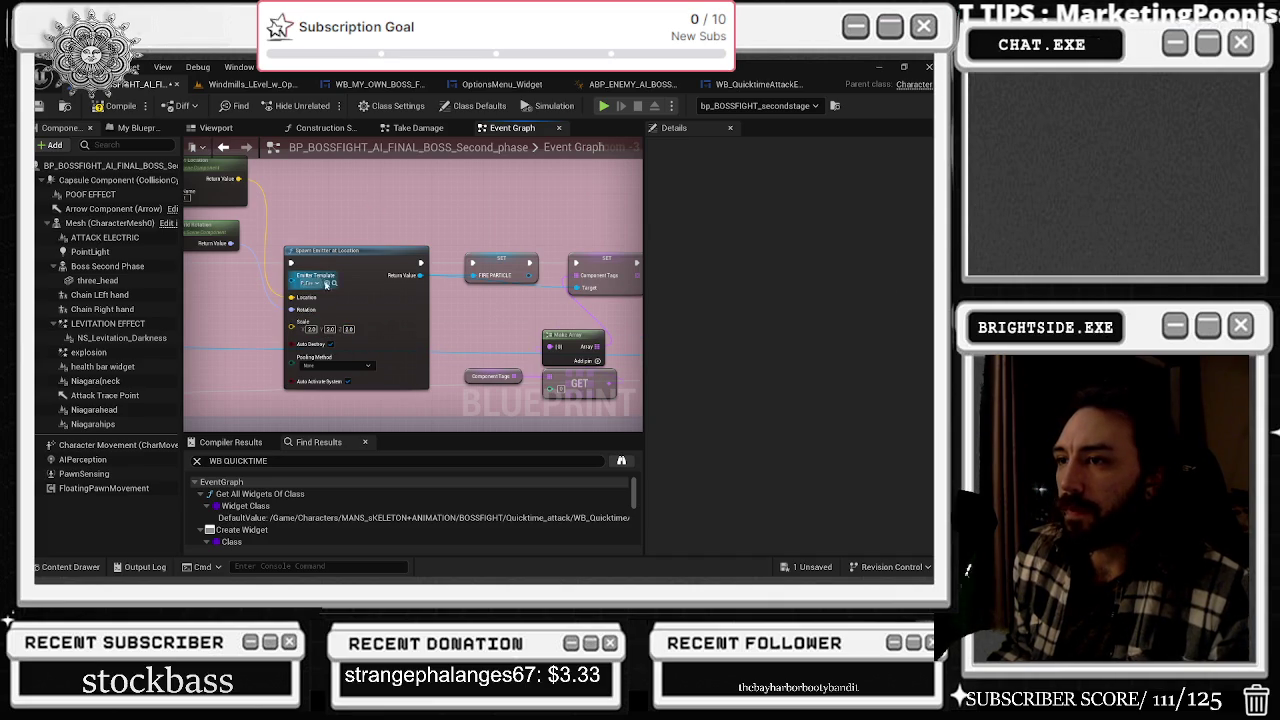
pyautogui.click(337, 284)
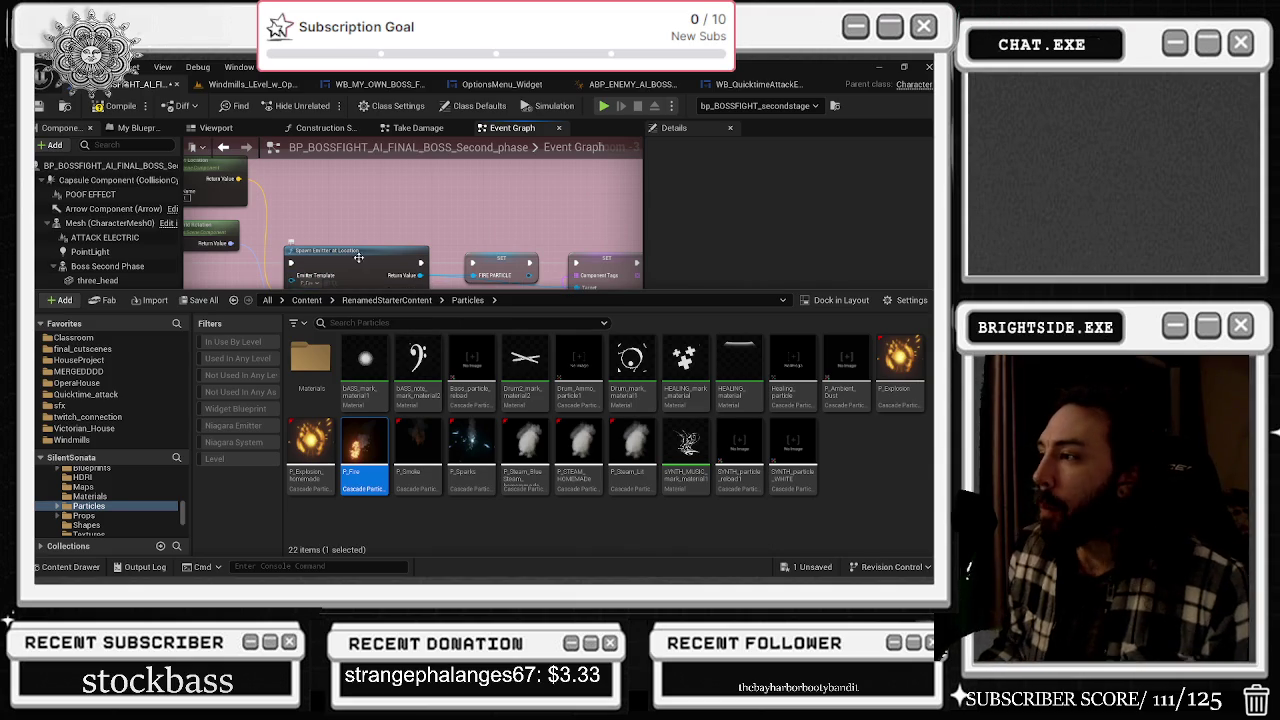
pyautogui.click(390, 211)
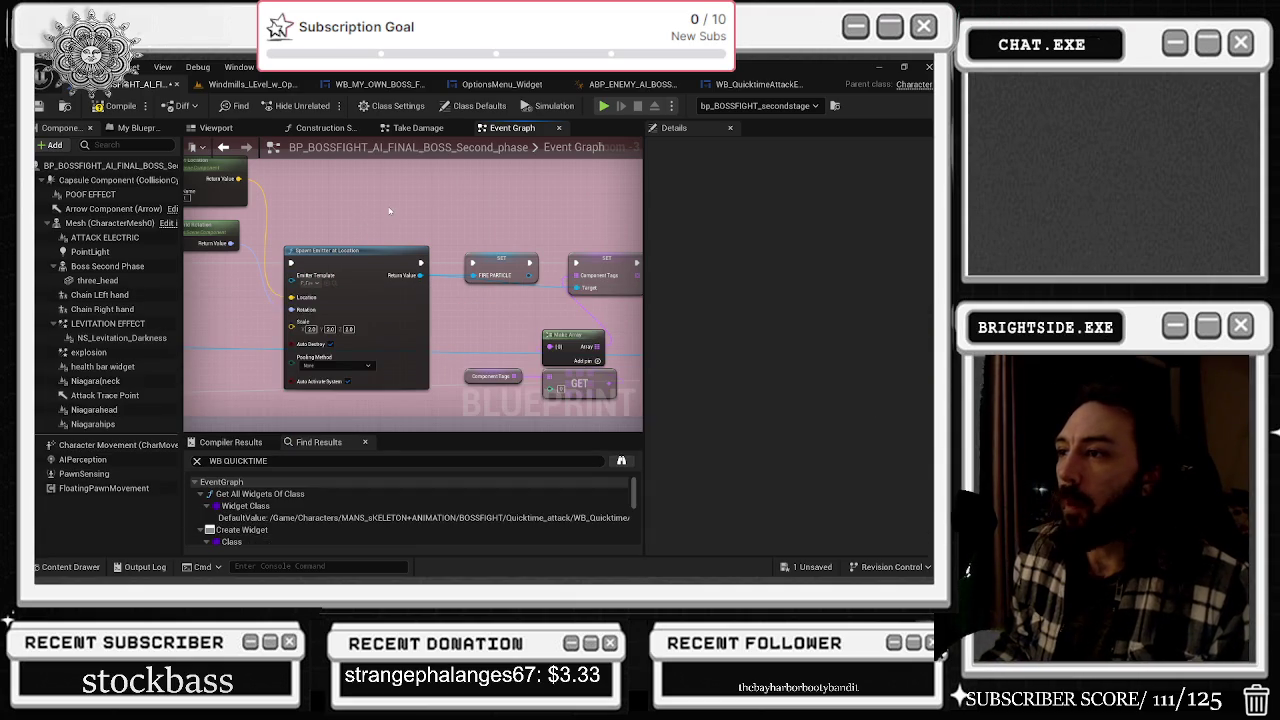
pyautogui.click(335, 365)
pyautogui.click(330, 381)
pyautogui.moveTo(410, 211)
pyautogui.mouseDown()
pyautogui.moveTo(323, 215)
pyautogui.moveTo(347, 243)
pyautogui.mouseUp()
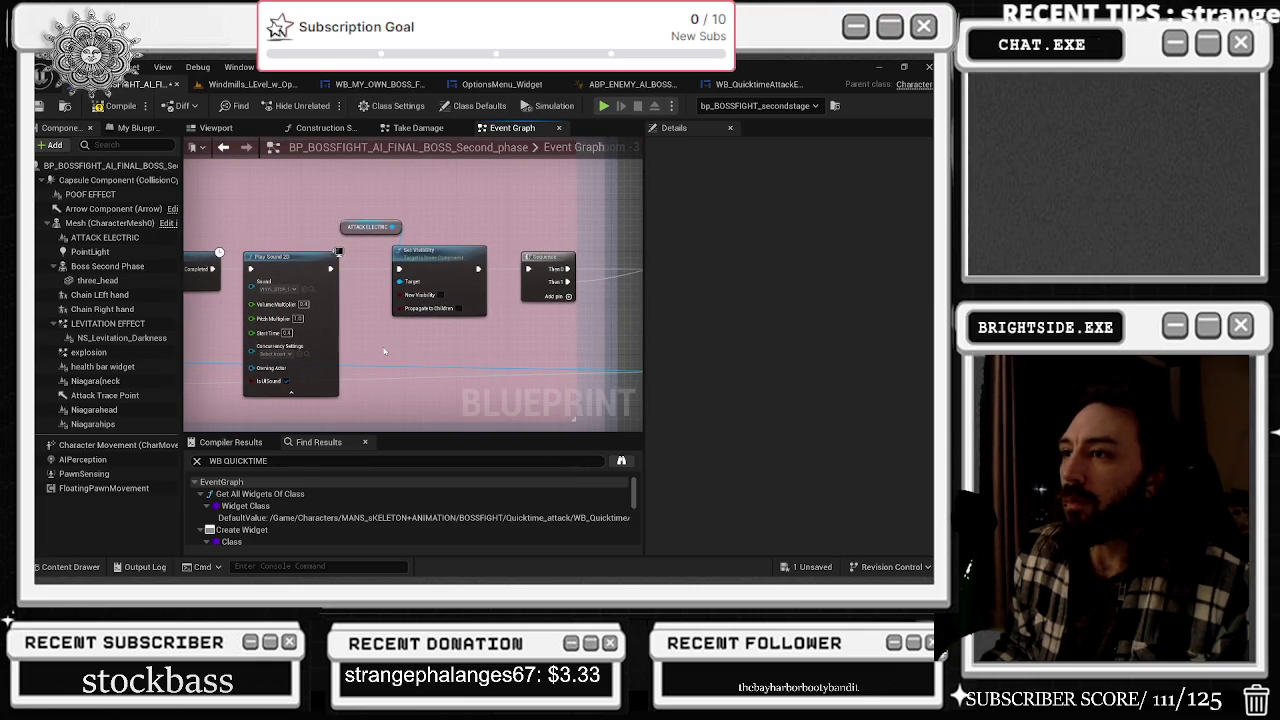
pyautogui.click(346, 242)
pyautogui.moveTo(417, 208); pyautogui.dragTo(195, 209)
pyautogui.scroll(-7, 420, 317)
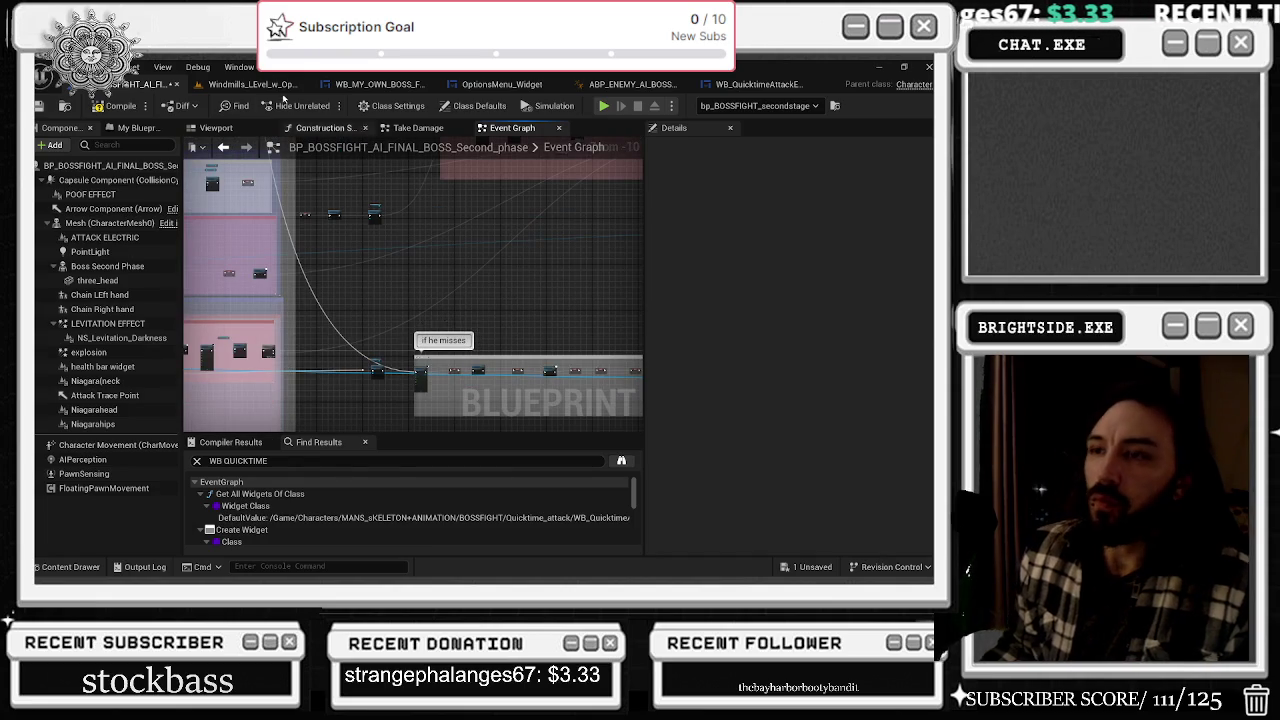
pyautogui.click(660, 85)
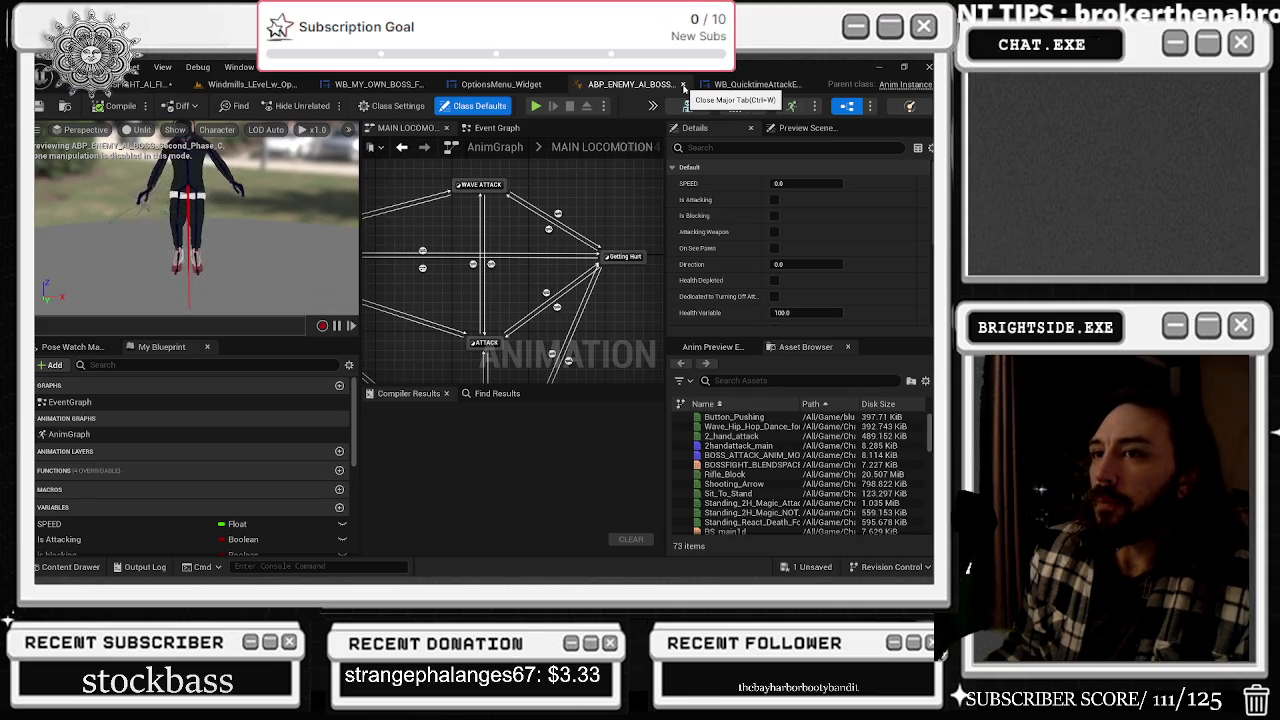
# - Open the Getting Hurt state graph and move the Crawling_Anim node aside
pyautogui.doubleClick(628, 257)
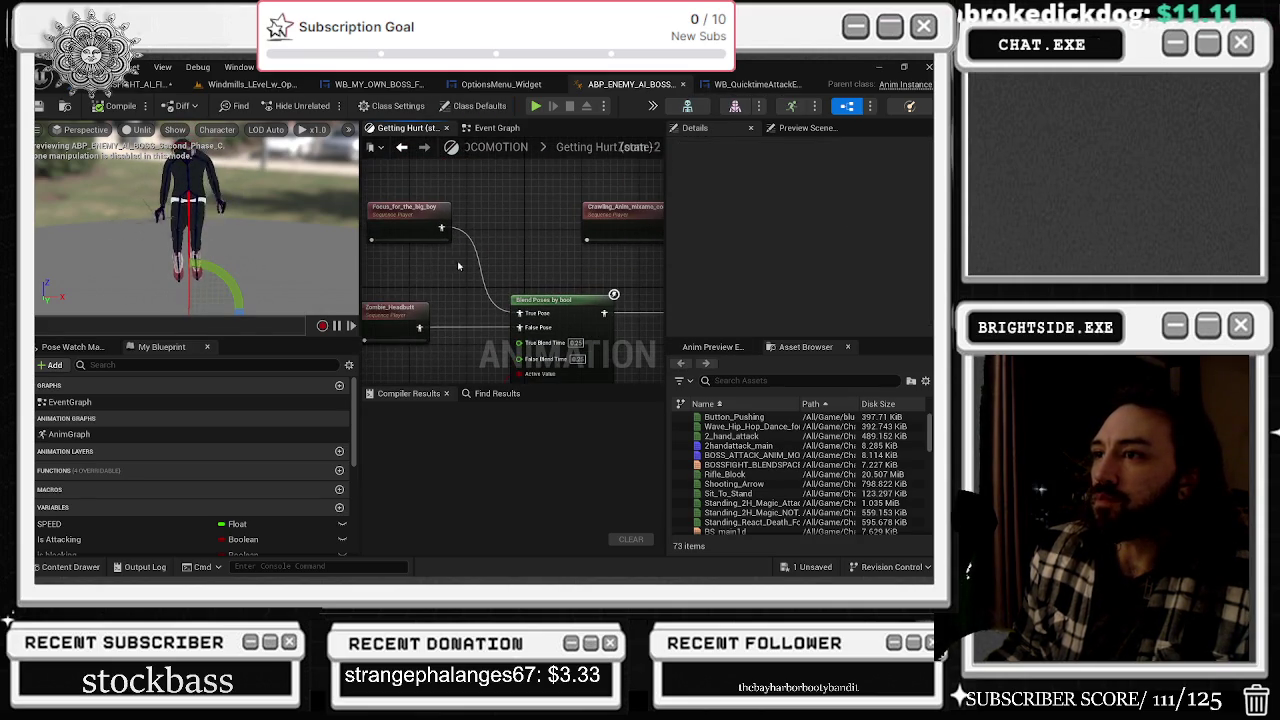
pyautogui.moveTo(531, 230); pyautogui.dragTo(436, 214)
pyautogui.rightClick(436, 214)
pyautogui.press('Escape')
# - Open Crawling_Anim_mixamo_com and show its referencers in the Reference Viewer
pyautogui.click(426, 214)
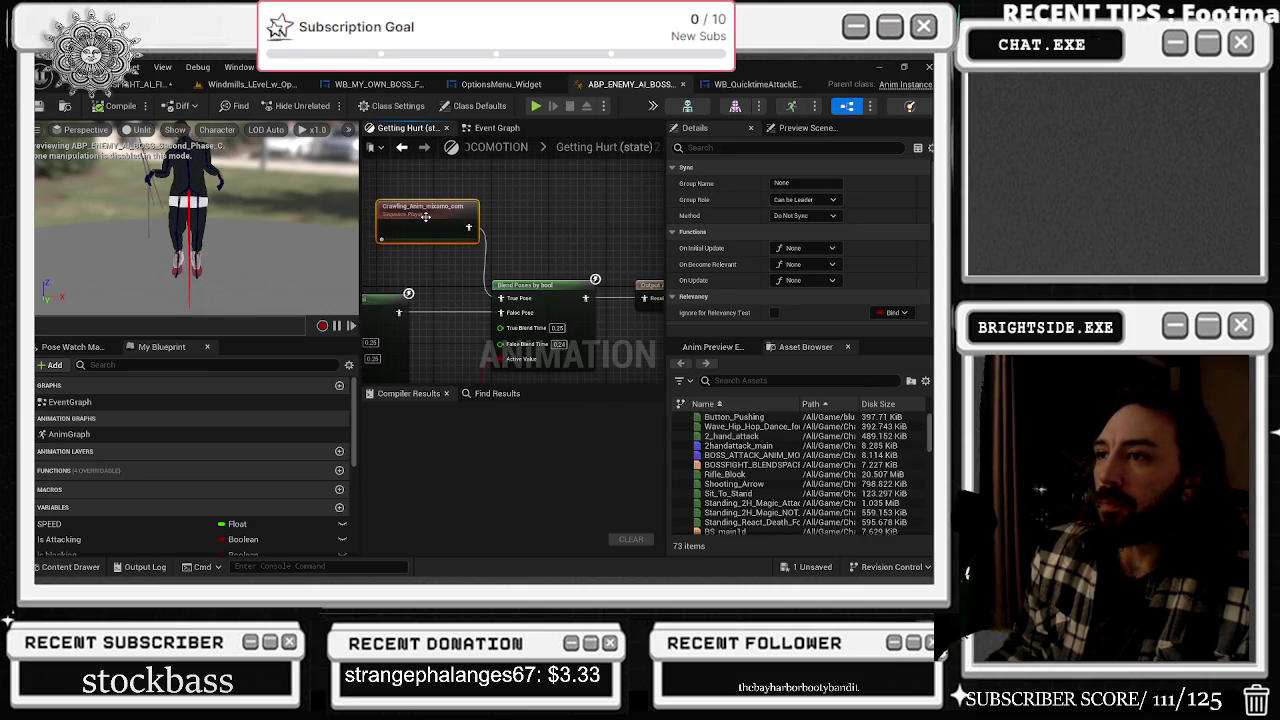
pyautogui.doubleClick(428, 212)
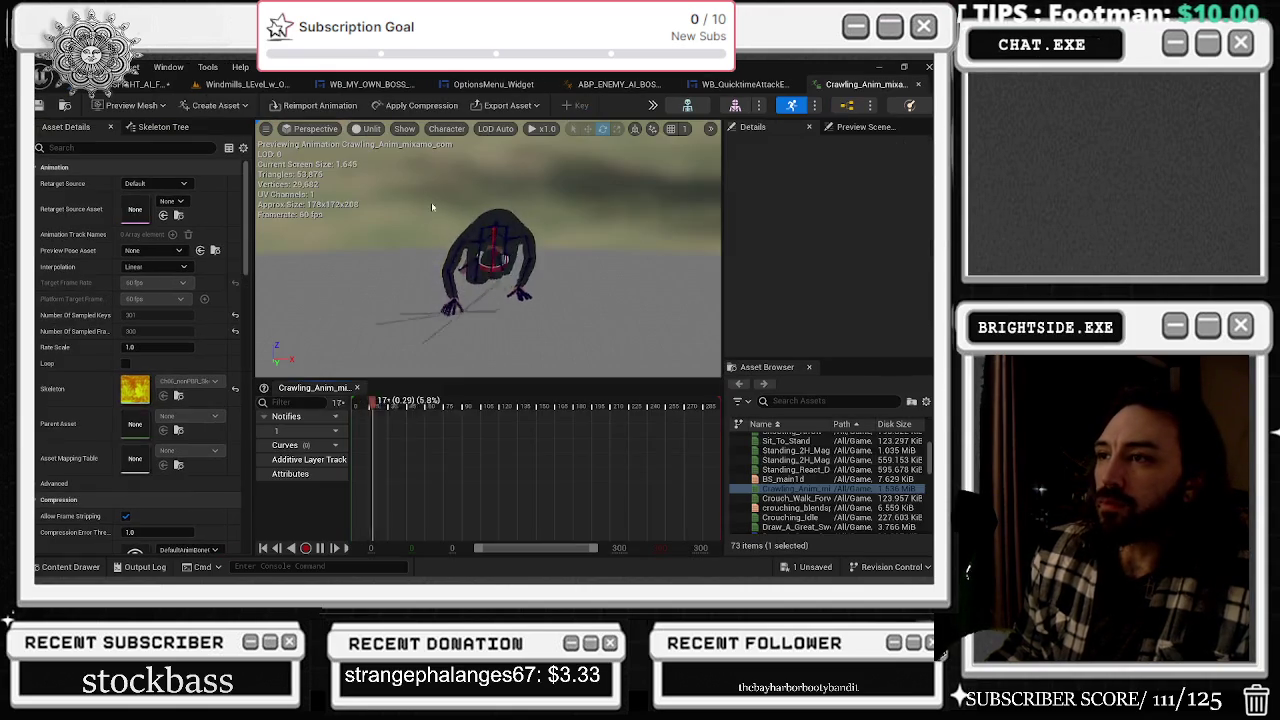
pyautogui.hotkey('ctrl', 'space')
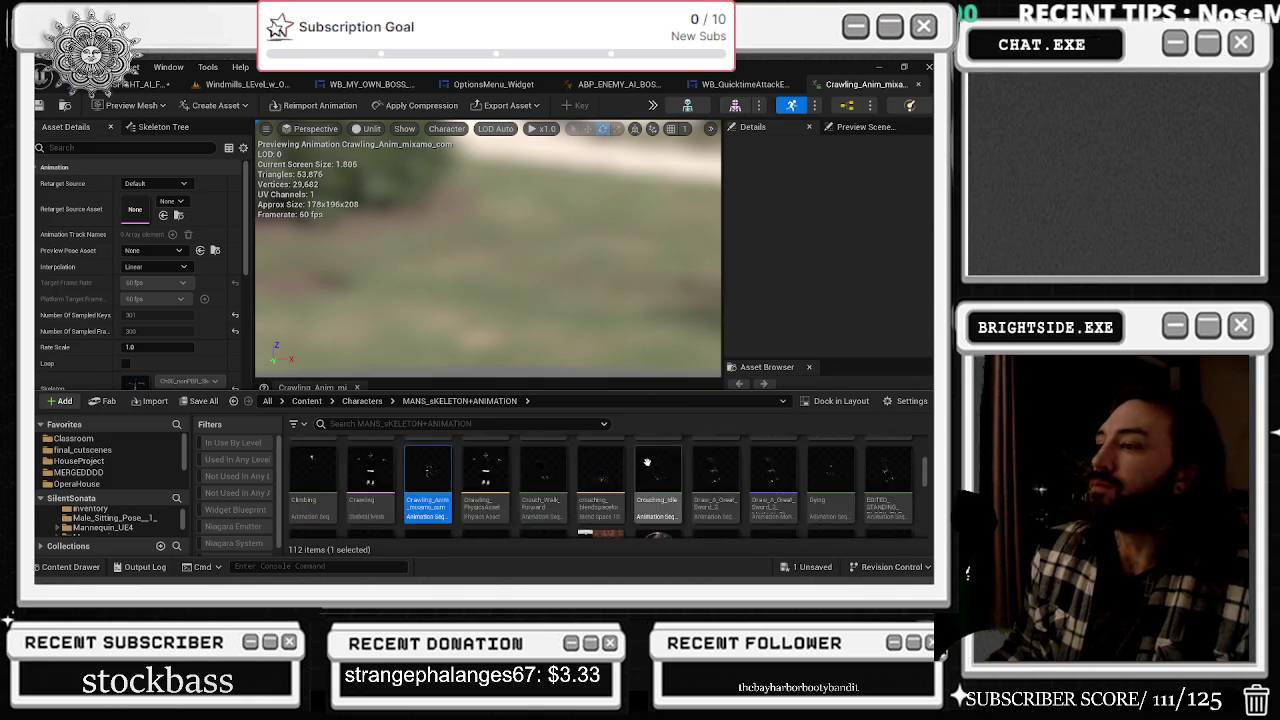
pyautogui.hotkey('alt', 'shift', 'r')
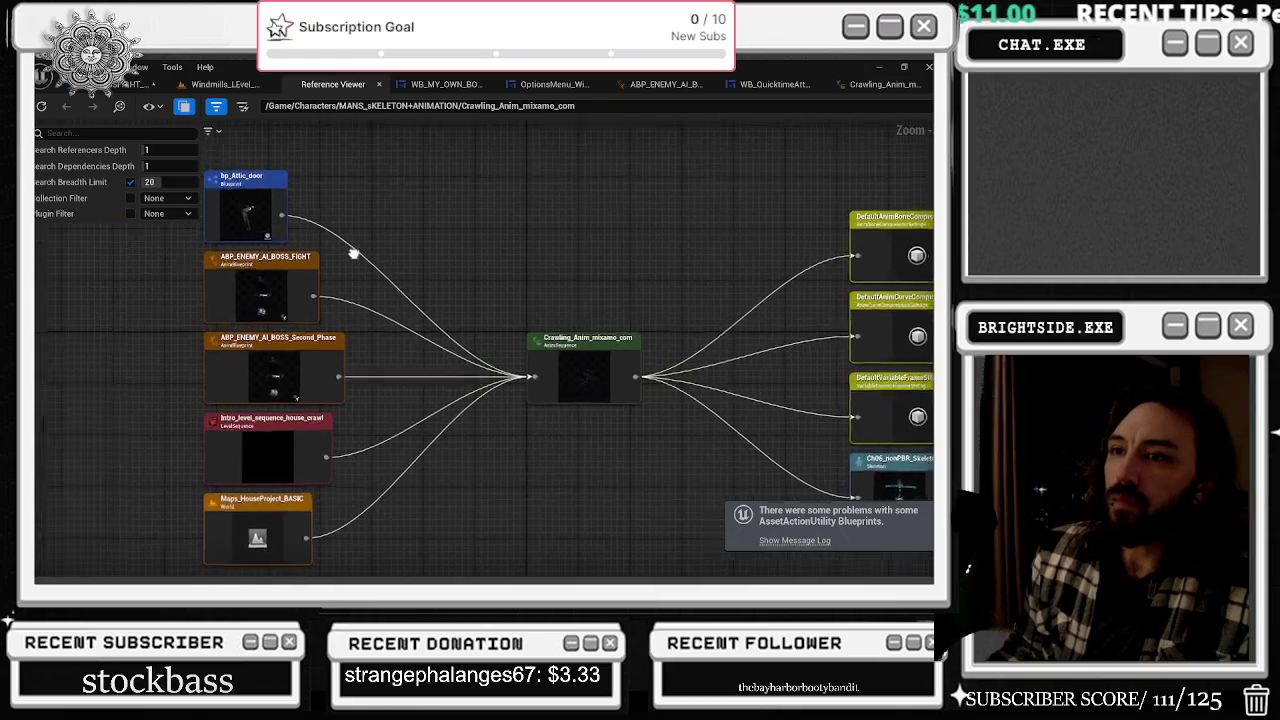
# - Pan the Crawling_Anim reference graph, then close the Reference Viewer and go back to BP_BOSSFIGHT
pyautogui.moveTo(357, 243); pyautogui.dragTo(342, 222)
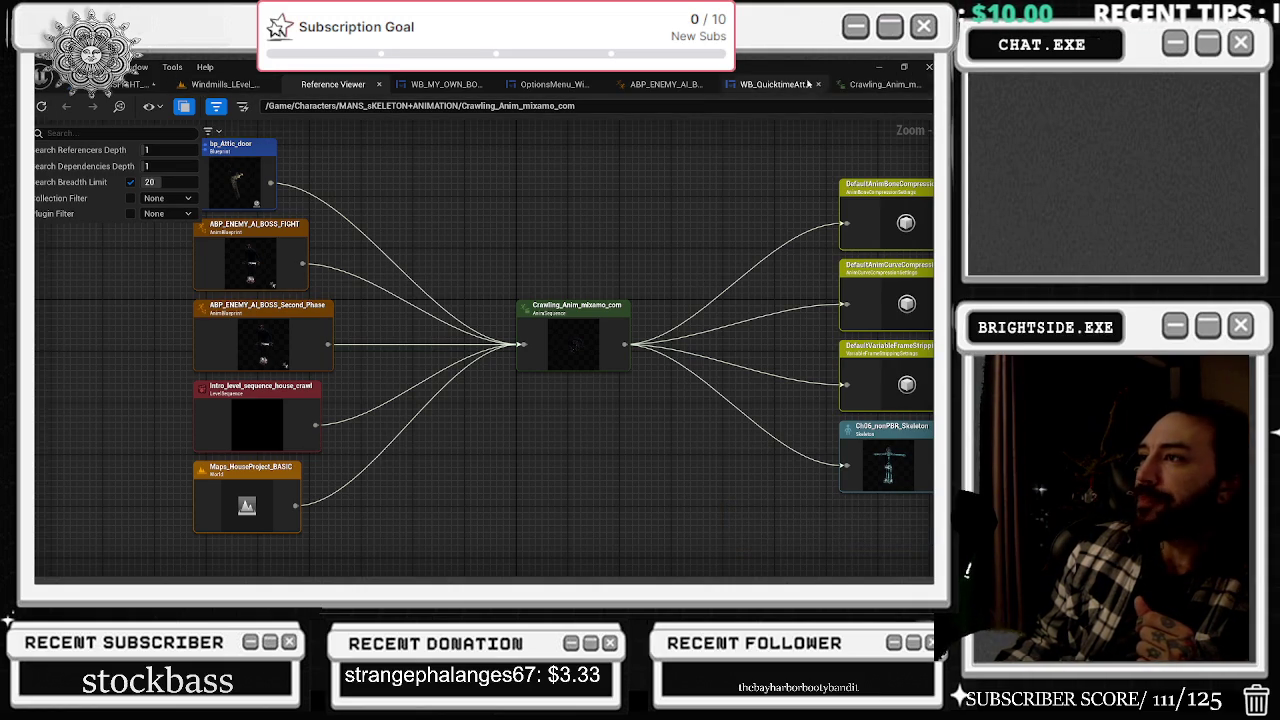
pyautogui.moveTo(691, 236); pyautogui.dragTo(740, 298)
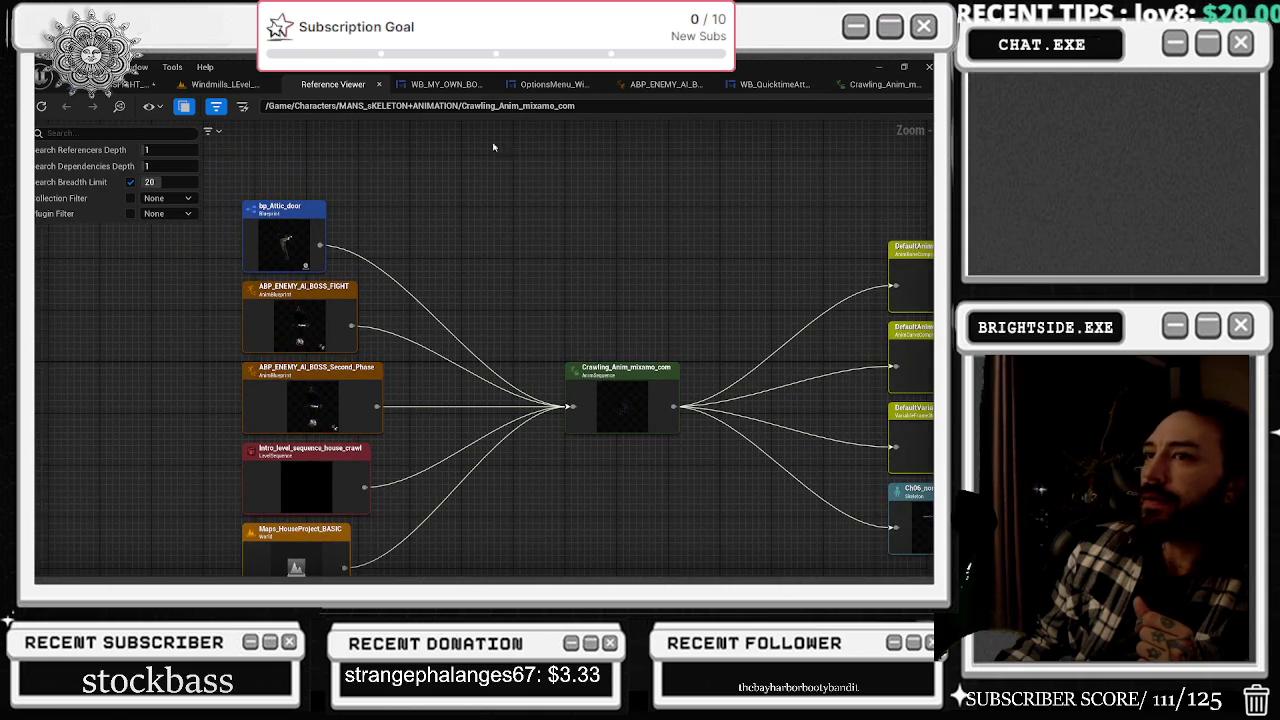
pyautogui.click(378, 84)
pyautogui.click(140, 84)
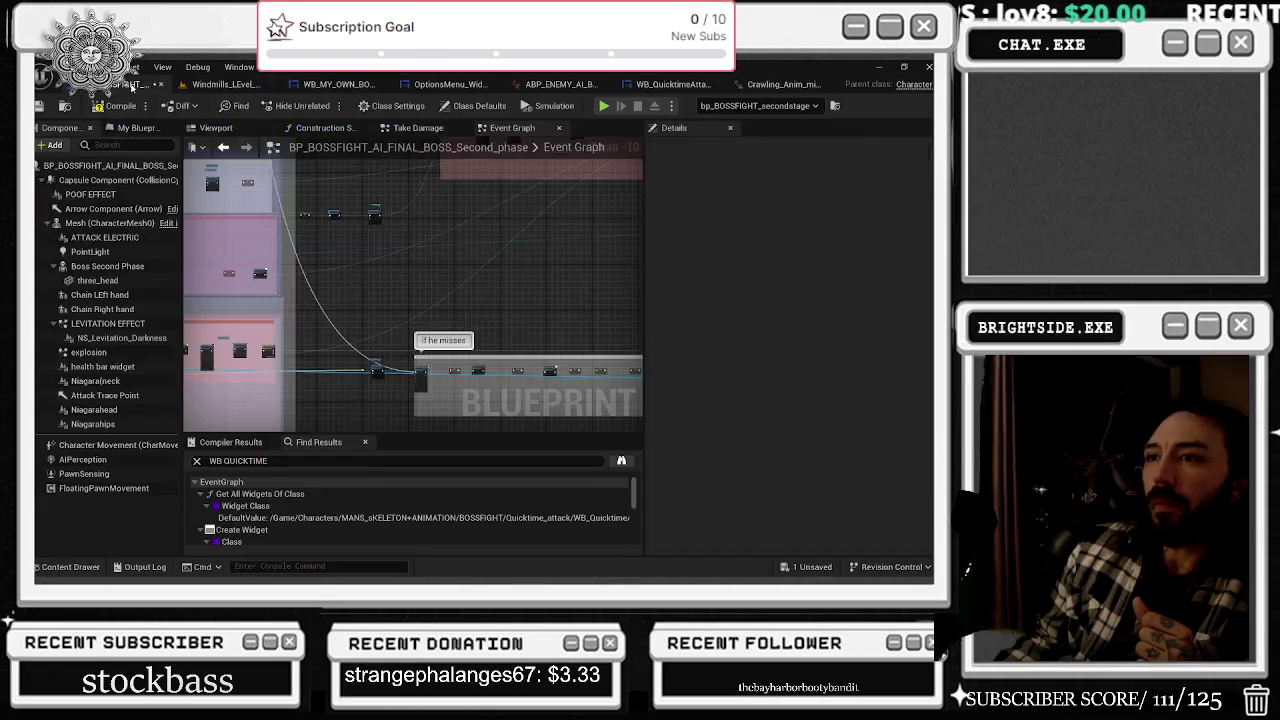
# - Save all unsaved blueprint changes
pyautogui.moveTo(380, 330); pyautogui.dragTo(371, 402)
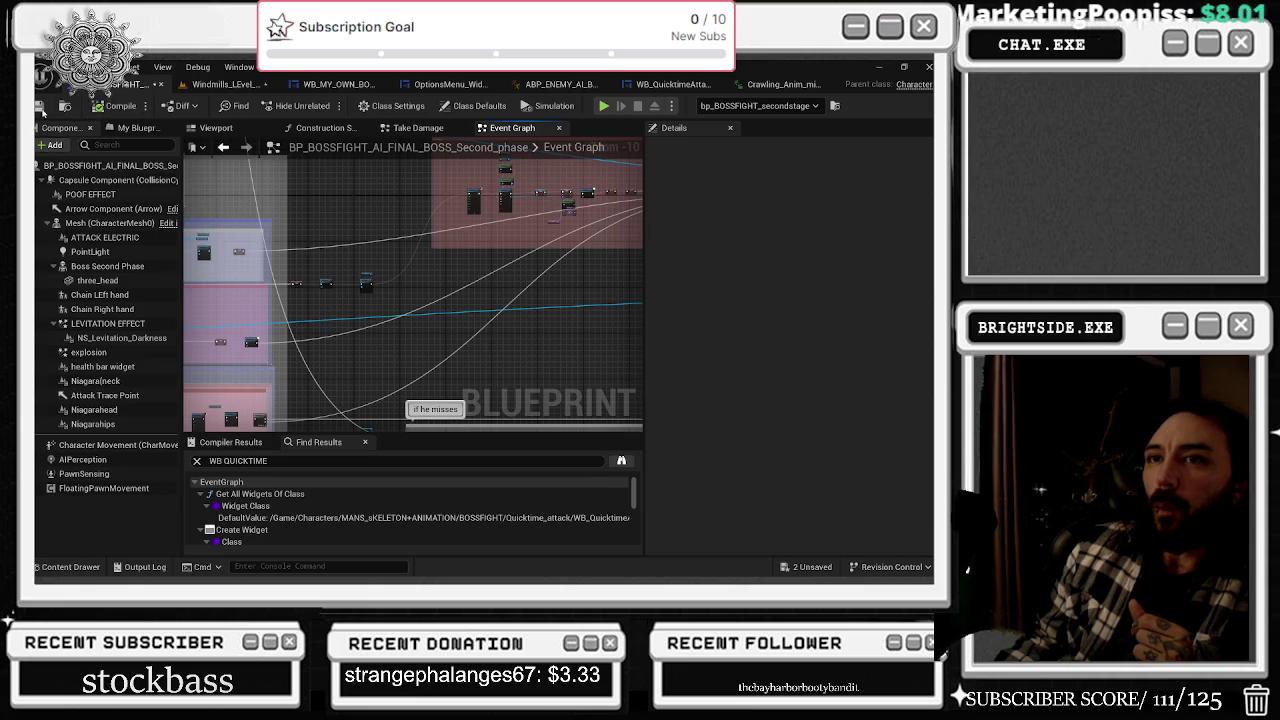
pyautogui.click(806, 566)
pyautogui.click(575, 460)
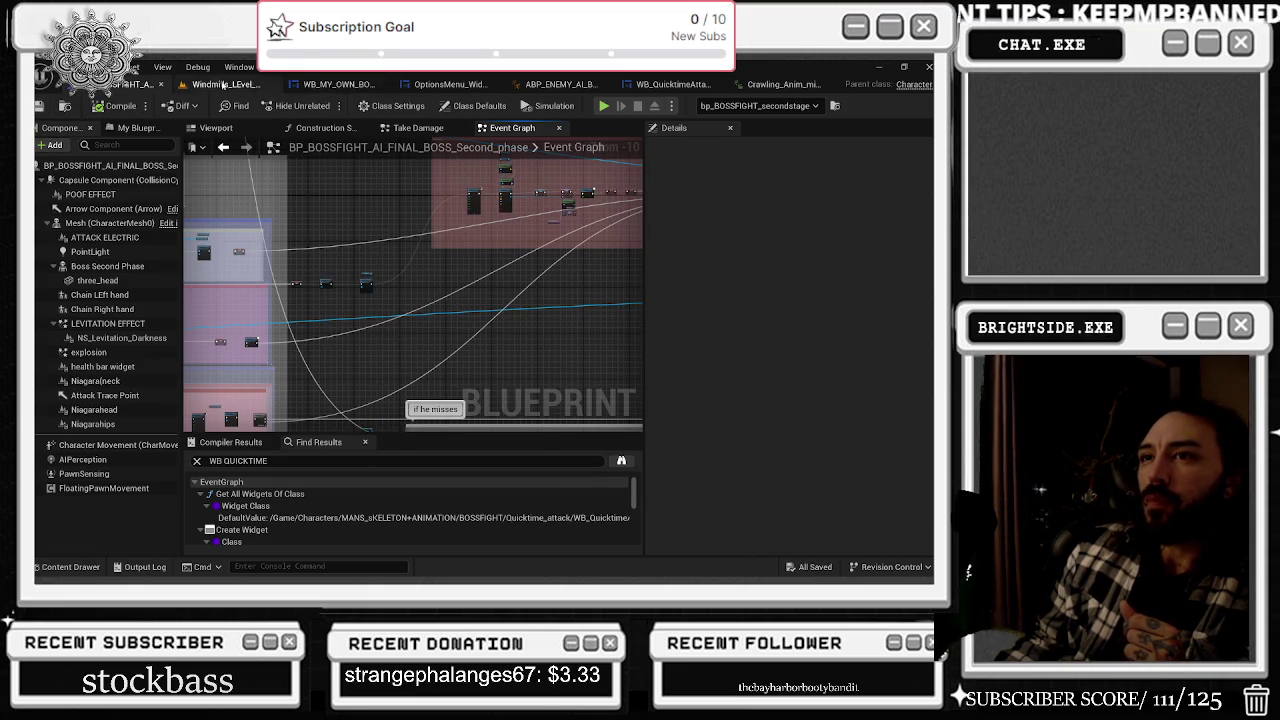
# - Jump to the Get All Widgets Of Class node and check the quick-time widget designer
pyautogui.scroll(-3, 410, 512)
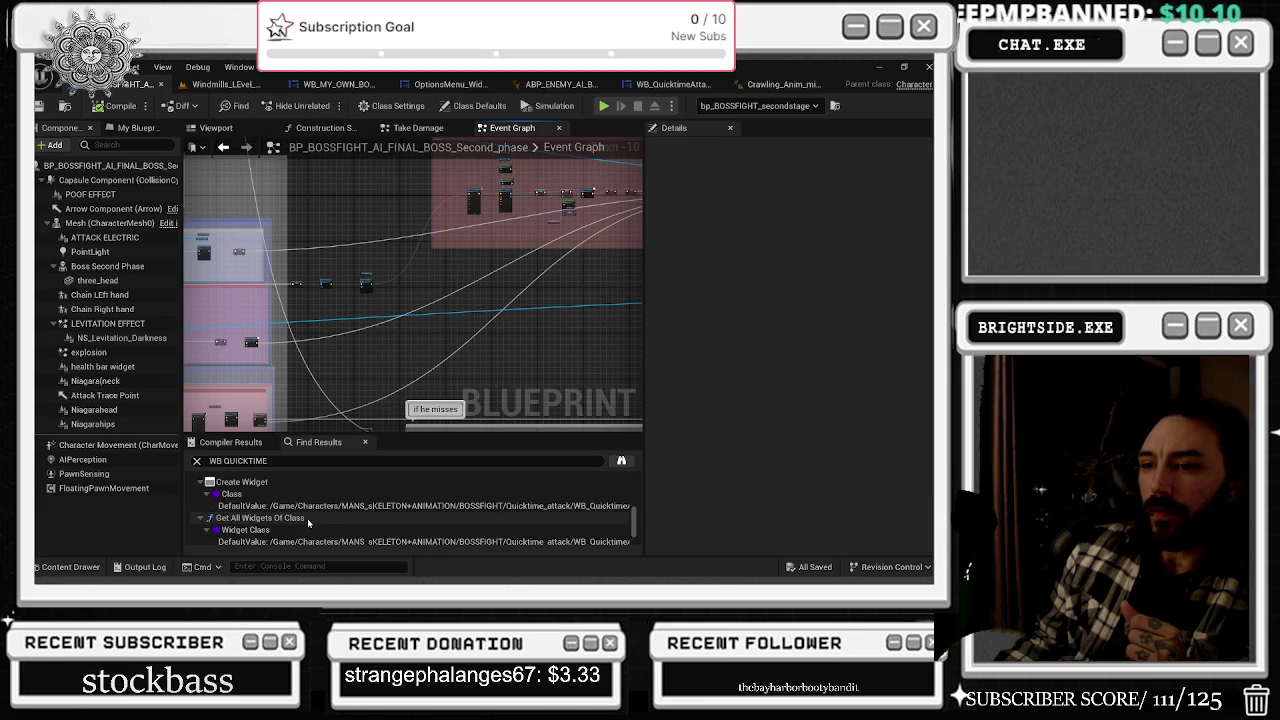
pyautogui.doubleClick(260, 518)
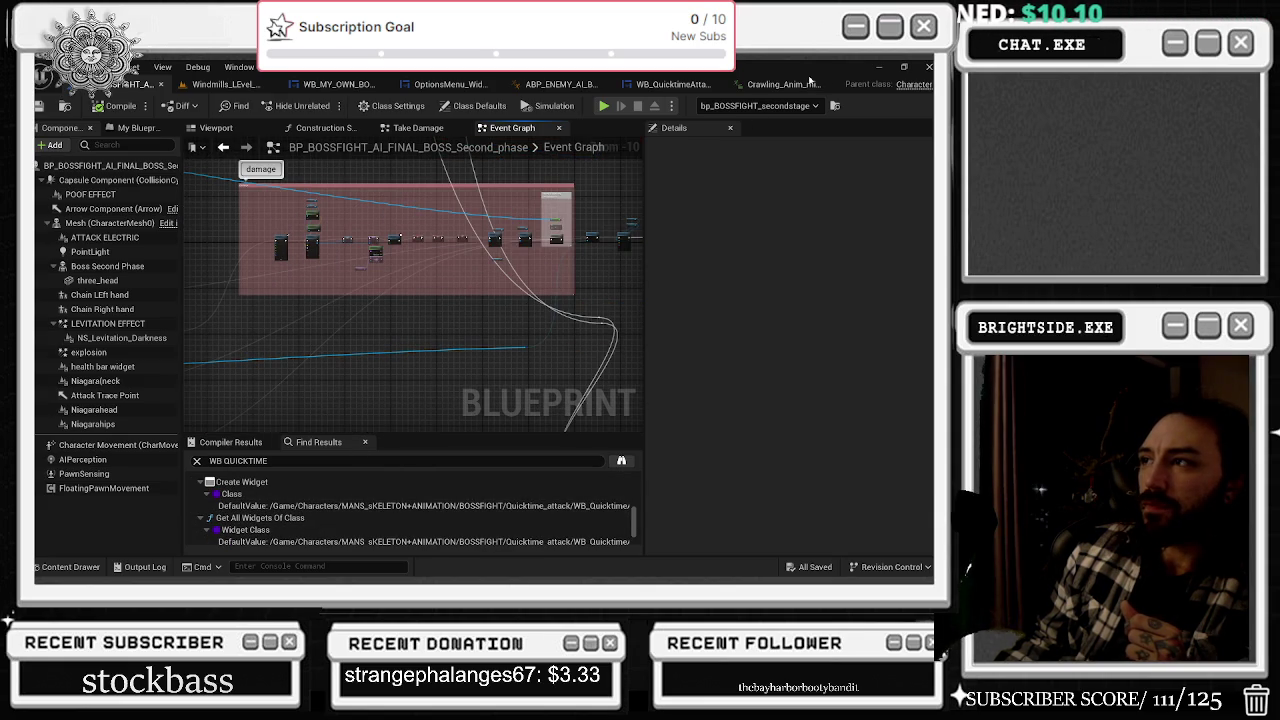
pyautogui.click(670, 84)
pyautogui.scroll(1, 451, 376)
pyautogui.click(451, 376)
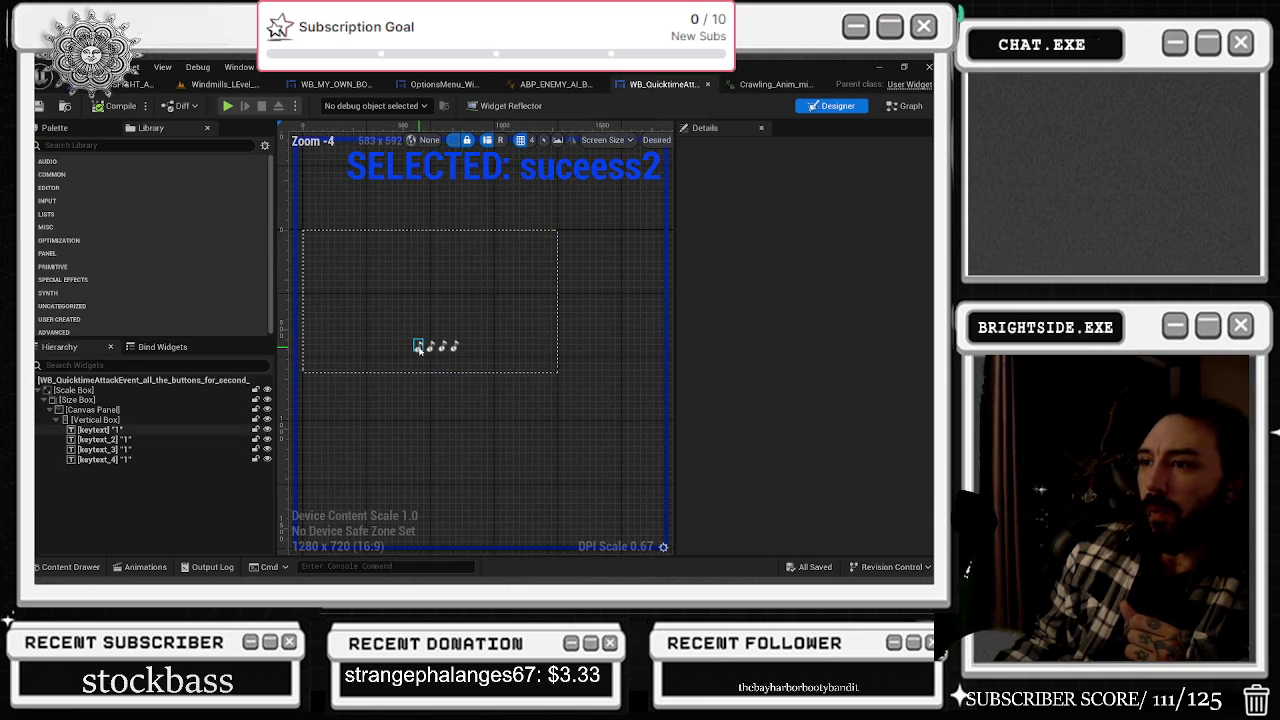
# - Close and reopen the crawling animation editor, then return to the boss blueprint
pyautogui.click(826, 86)
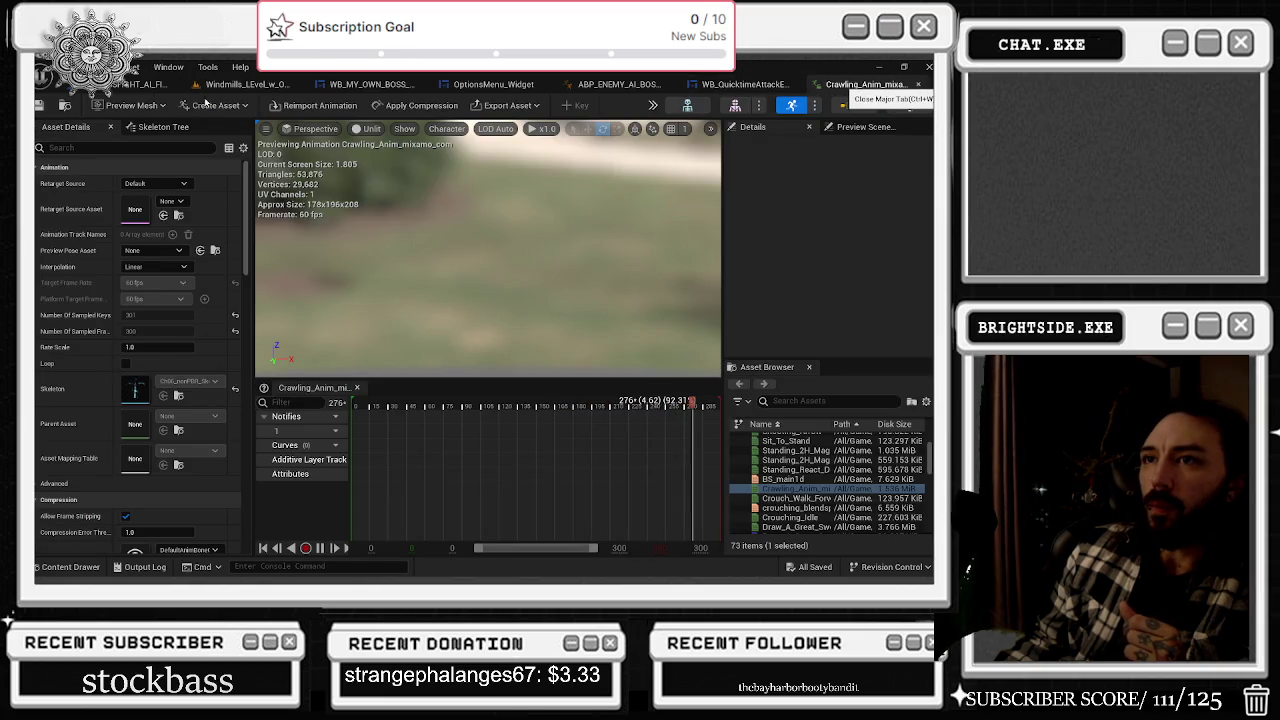
pyautogui.hotkey('ctrl', 'w')
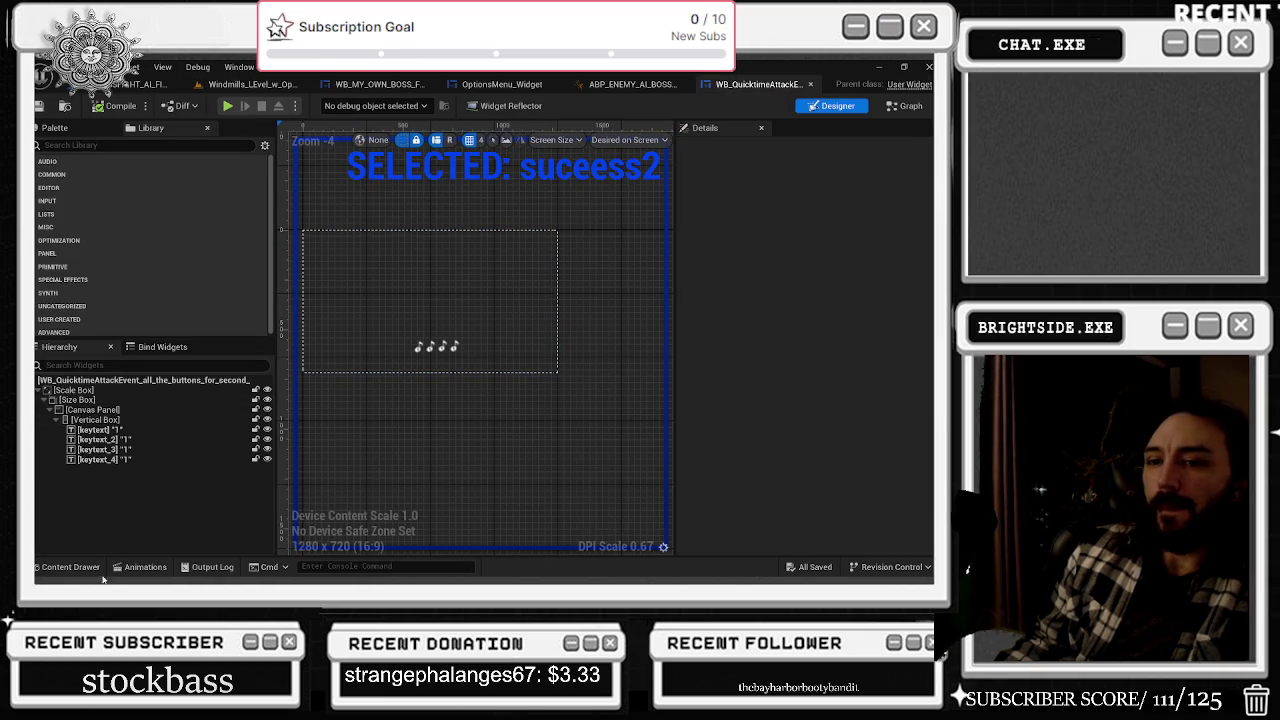
pyautogui.click(48, 567)
pyautogui.doubleClick(427, 368)
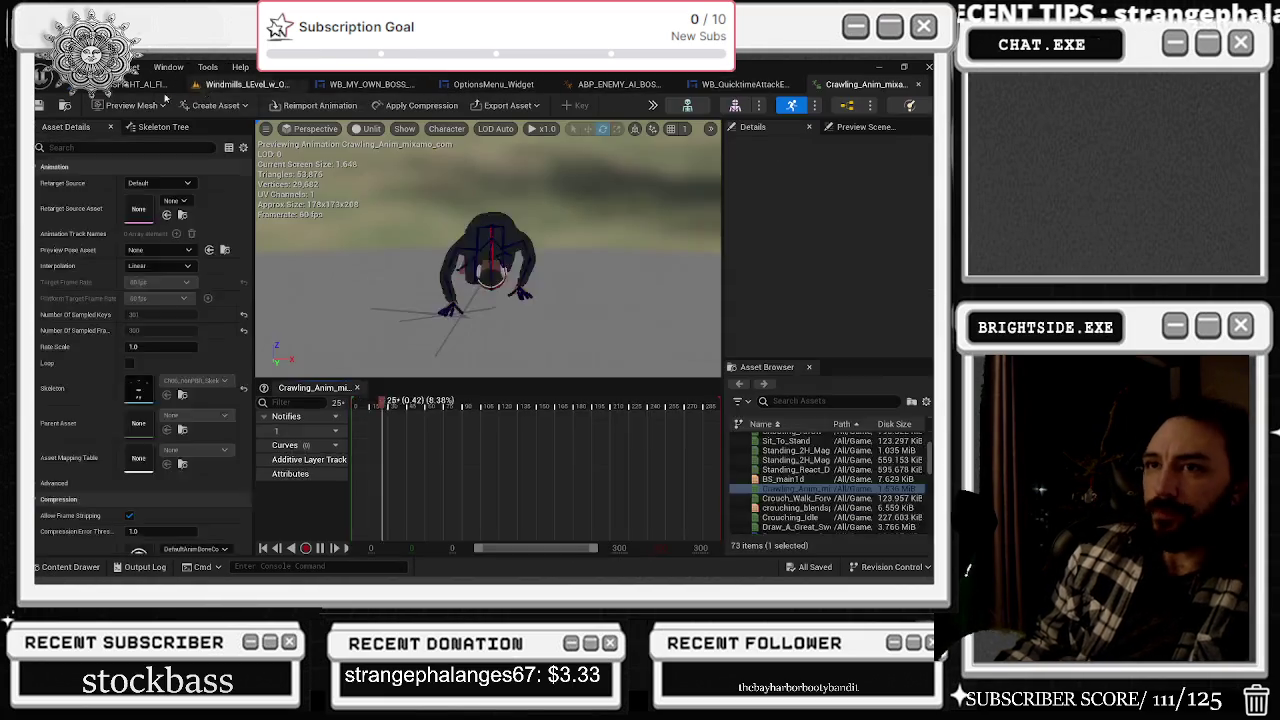
pyautogui.click(140, 84)
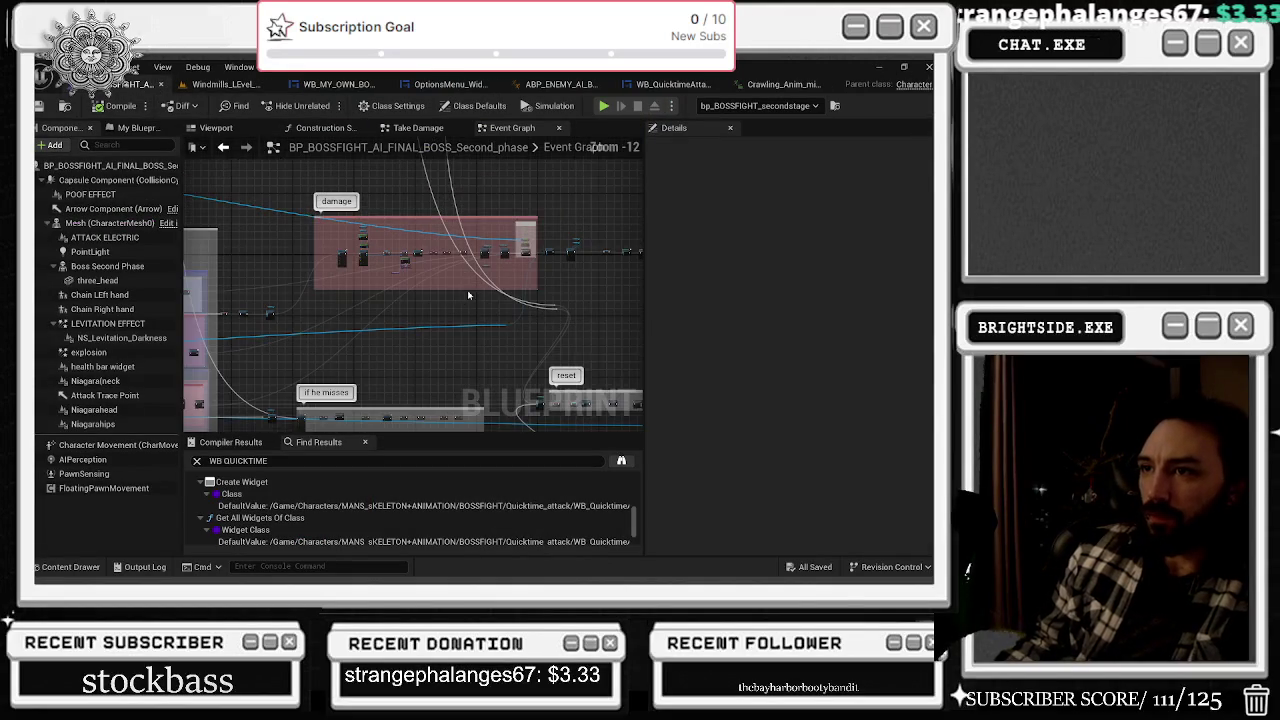
# - Pan through the boss graph's failure comments and SEQUENCE 2 section, nudging the success variable node
pyautogui.scroll(-2, 463, 303)
pyautogui.moveTo(226, 341); pyautogui.dragTo(351, 363)
pyautogui.scroll(8, 390, 255)
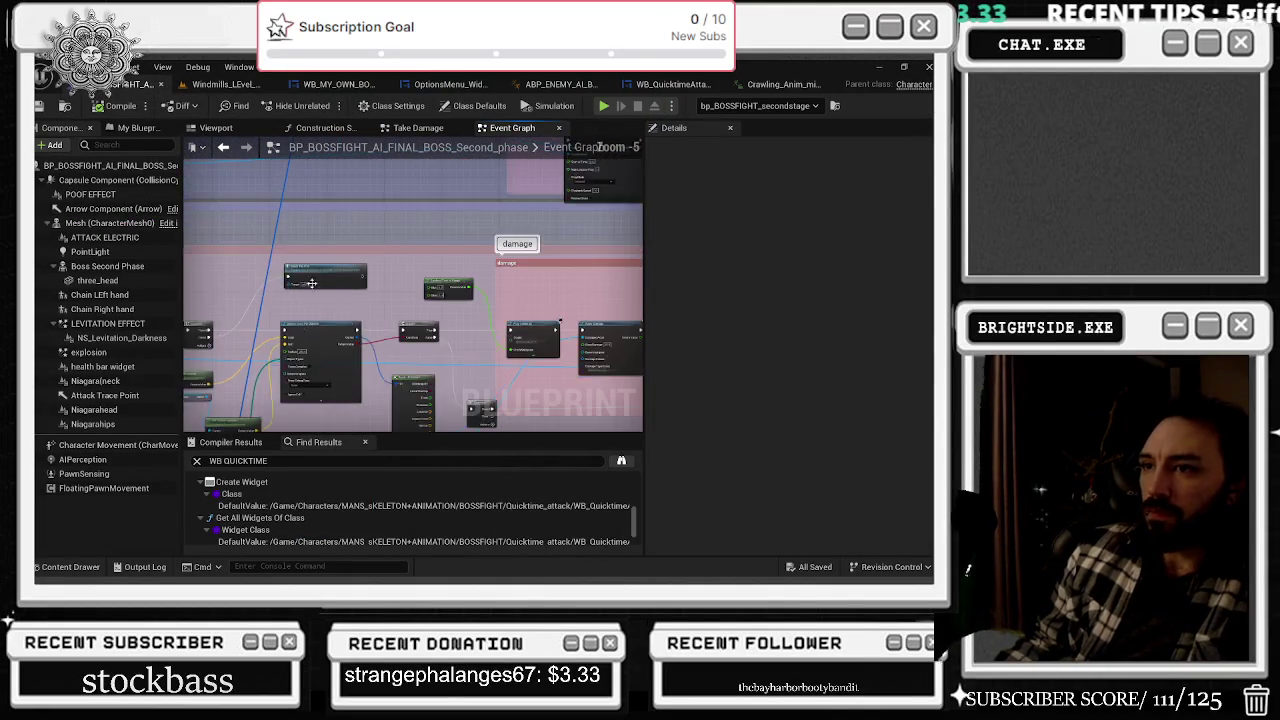
pyautogui.moveTo(396, 307)
pyautogui.mouseDown()
pyautogui.moveTo(497, 270)
pyautogui.moveTo(486, 305)
pyautogui.mouseUp()
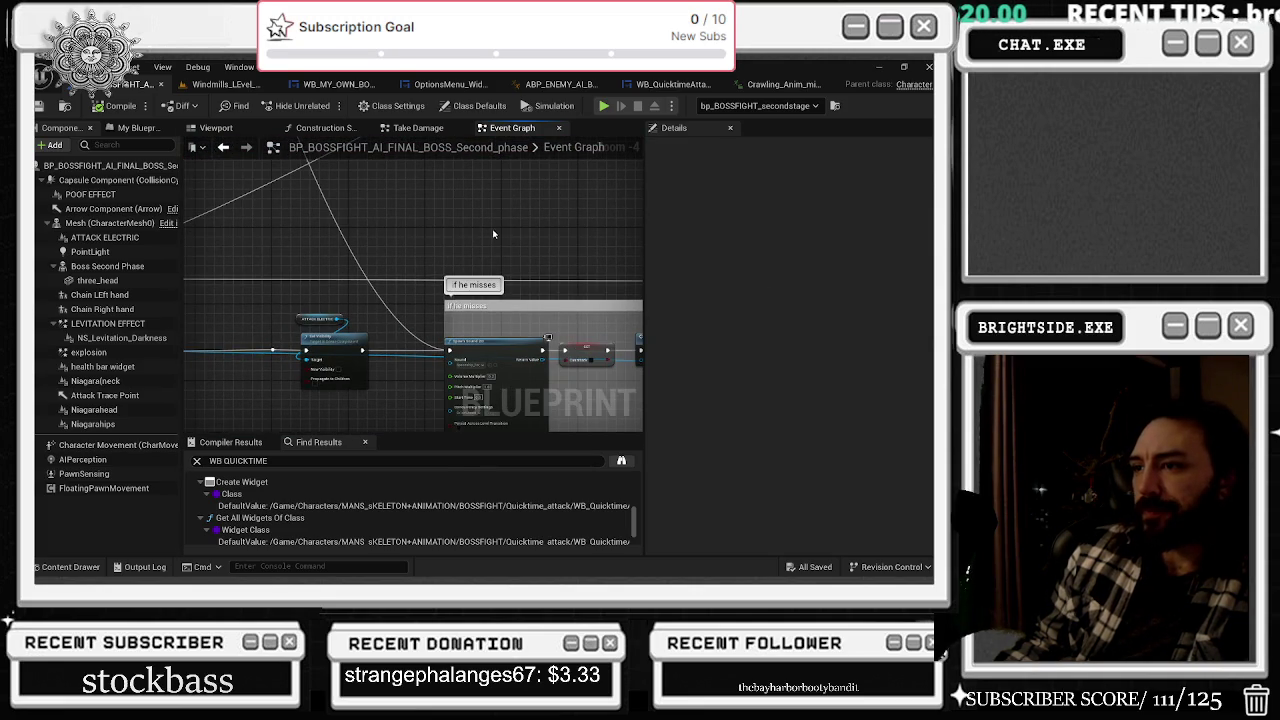
pyautogui.scroll(-8, 497, 237)
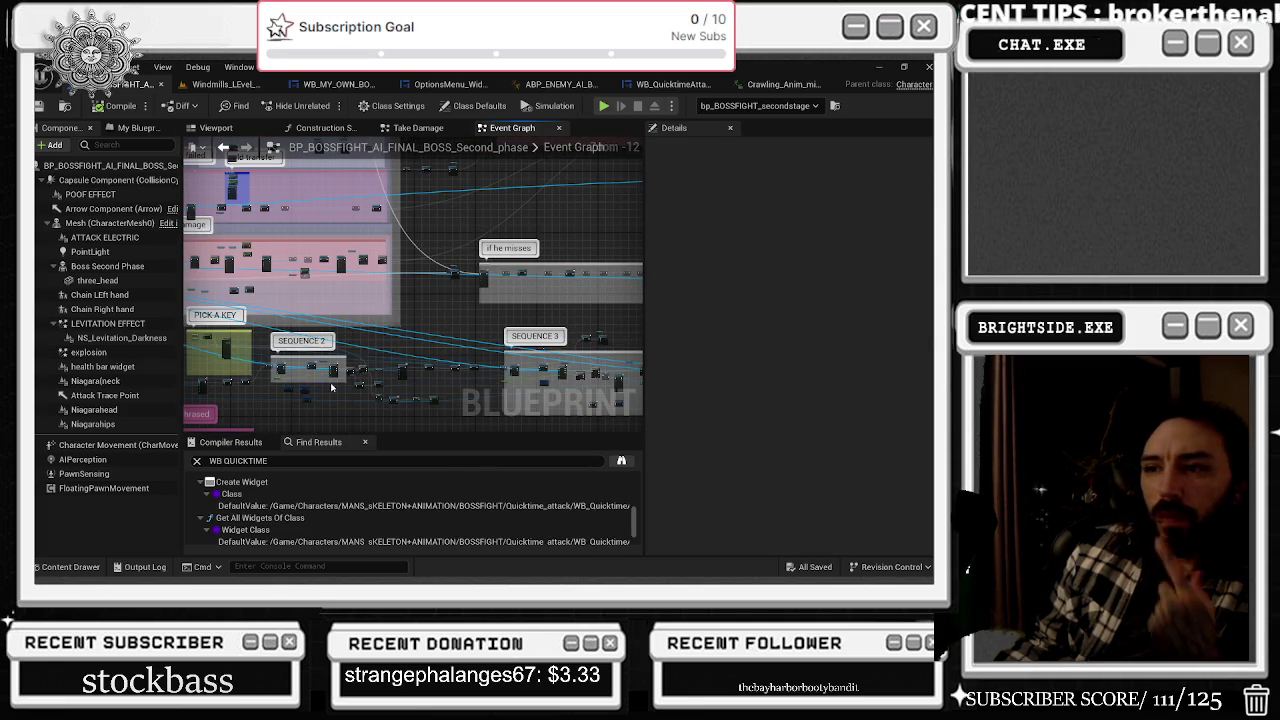
pyautogui.scroll(8, 437, 343)
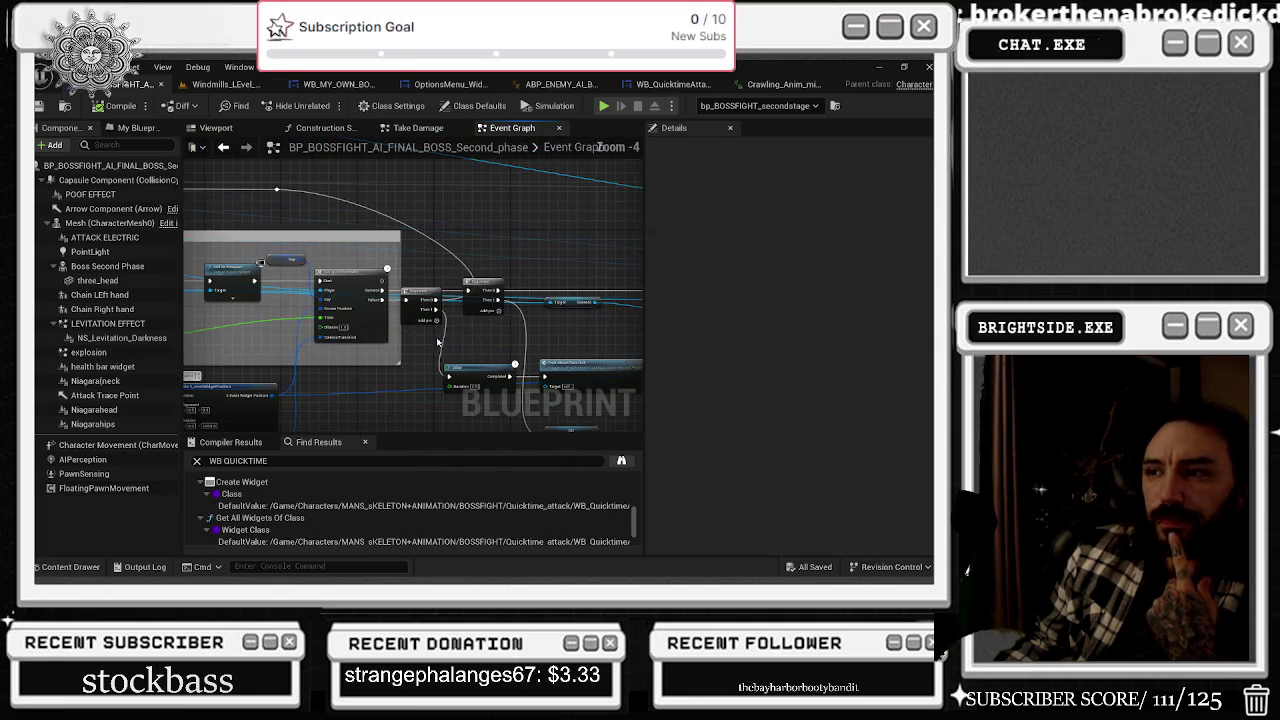
pyautogui.moveTo(480, 362)
pyautogui.mouseDown()
pyautogui.moveTo(264, 294)
pyautogui.moveTo(236, 298)
pyautogui.moveTo(202, 256)
pyautogui.mouseUp()
pyautogui.moveTo(324, 247); pyautogui.dragTo(724, 360)
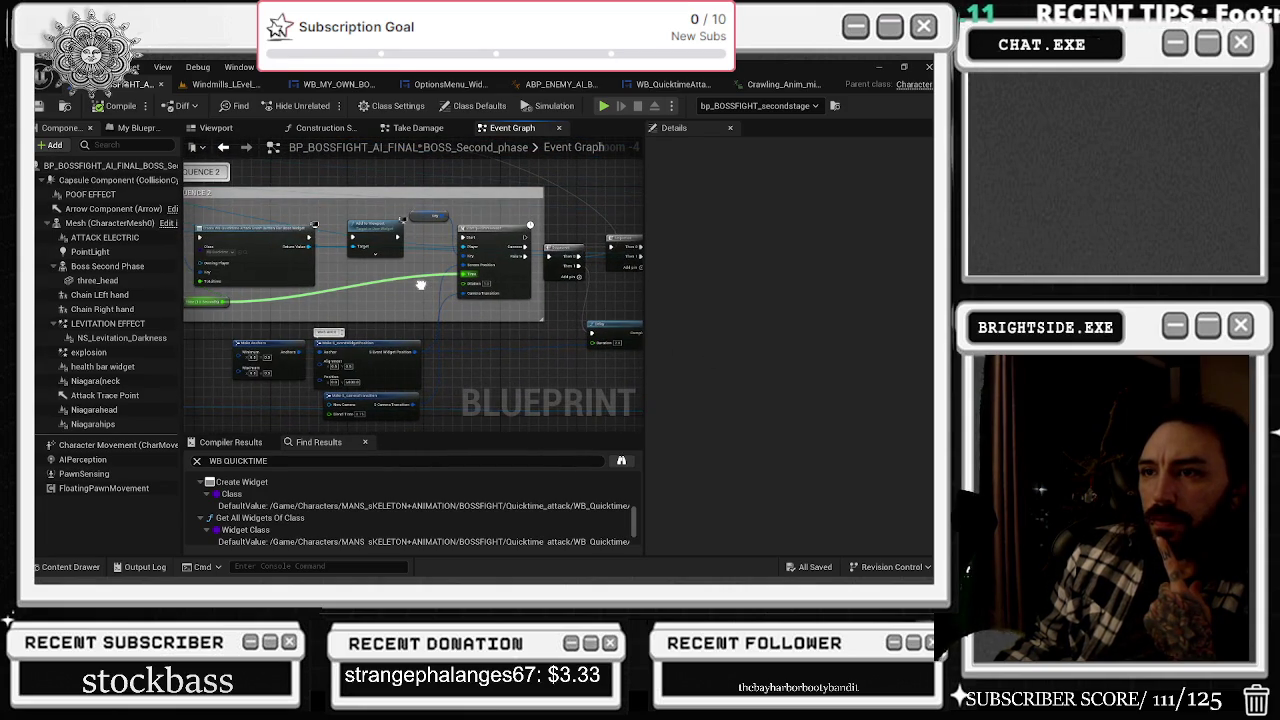
pyautogui.moveTo(421, 285); pyautogui.dragTo(416, 285)
pyautogui.scroll(3, 305, 263)
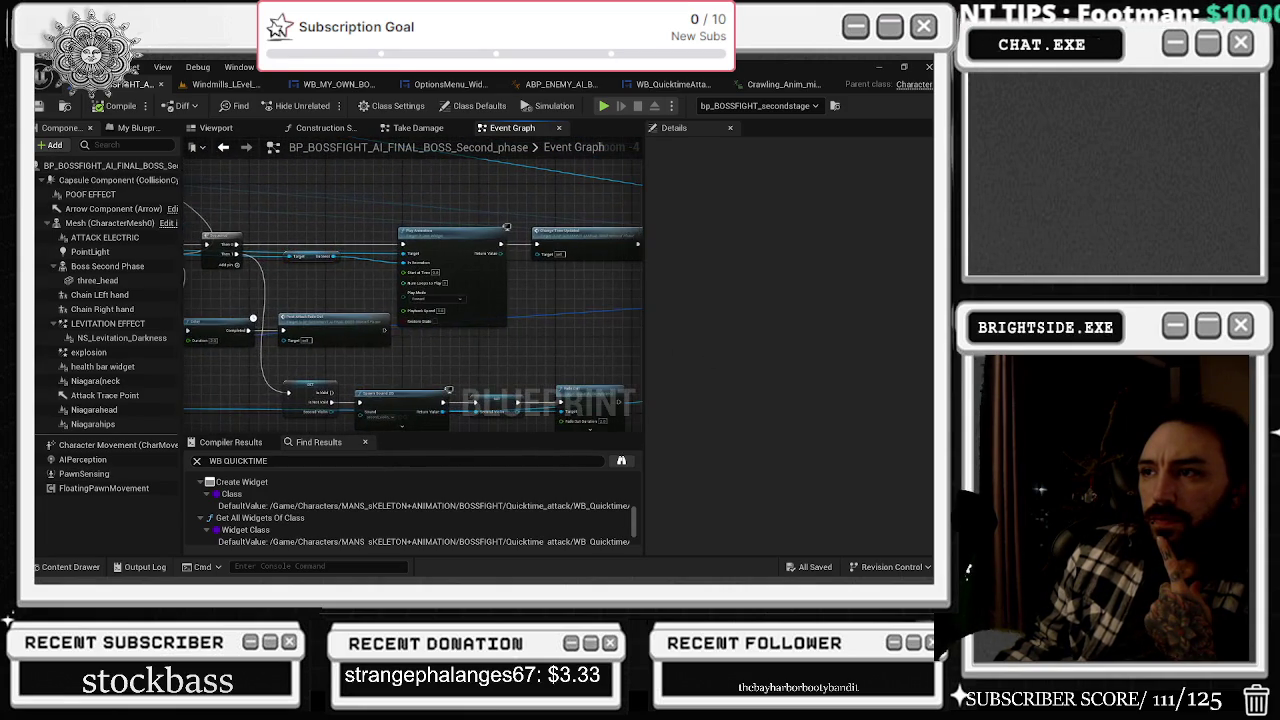
pyautogui.moveTo(305, 263); pyautogui.dragTo(305, 271)
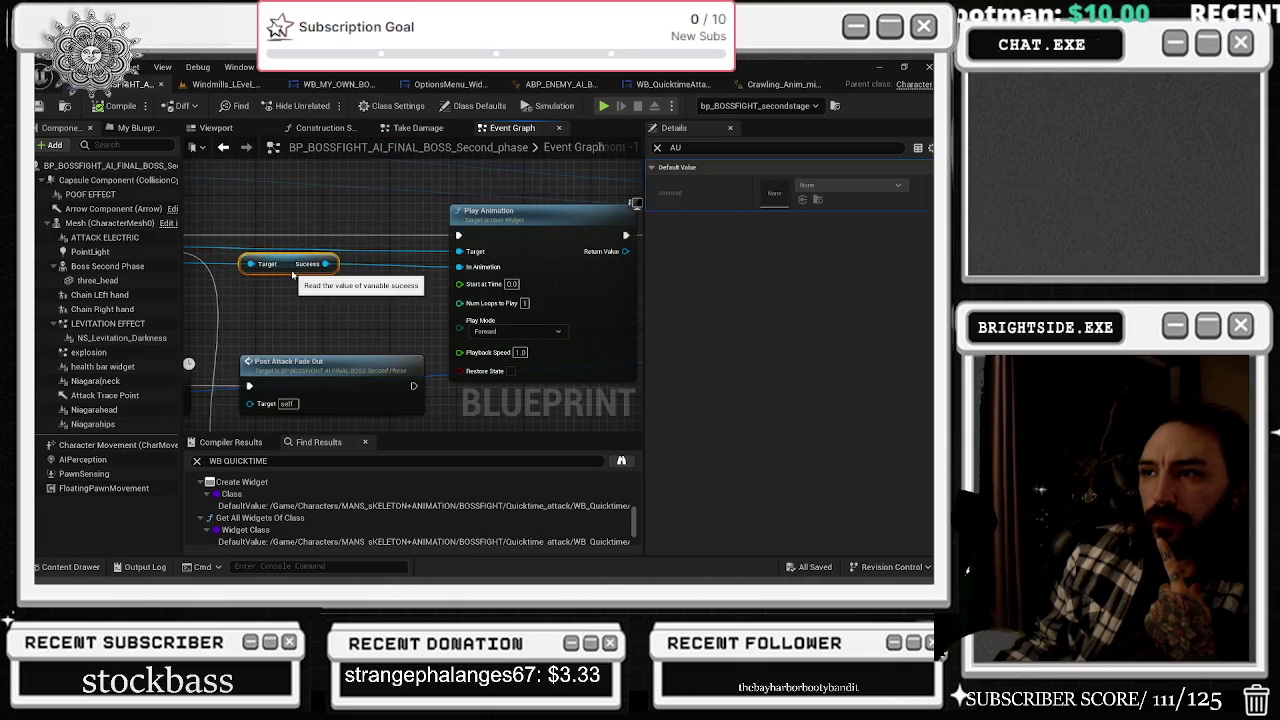
# - Browse to the Create Widget class asset and open WB_QuickTimeAttackEvent_Button_for_Boss
pyautogui.moveTo(300, 170)
pyautogui.mouseDown()
pyautogui.moveTo(290, 190)
pyautogui.moveTo(301, 220)
pyautogui.moveTo(339, 243)
pyautogui.moveTo(632, 251)
pyautogui.mouseUp()
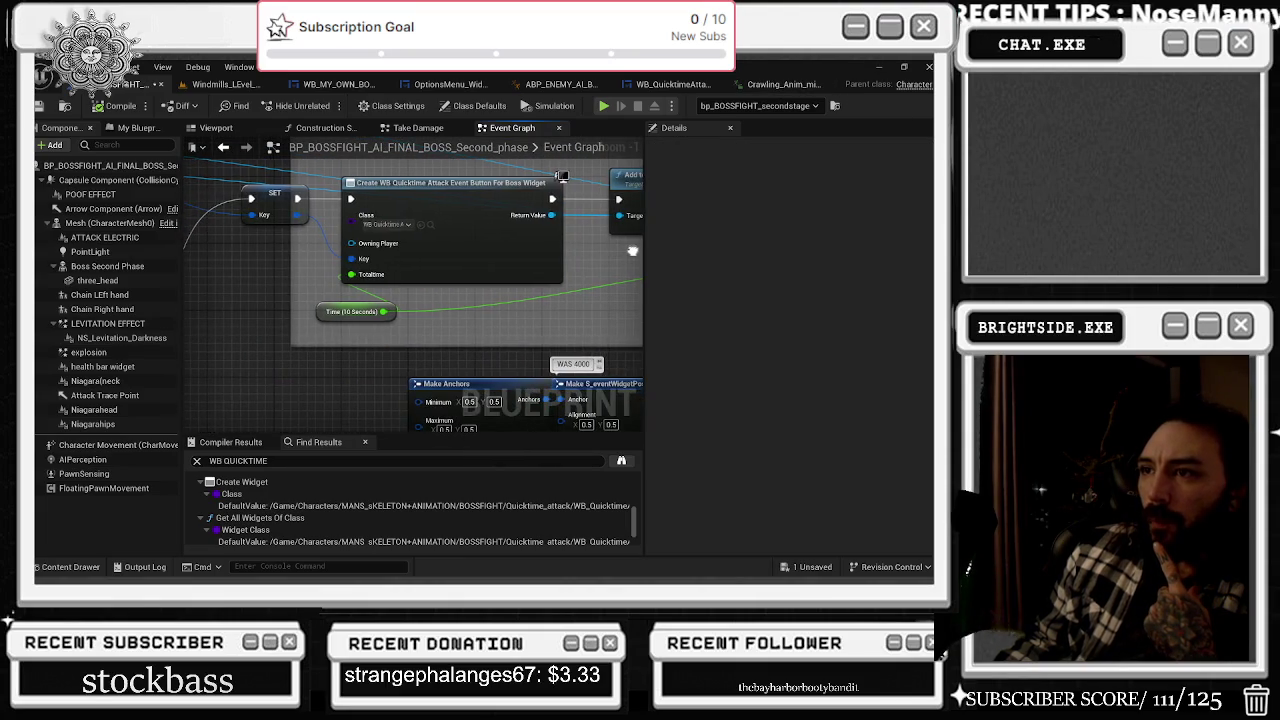
pyautogui.click(429, 225)
pyautogui.doubleClick(373, 480)
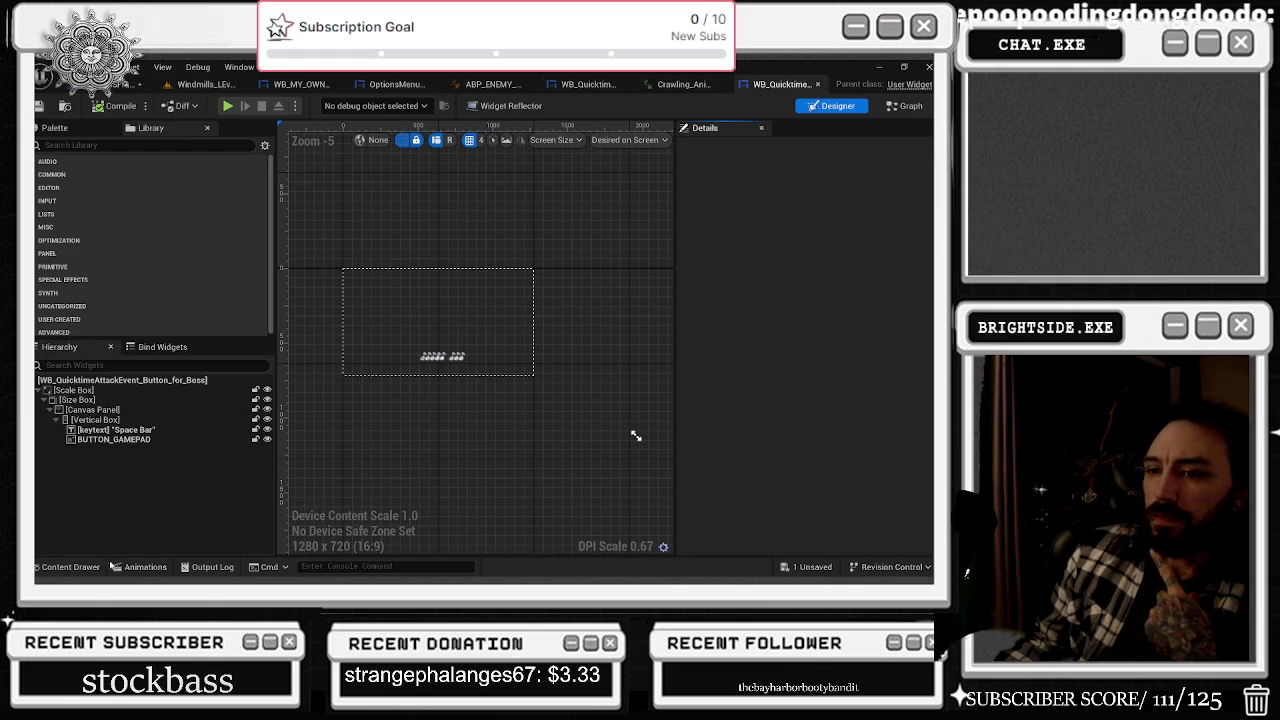
# - Preview the success, FAILURE and keying_animation animations from the Animations drawer
pyautogui.click(140, 566)
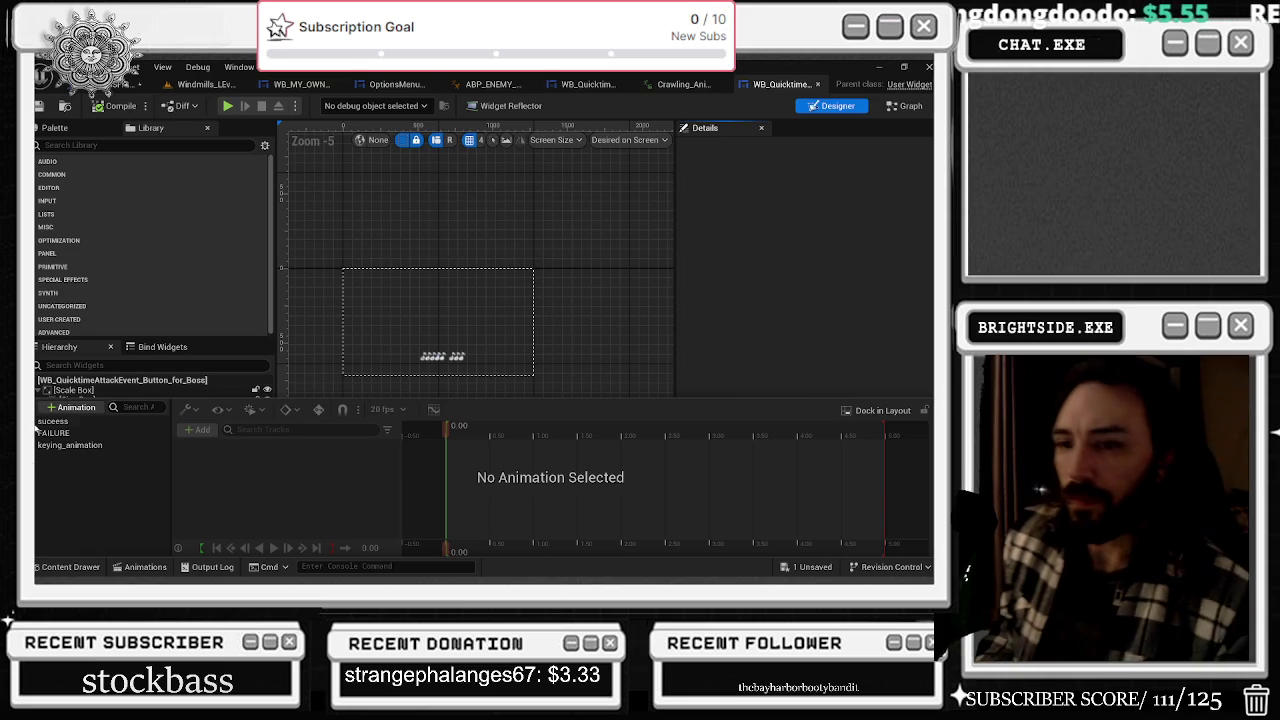
pyautogui.click(53, 421)
pyautogui.press('space')
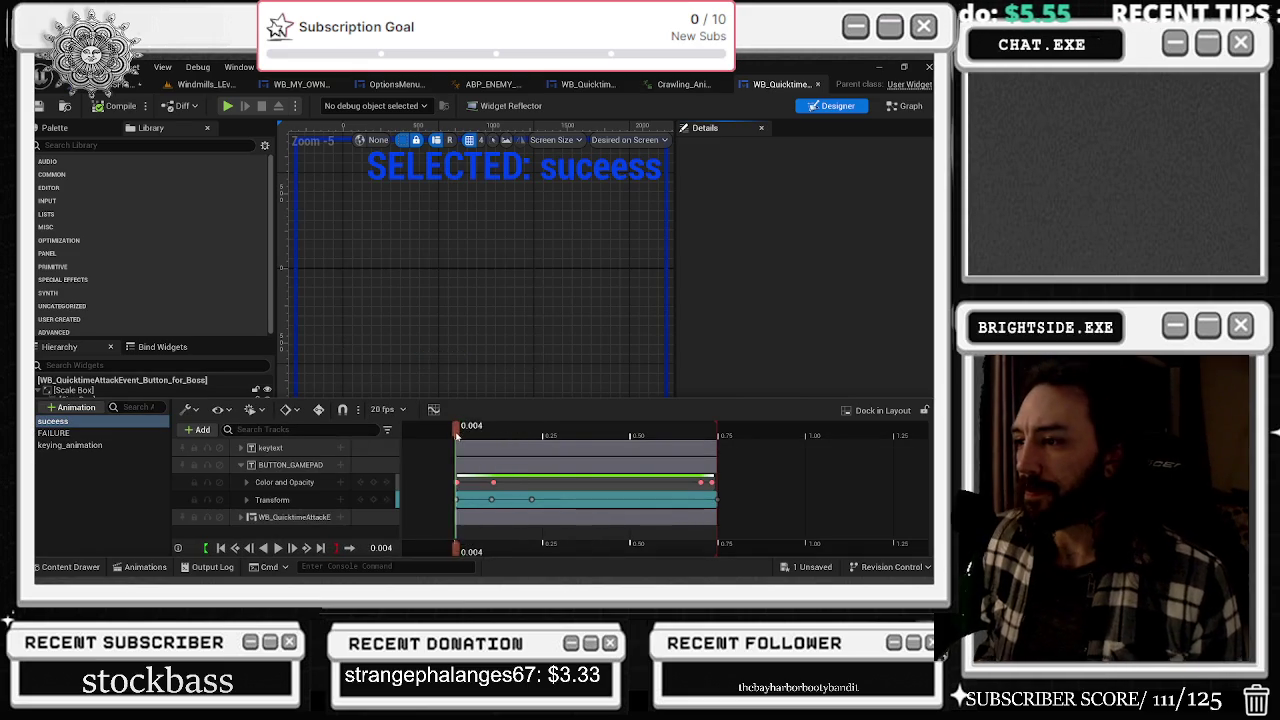
pyautogui.click(53, 433)
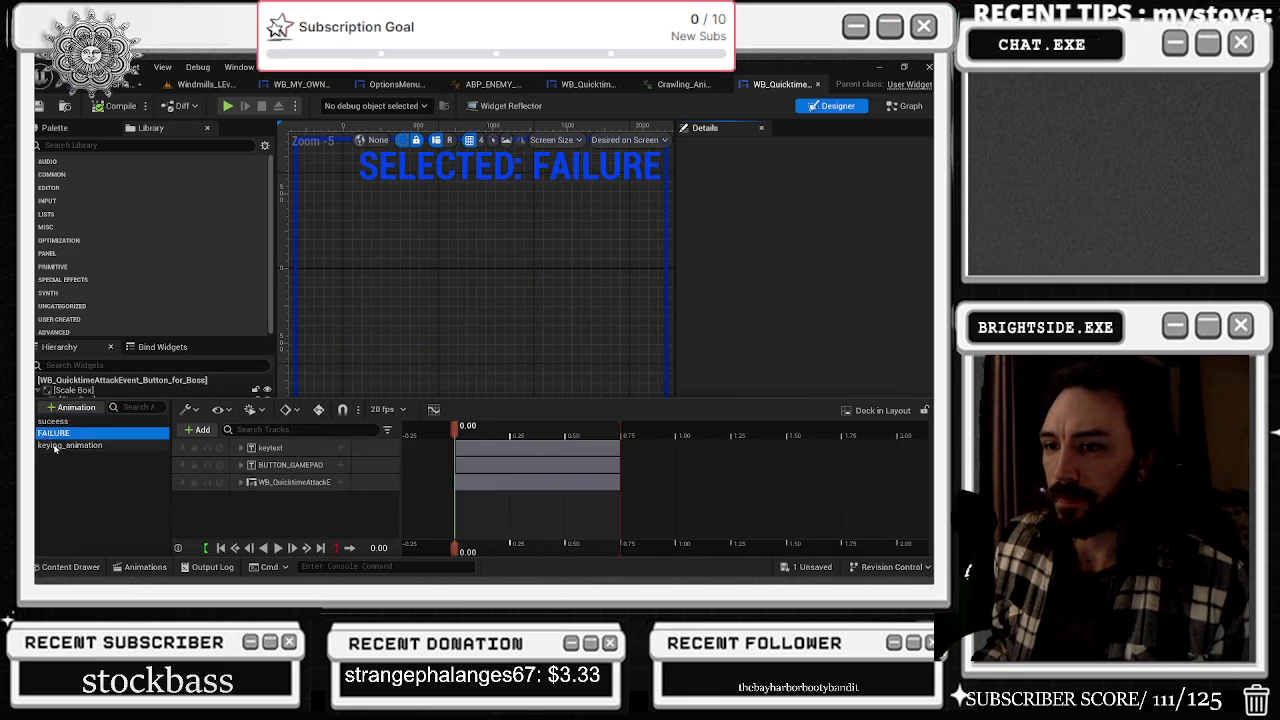
pyautogui.click(65, 445)
pyautogui.hscroll(5, 513, 440)
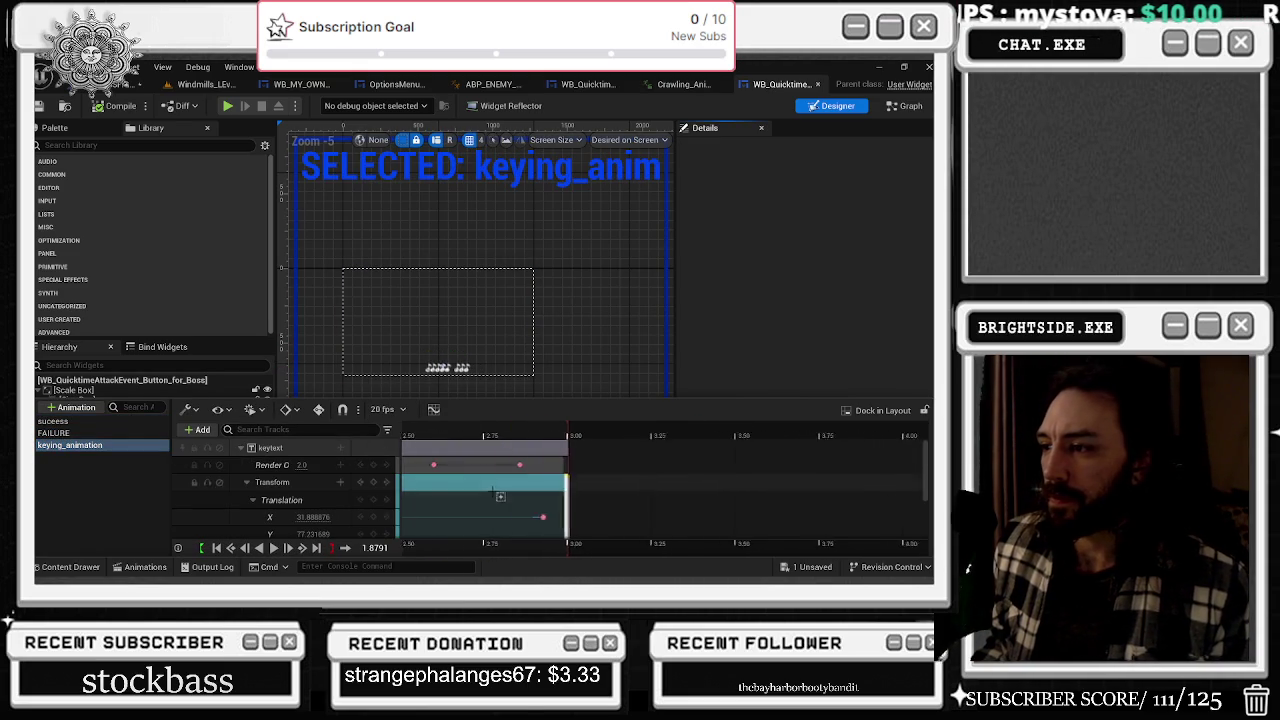
pyautogui.scroll(-2, 485, 494)
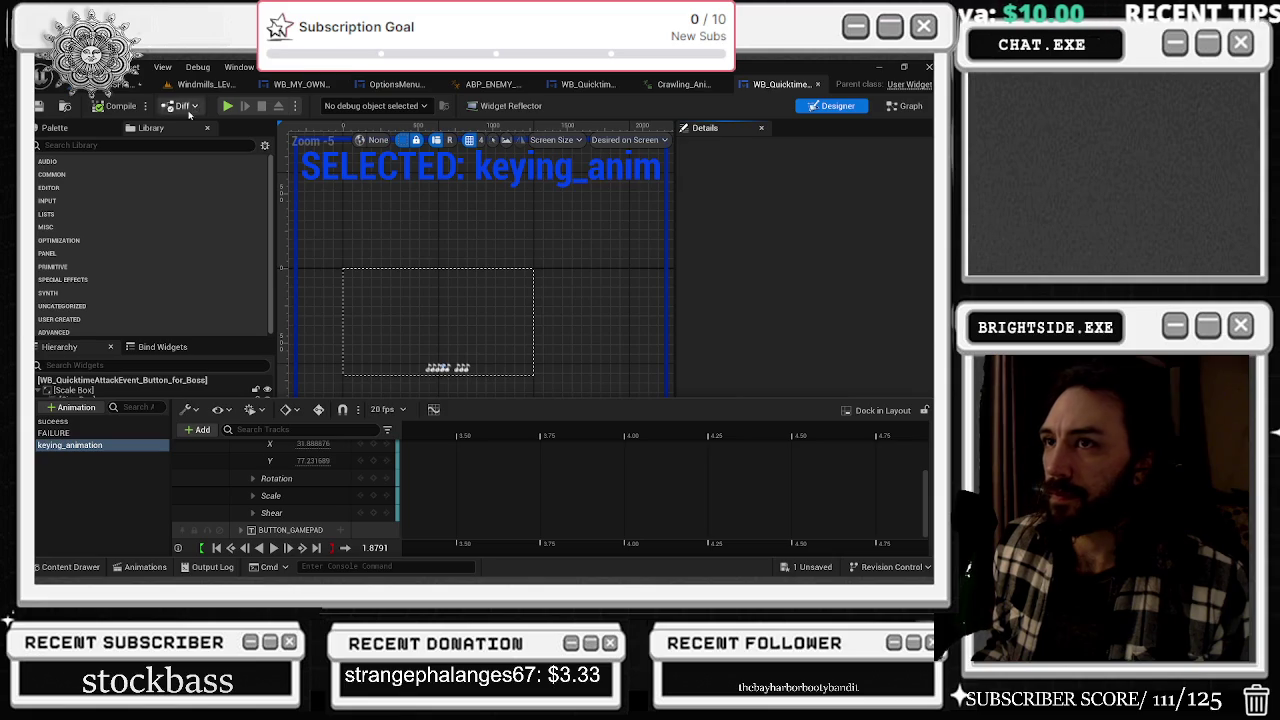
# - Visit the boss blueprint, then bring up the quicktime button widget's Event Graph
pyautogui.click(135, 84)
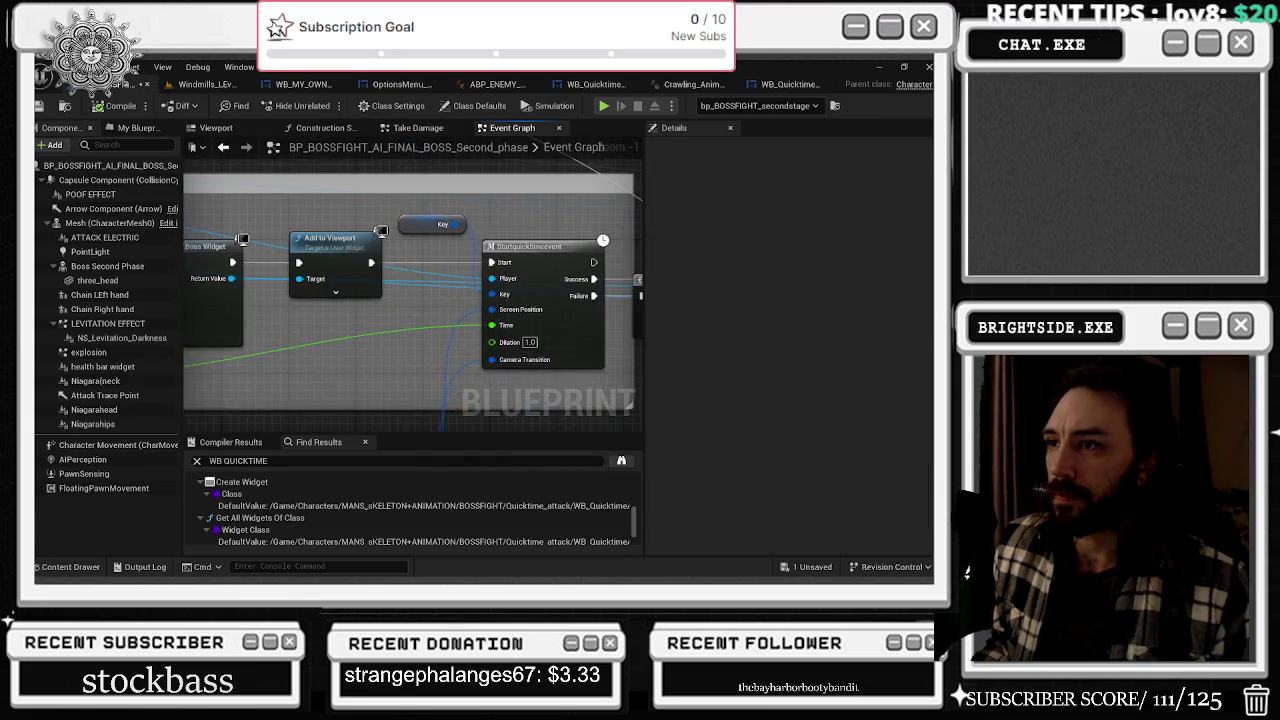
pyautogui.click(785, 84)
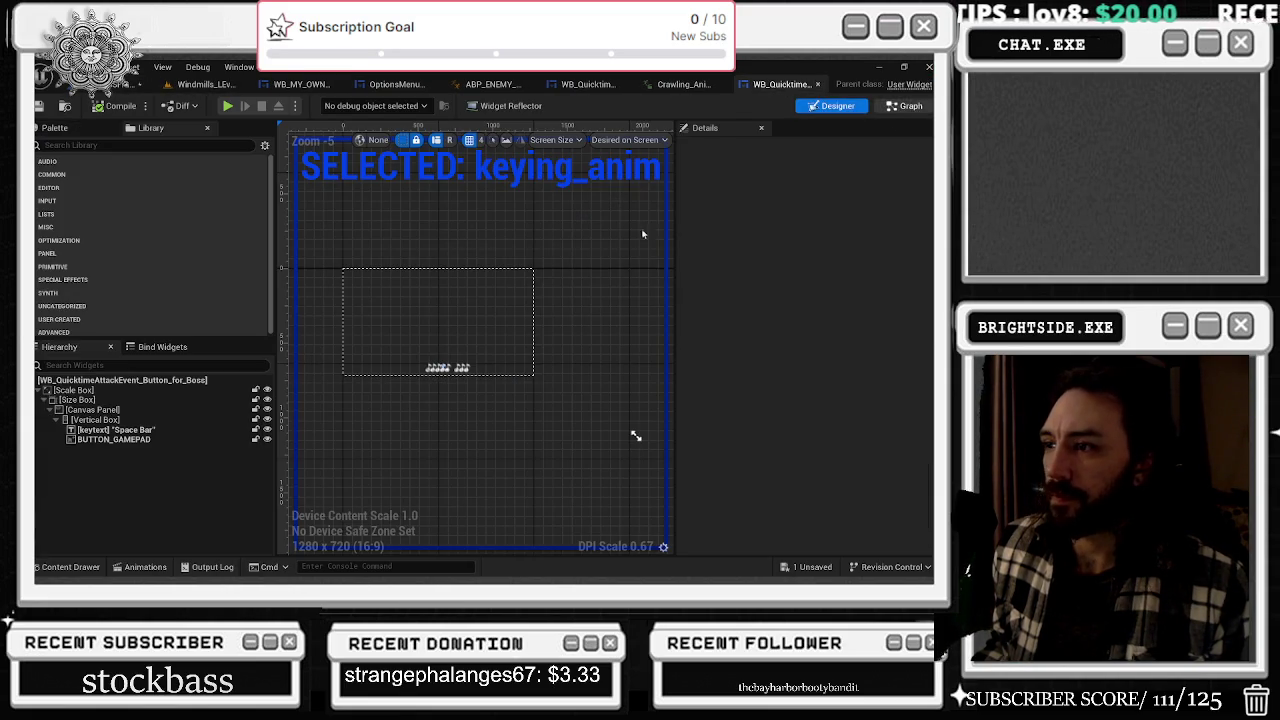
pyautogui.click(908, 106)
pyautogui.scroll(2, 455, 290)
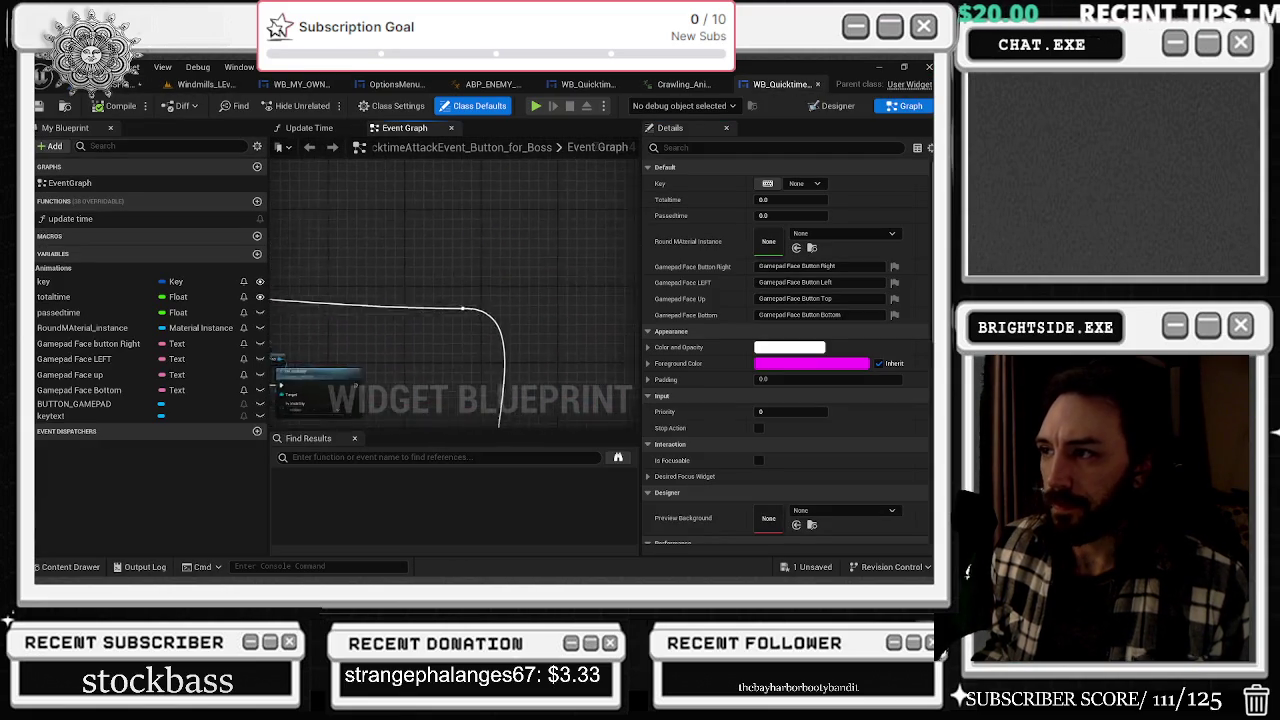
pyautogui.moveTo(290, 295); pyautogui.dragTo(367, 303)
pyautogui.scroll(2, 367, 303)
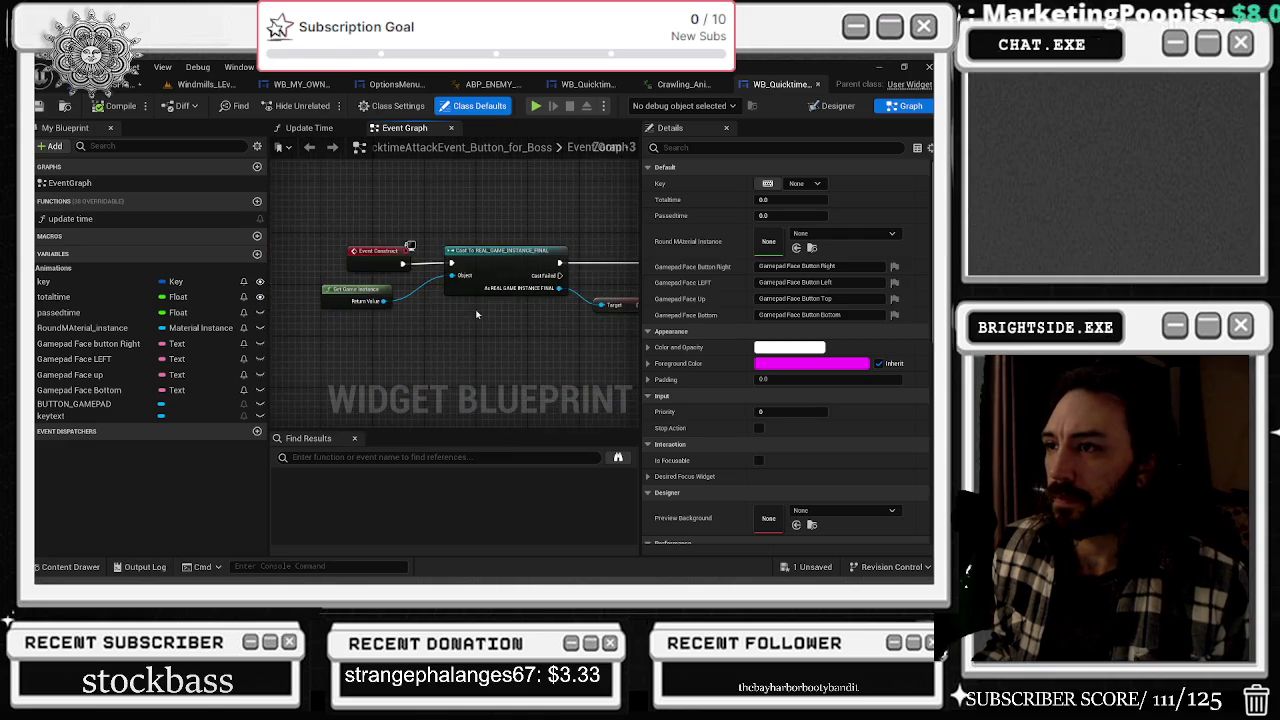
pyautogui.click(573, 294)
pyautogui.moveTo(573, 294)
pyautogui.mouseDown()
pyautogui.moveTo(532, 329)
pyautogui.moveTo(327, 349)
pyautogui.mouseUp()
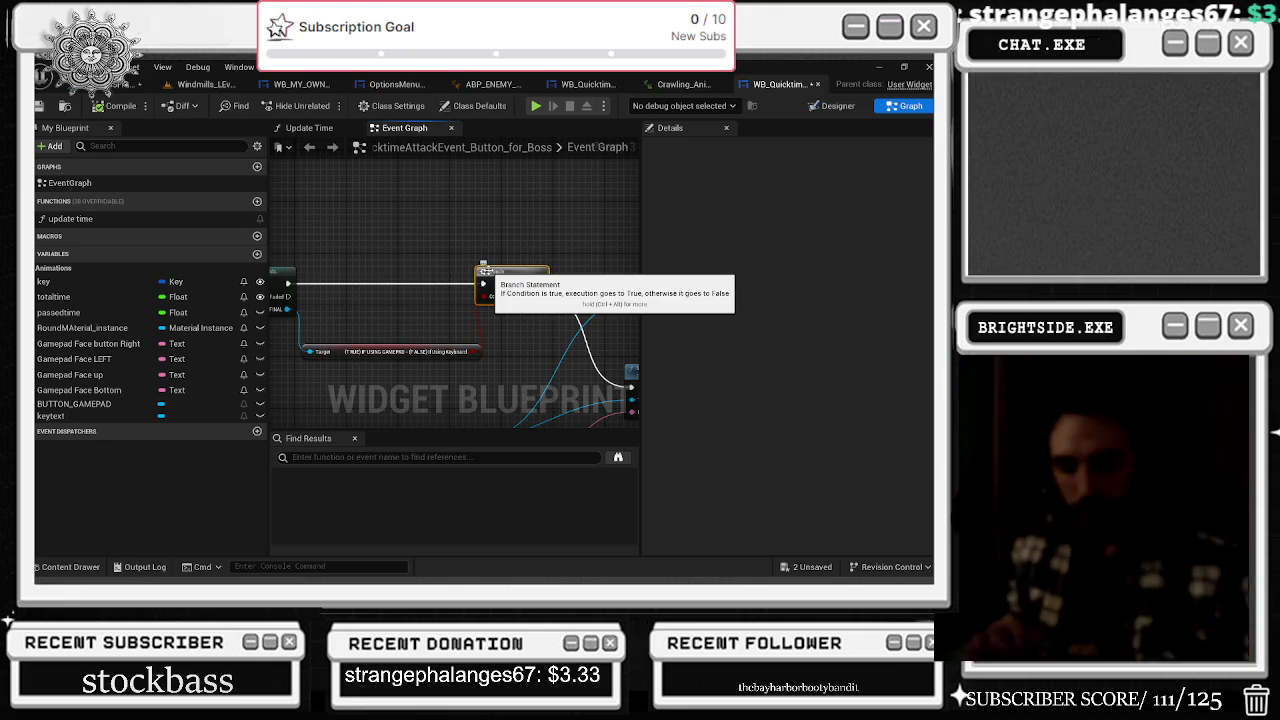
pyautogui.scroll(1, 485, 271)
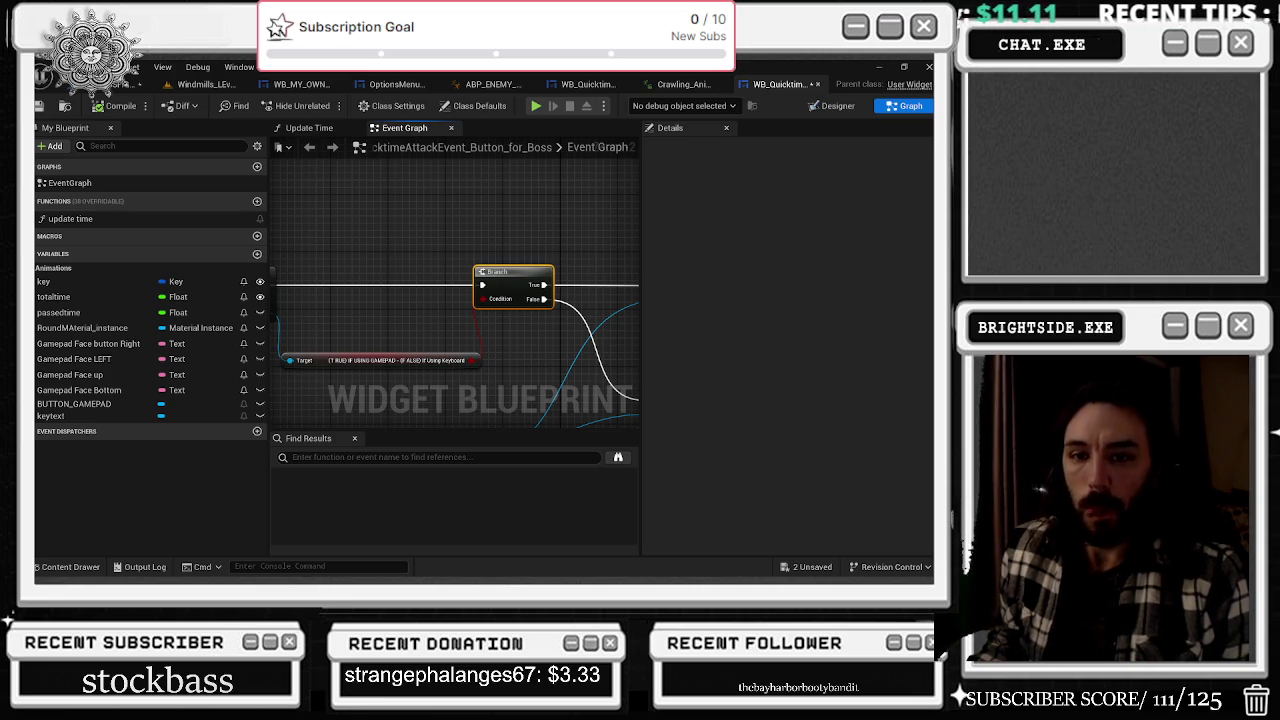
# - Deselect the Branch node and return the quicktime widget to its Designer layout
pyautogui.click(397, 248)
pyautogui.hotkey('alt', 'Tab')
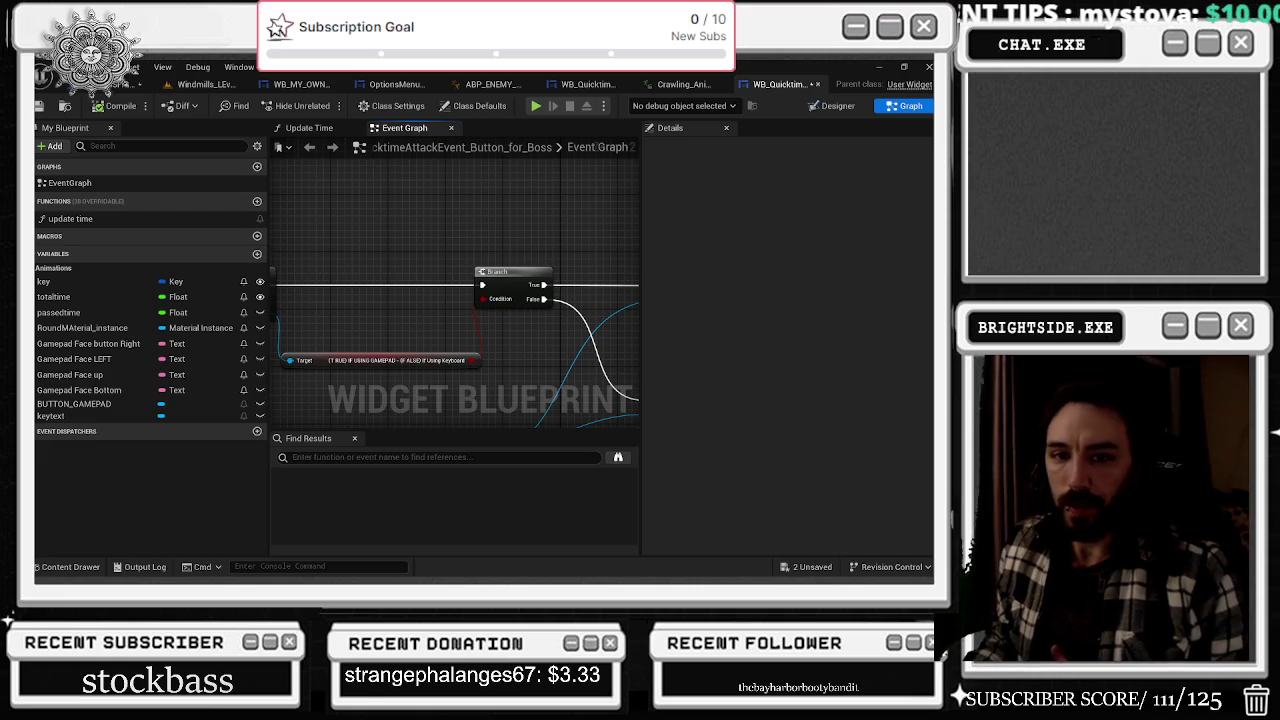
pyautogui.click(835, 105)
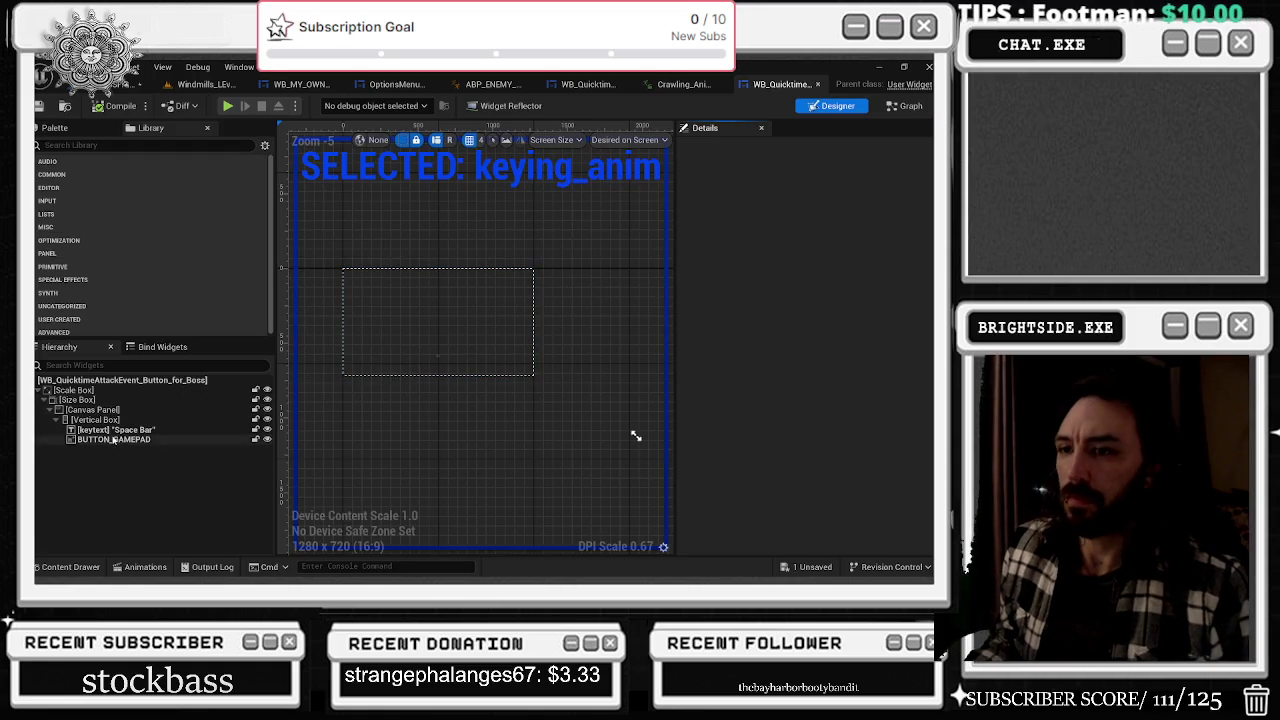
# - Select keying_animation in the Animations drawer and play it from the start
pyautogui.click(145, 566)
pyautogui.click(55, 432)
pyautogui.click(70, 445)
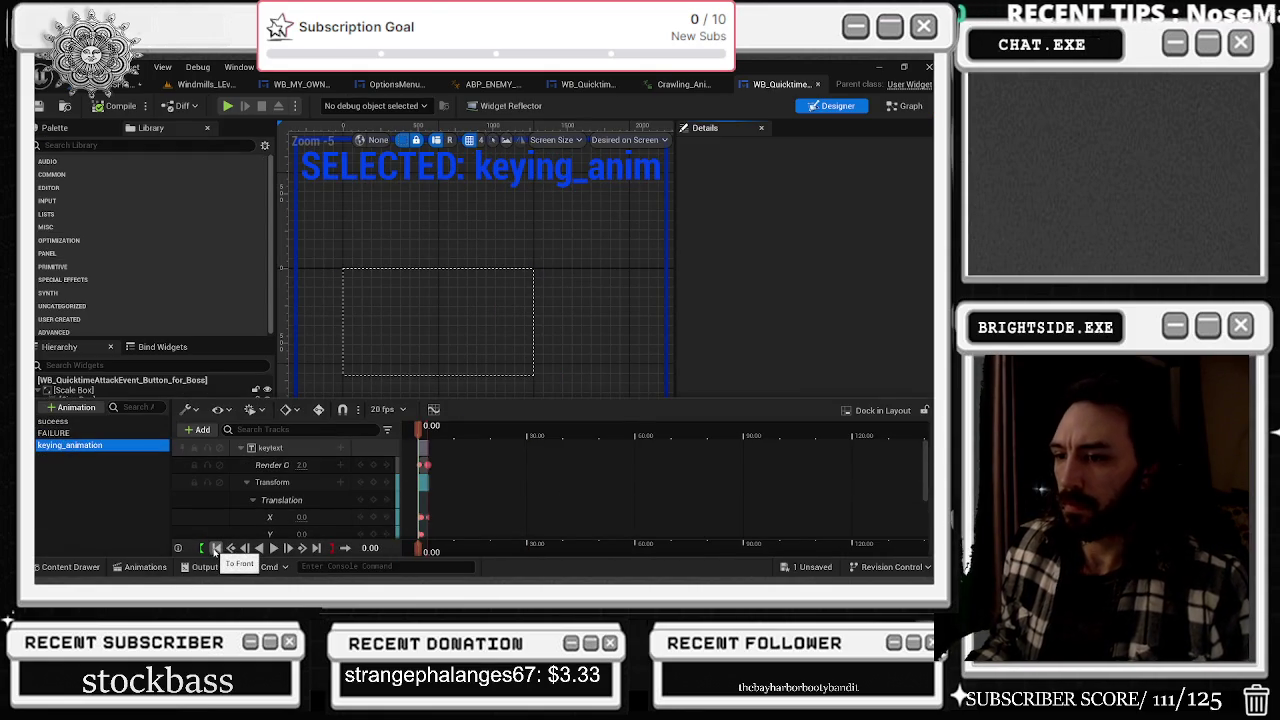
pyautogui.click(273, 548)
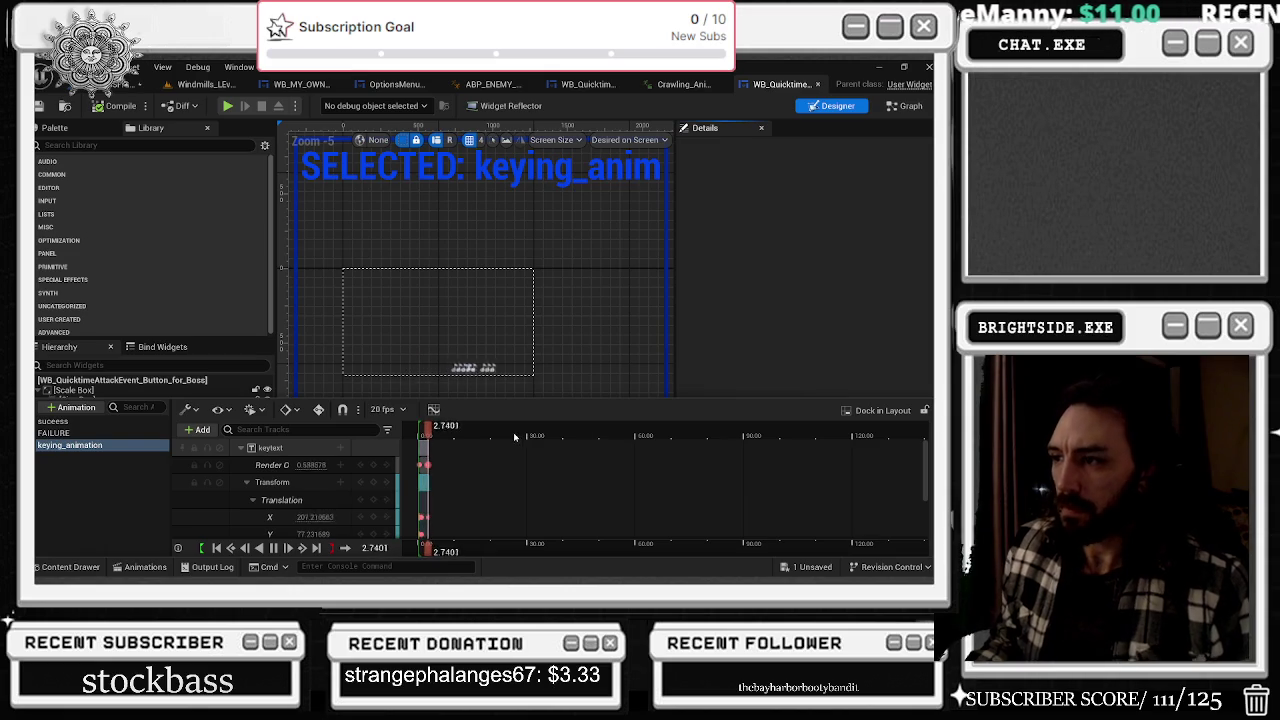
pyautogui.click(216, 548)
pyautogui.click(273, 548)
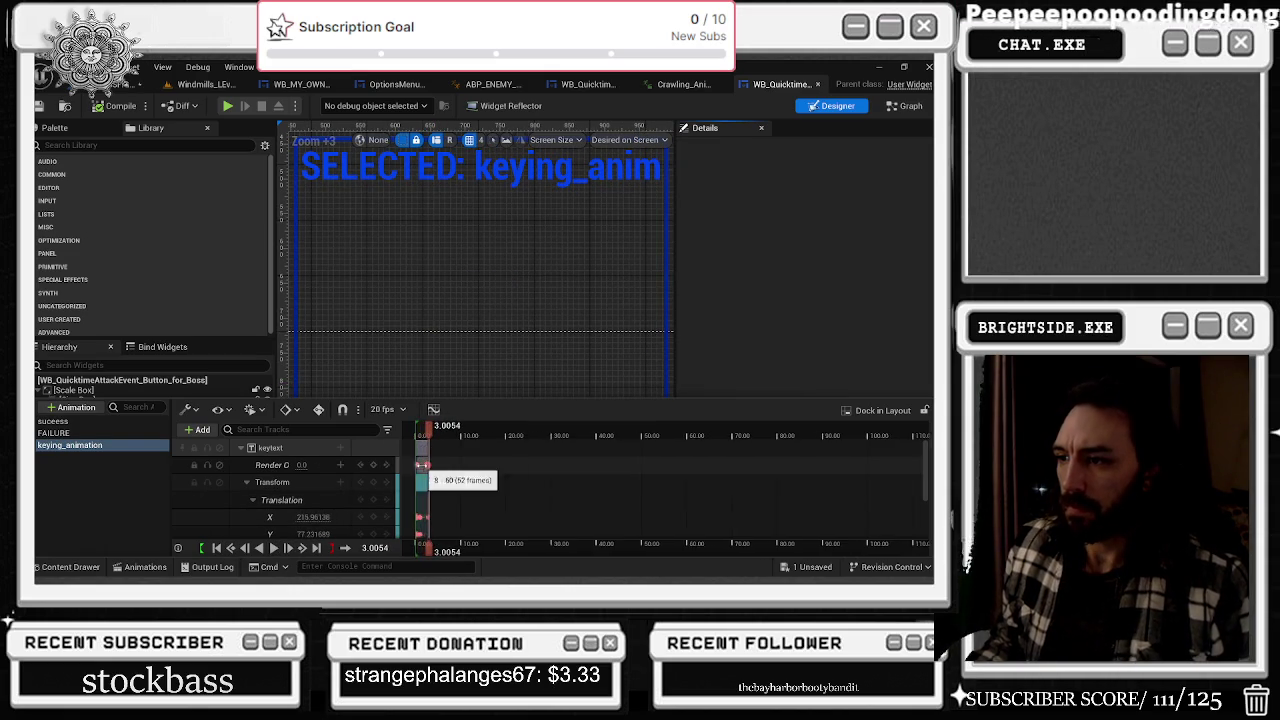
# - Scrub the playhead to the start, replay keying_animation, and reset it to 0.00
pyautogui.hscroll(-5, 600, 480)
pyautogui.moveTo(500, 436); pyautogui.dragTo(507, 436)
pyautogui.press('space')
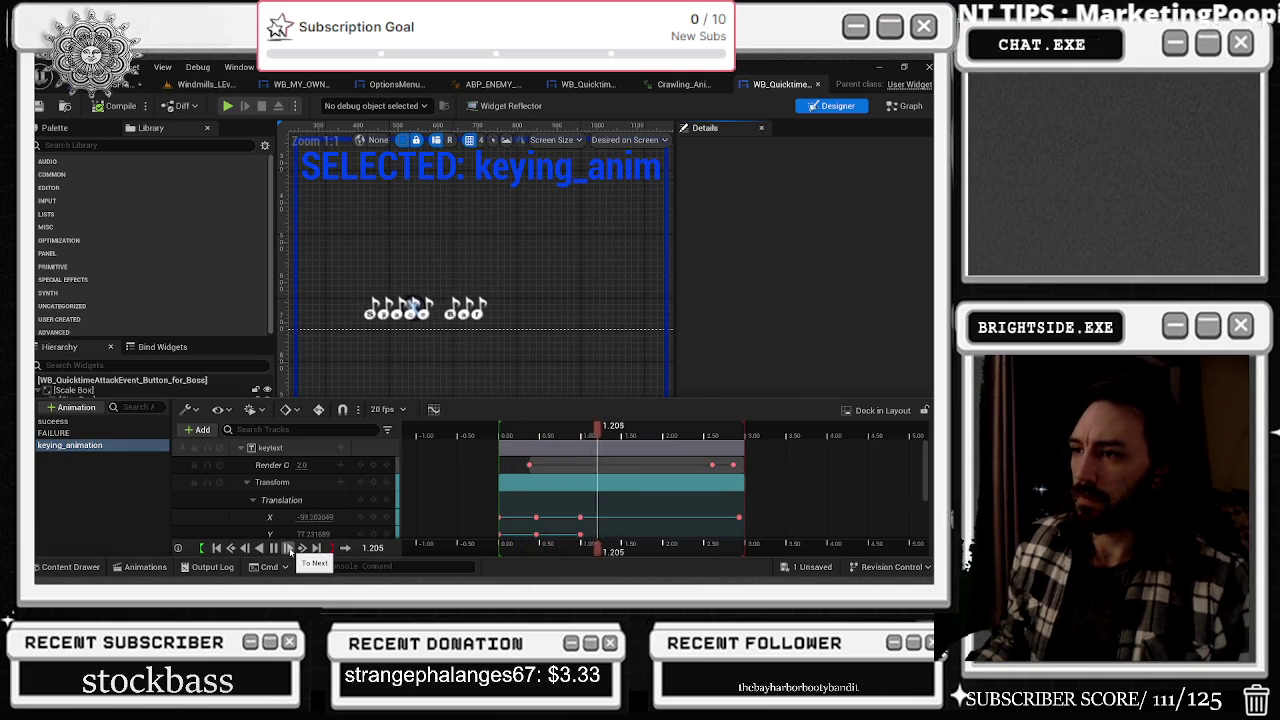
pyautogui.click(274, 548)
pyautogui.click(216, 548)
pyautogui.click(275, 548)
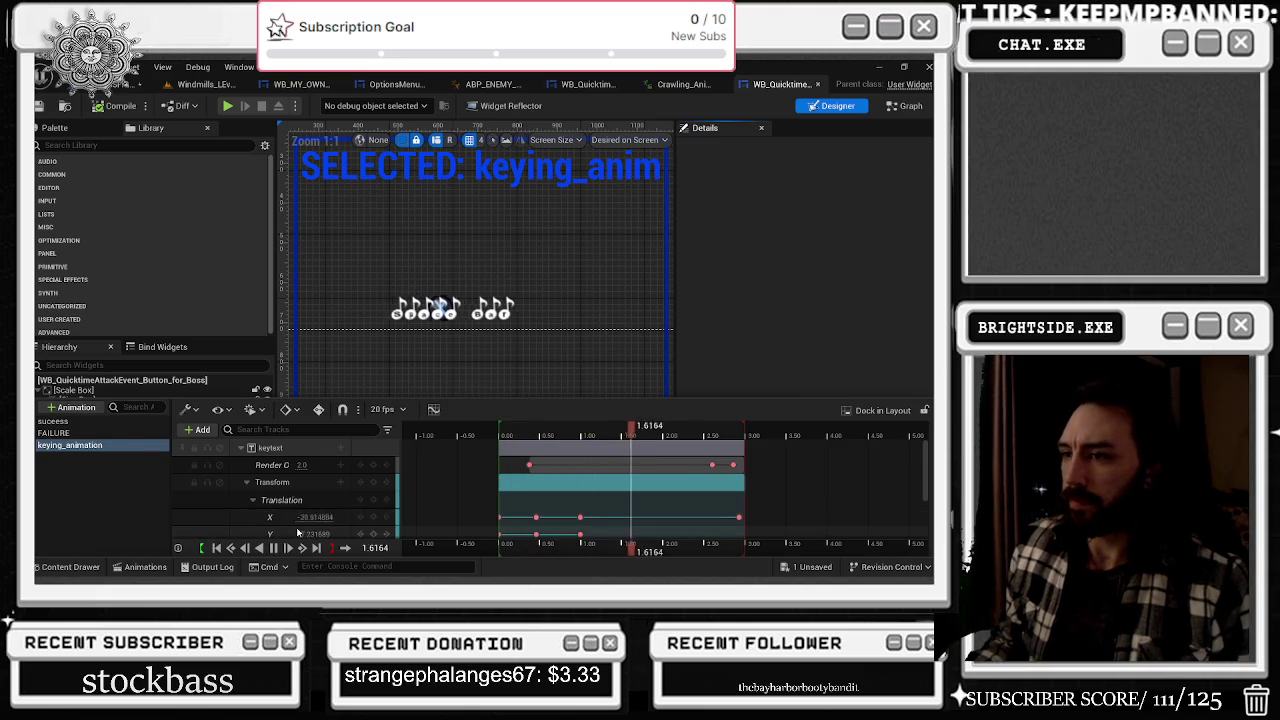
pyautogui.scroll(-2, 305, 512)
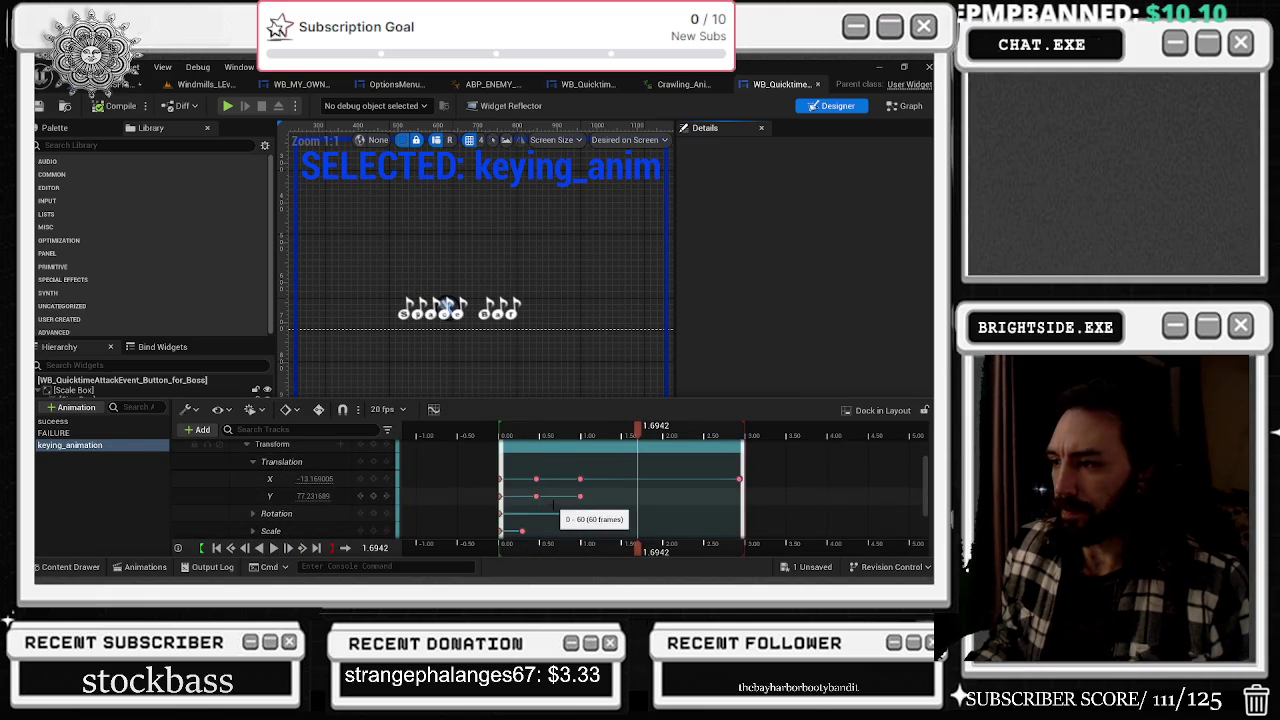
pyautogui.click(501, 513)
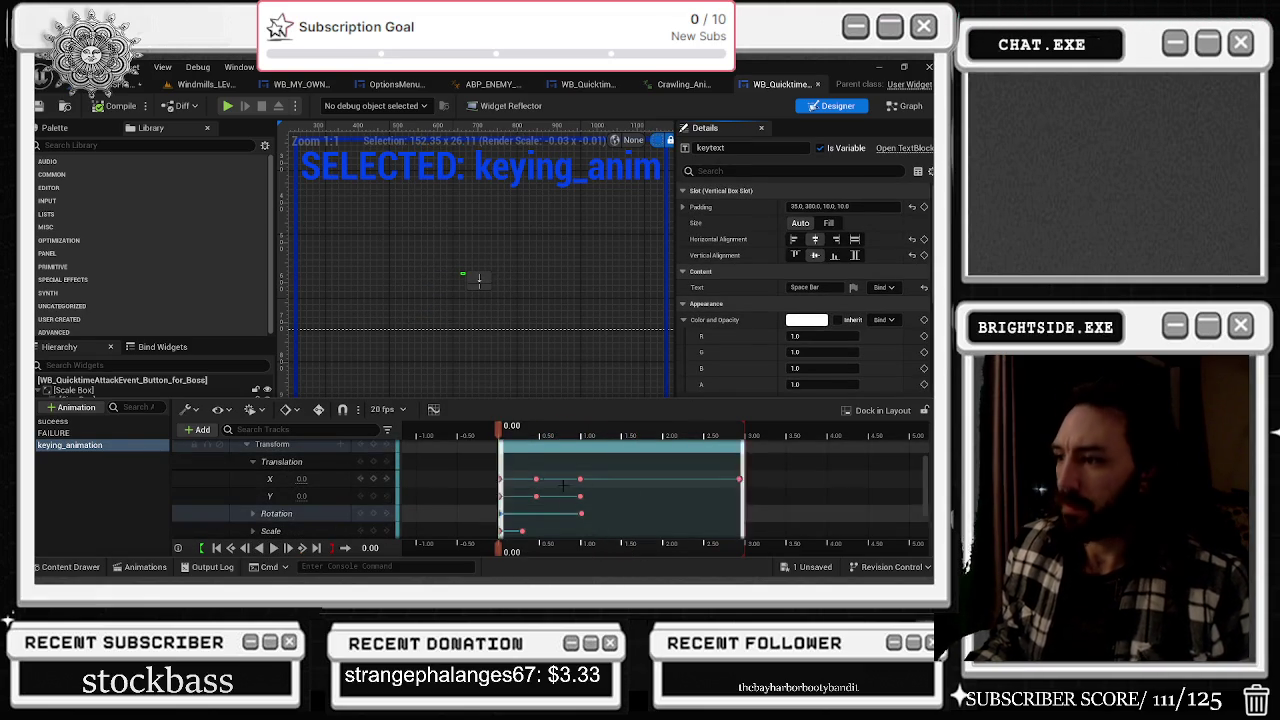
# - Scrub keytext's timeline, try a Y translation of 101.444199, then undo it
pyautogui.click(541, 434)
pyautogui.moveTo(541, 434)
pyautogui.mouseDown()
pyautogui.moveTo(584, 434)
pyautogui.moveTo(517, 437)
pyautogui.moveTo(578, 437)
pyautogui.mouseUp()
pyautogui.click(313, 496)
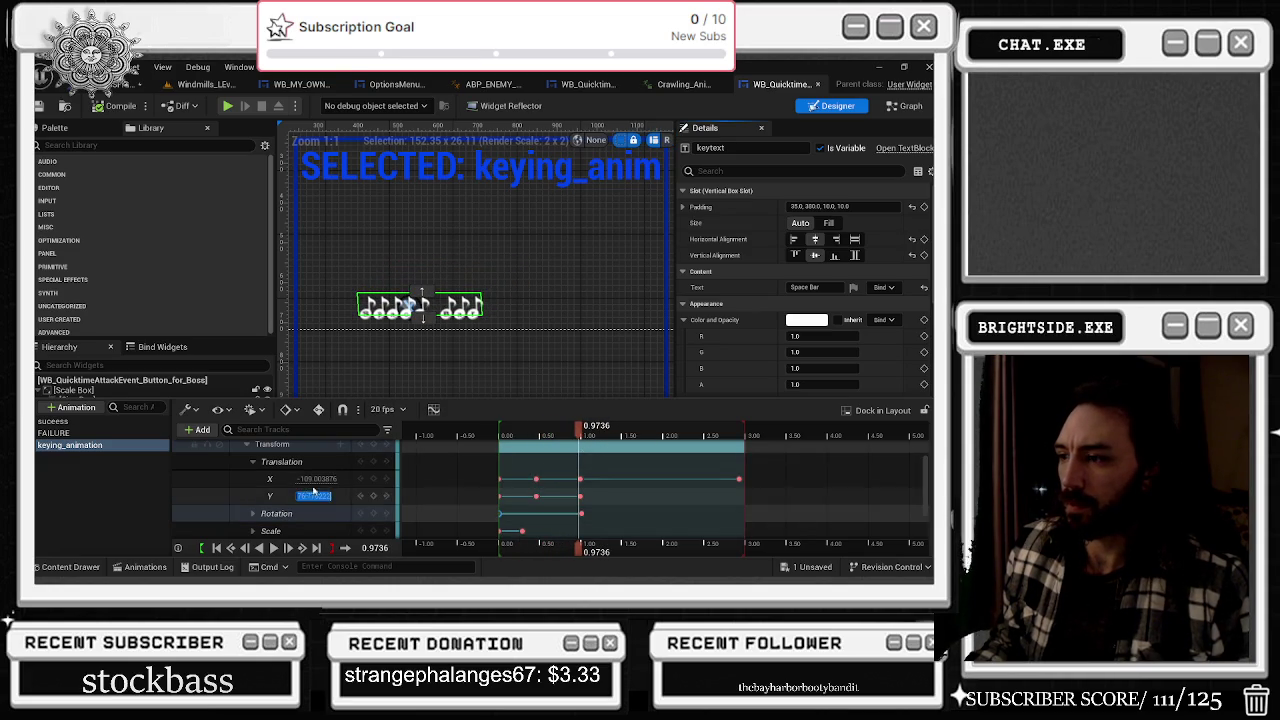
pyautogui.moveTo(313, 496); pyautogui.dragTo(352, 496)
pyautogui.hotkey('ctrl', 'z')
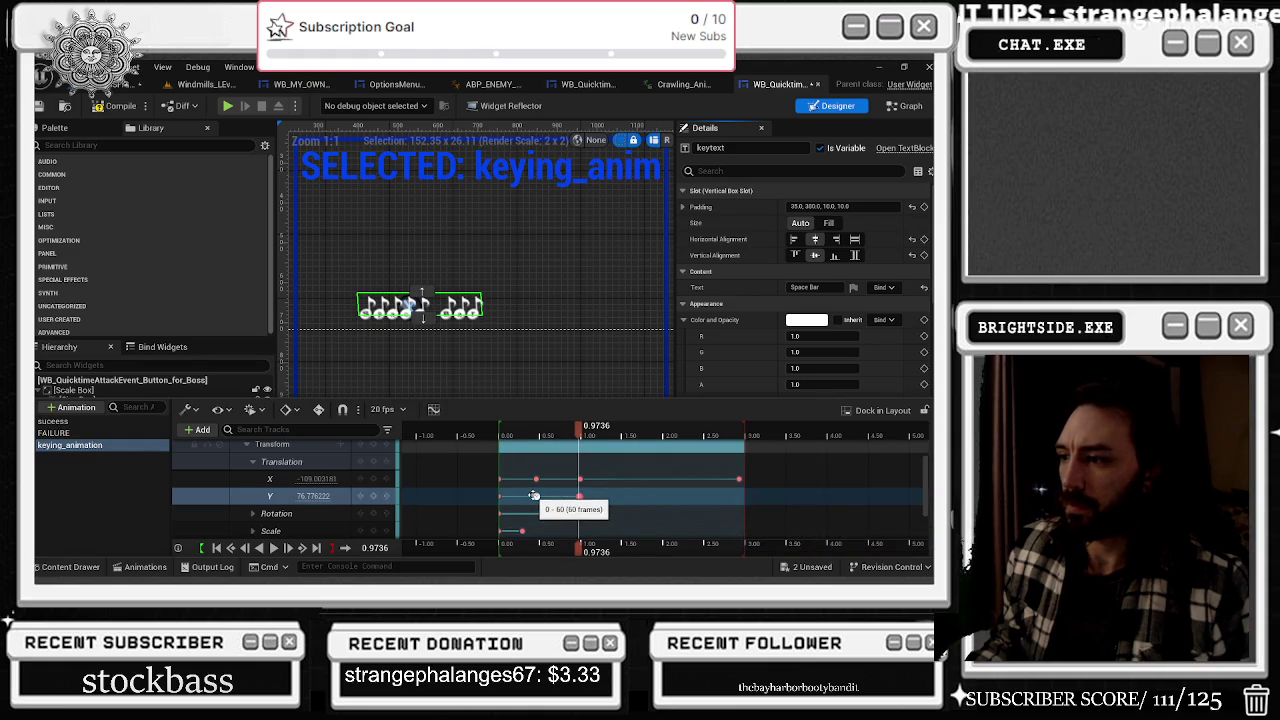
# - Raise keytext's key at 0.9736 to Y 48.843 and close the Animations drawer
pyautogui.click(537, 496)
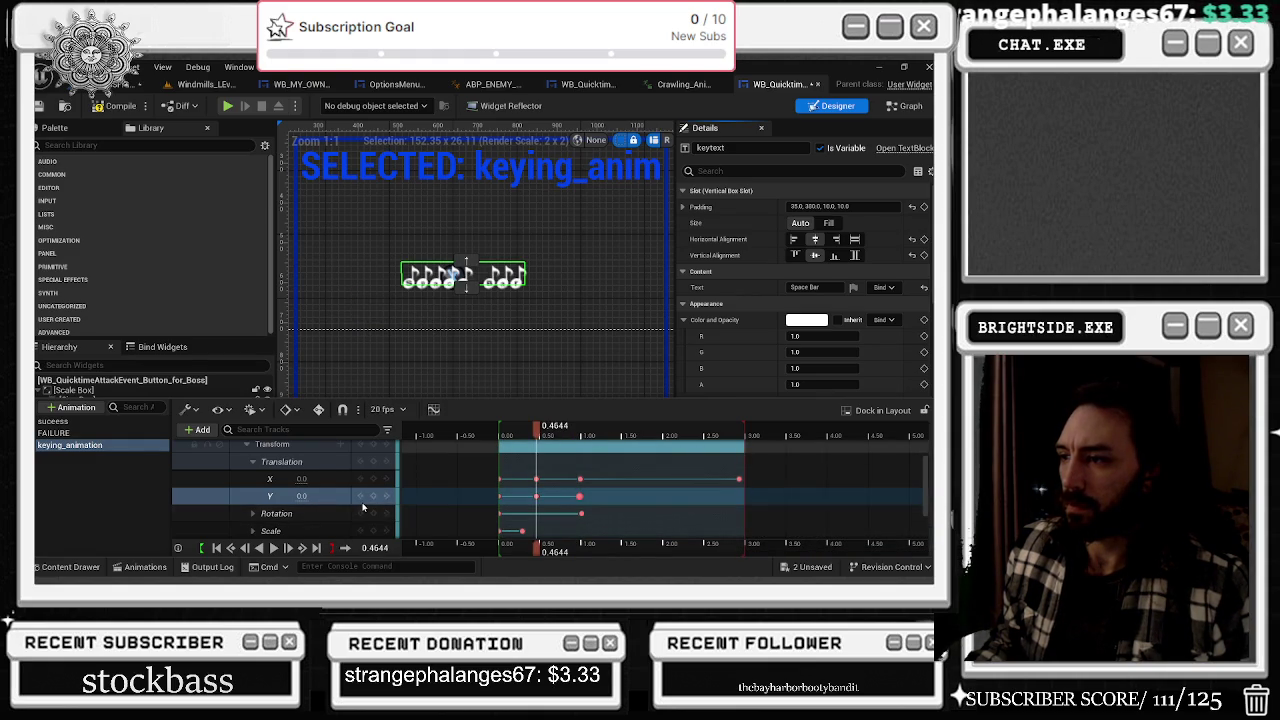
pyautogui.click(580, 496)
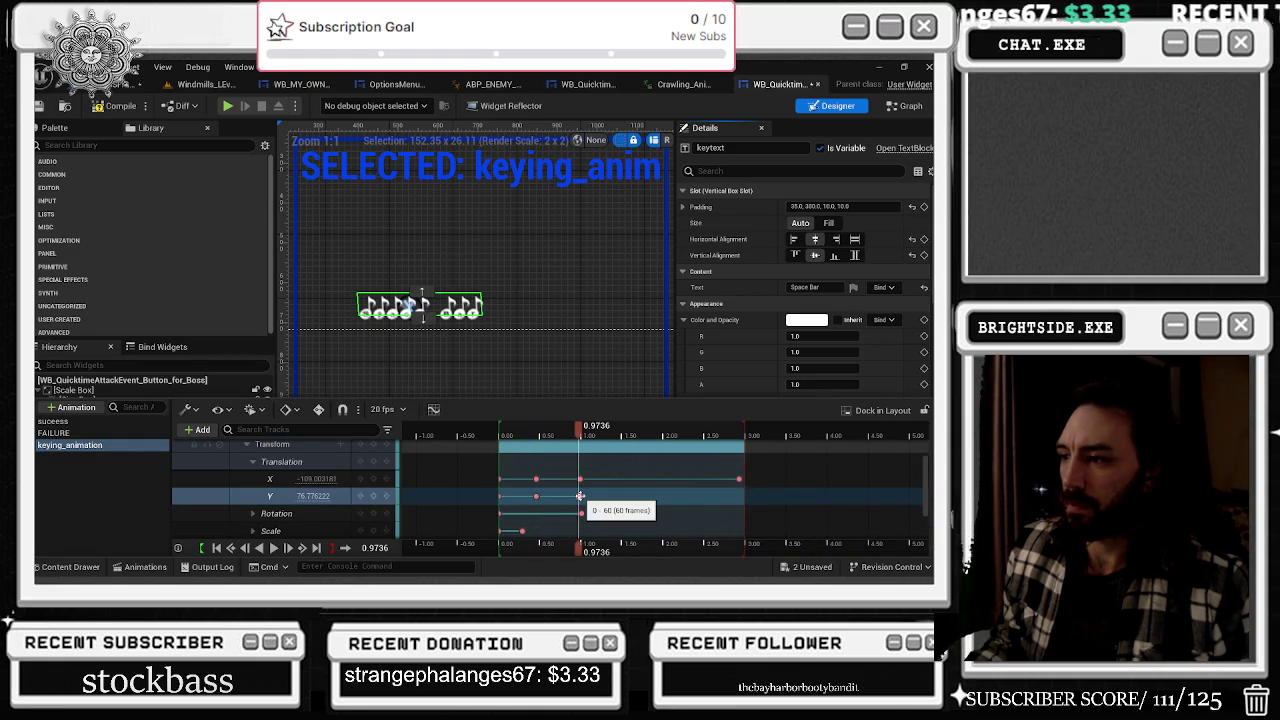
pyautogui.moveTo(408, 318); pyautogui.dragTo(408, 303)
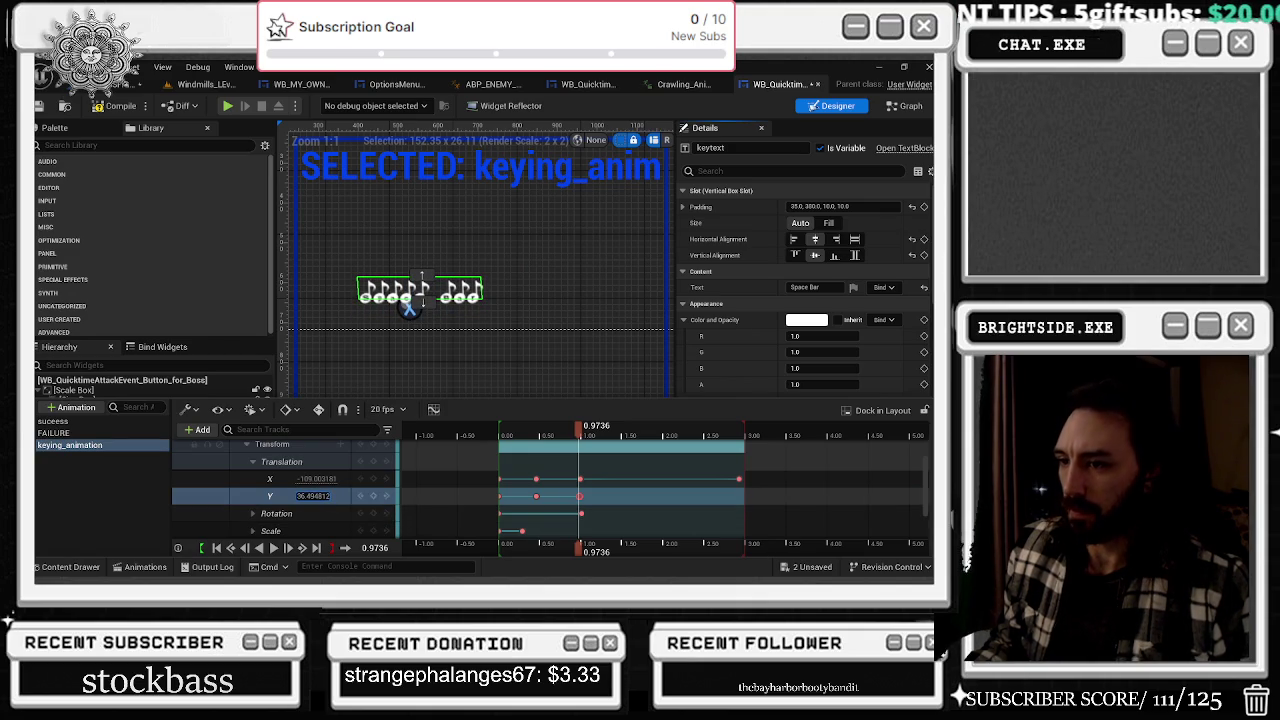
pyautogui.click(470, 292)
pyautogui.scroll(-5, 482, 298)
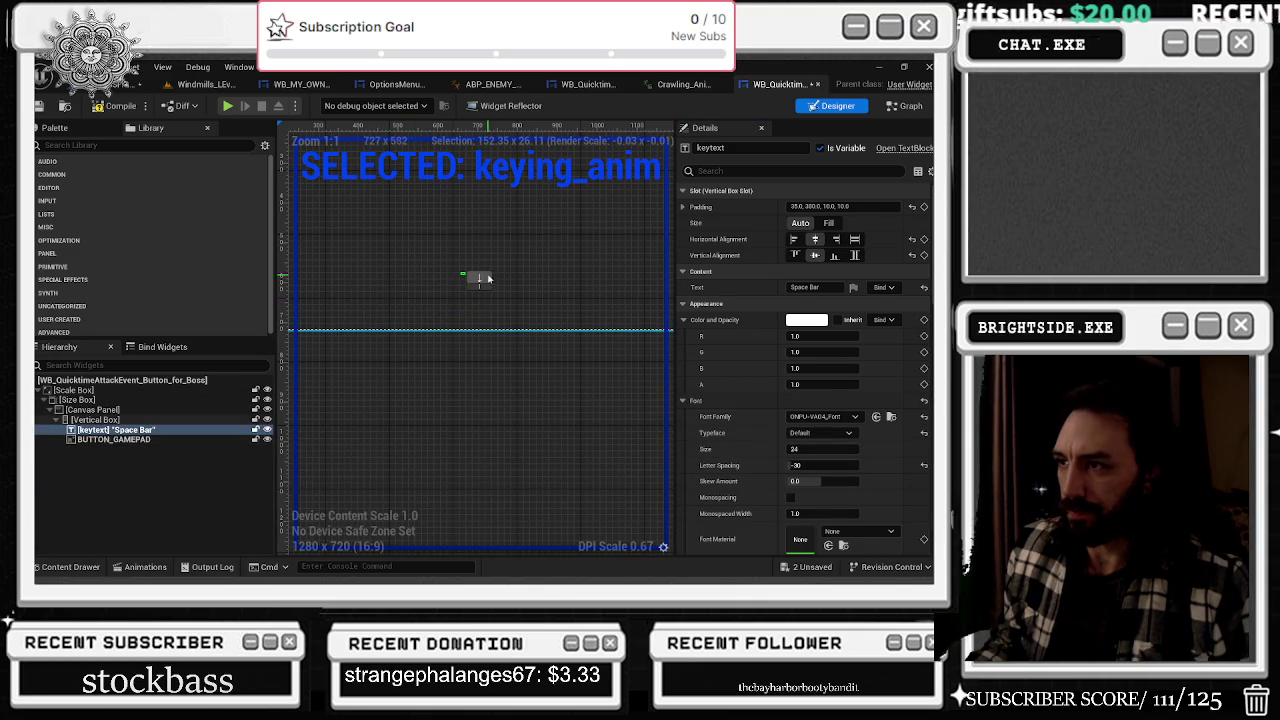
pyautogui.scroll(1, 482, 298)
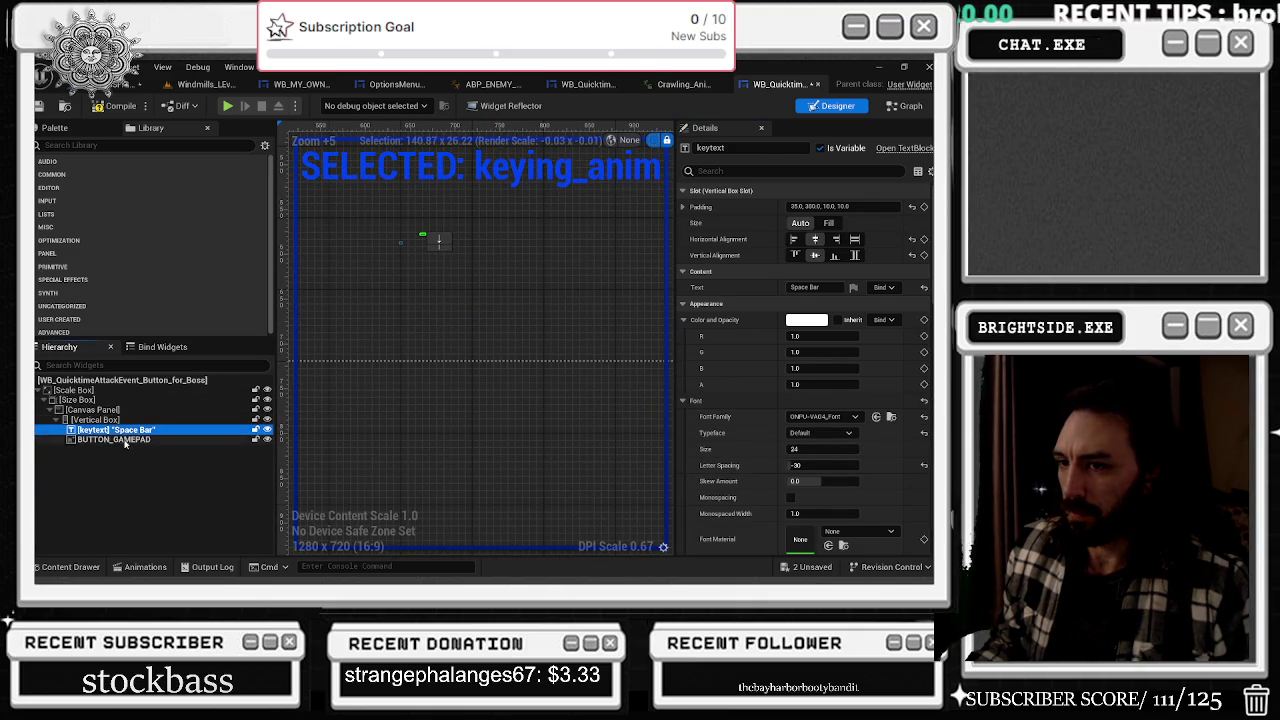
# - Reopen keying_animation with BUTTON_GAMEPAD selected and preview it from just after the start
pyautogui.click(113, 439)
pyautogui.click(145, 566)
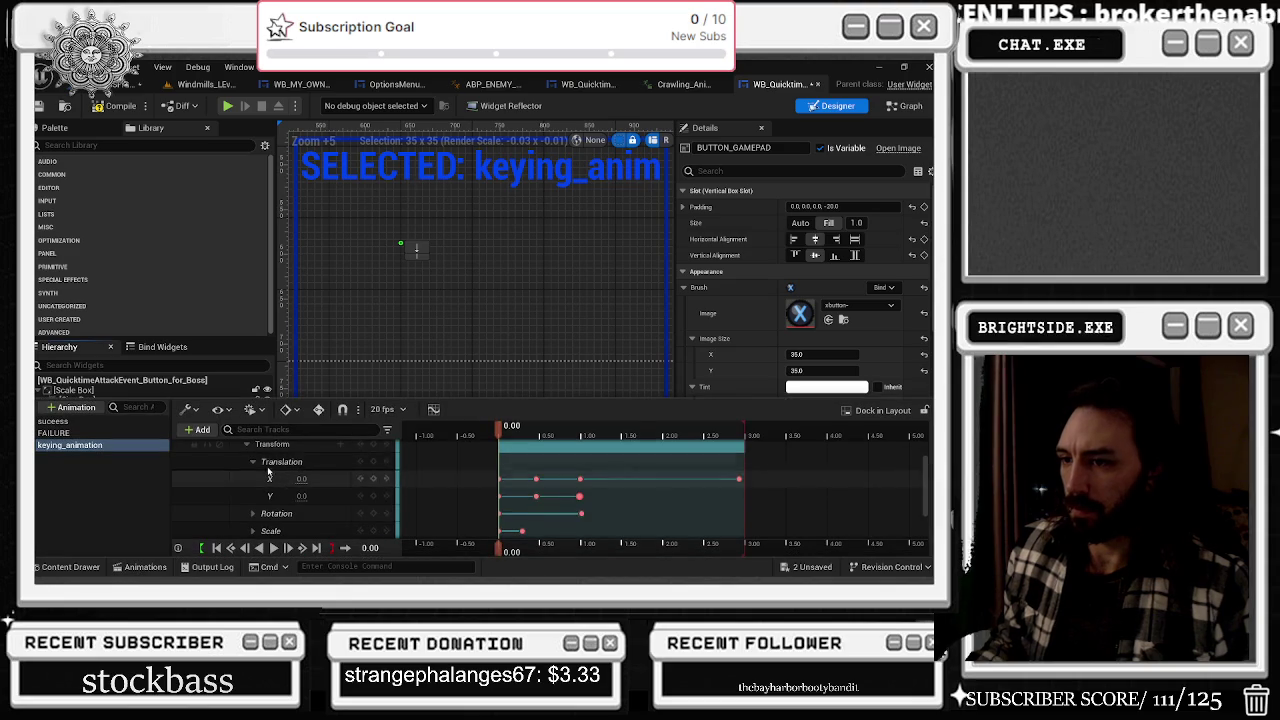
pyautogui.scroll(3, 271, 481)
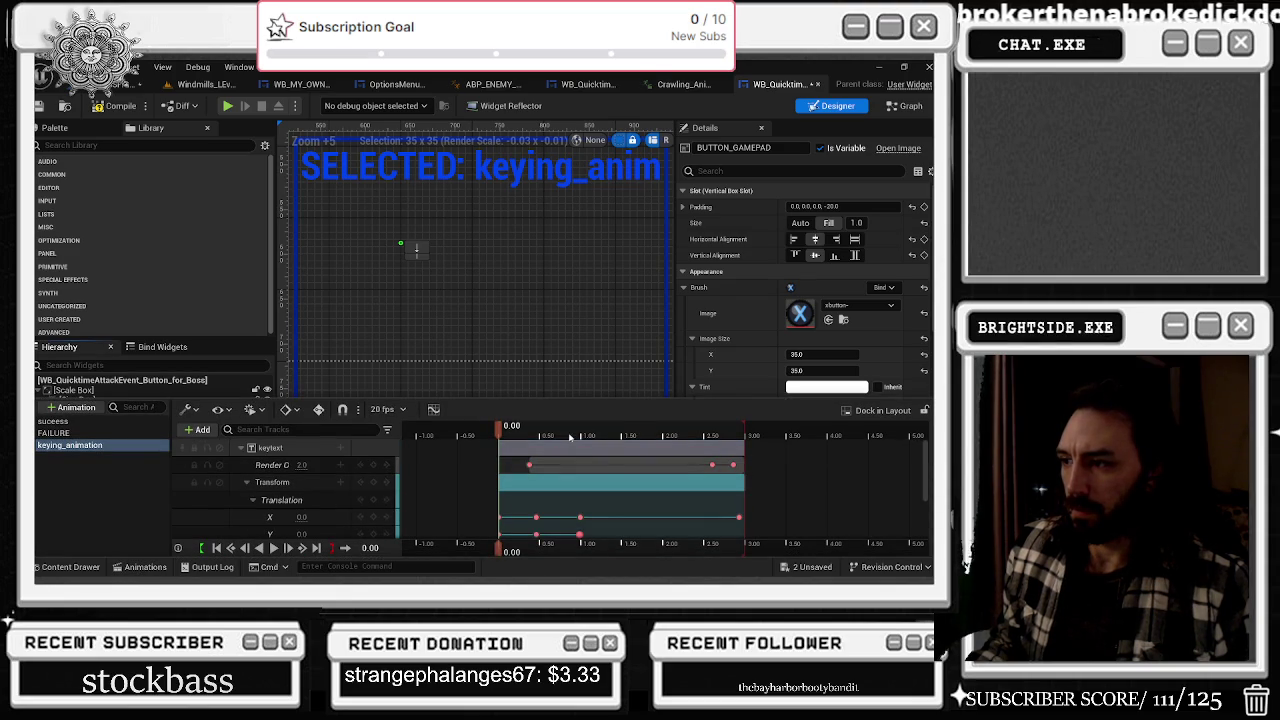
pyautogui.click(503, 437)
pyautogui.press('space')
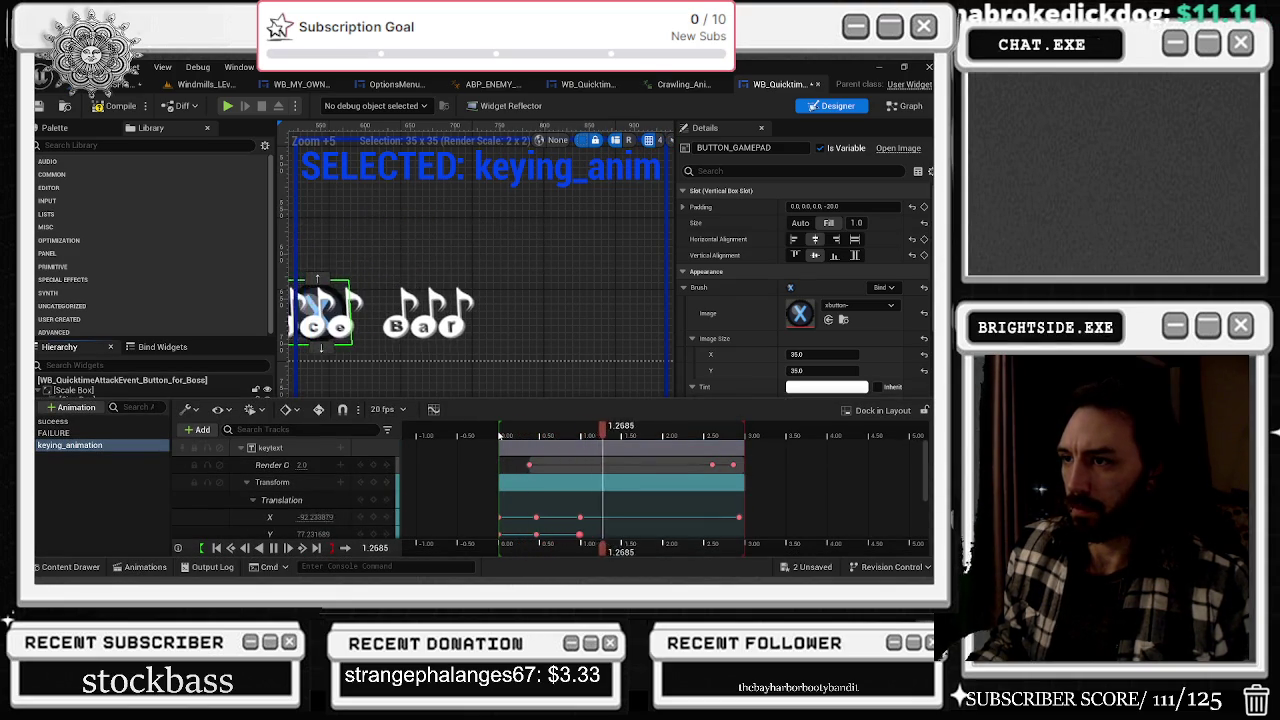
pyautogui.press('space')
pyautogui.scroll(-1, 540, 480)
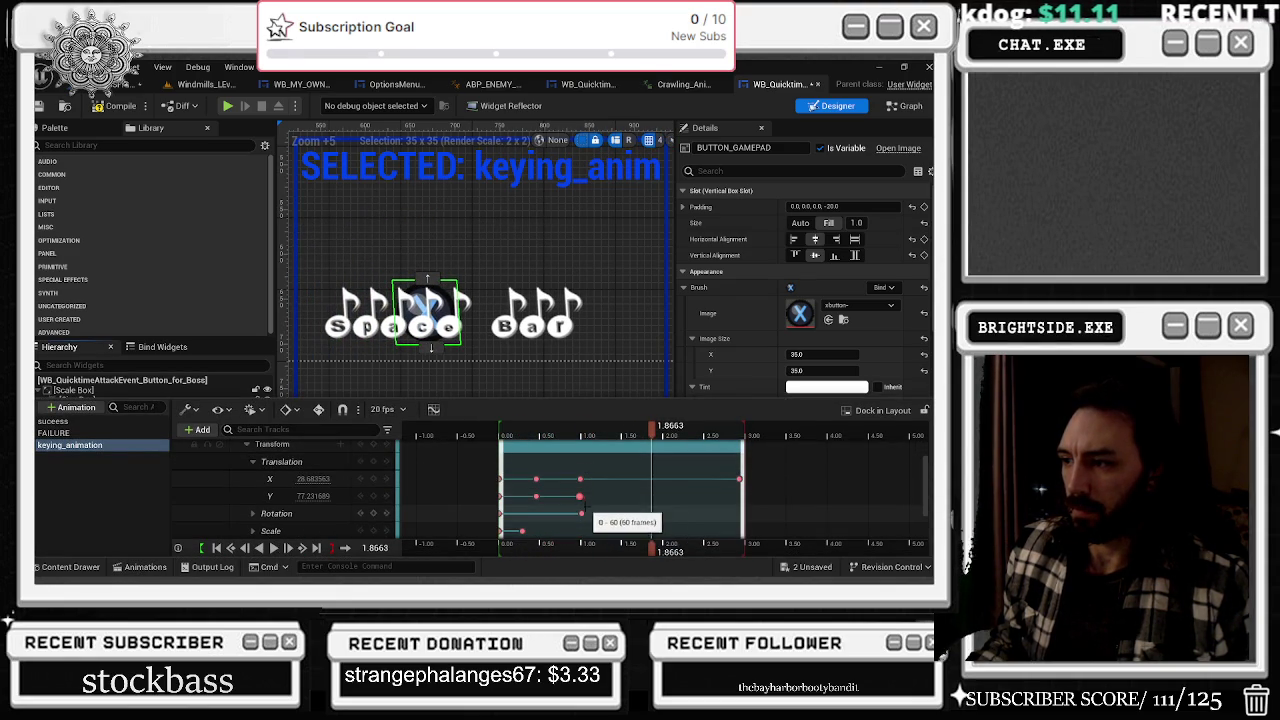
# - Undo an accidental key move and shift the Y-translation key near 0.97s slightly later
pyautogui.click(580, 496)
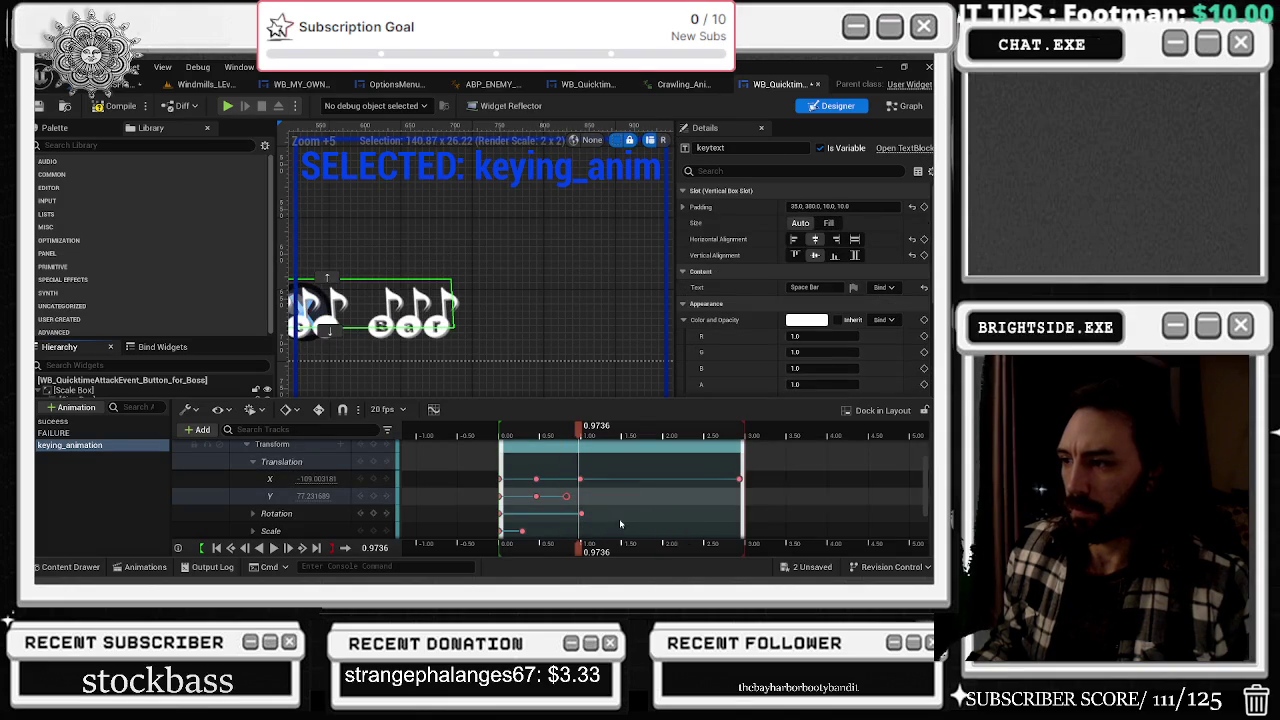
pyautogui.hotkey('ctrl', 'z')
pyautogui.click(511, 430)
pyautogui.moveTo(511, 430); pyautogui.dragTo(590, 430)
pyautogui.scroll(-2, 608, 508)
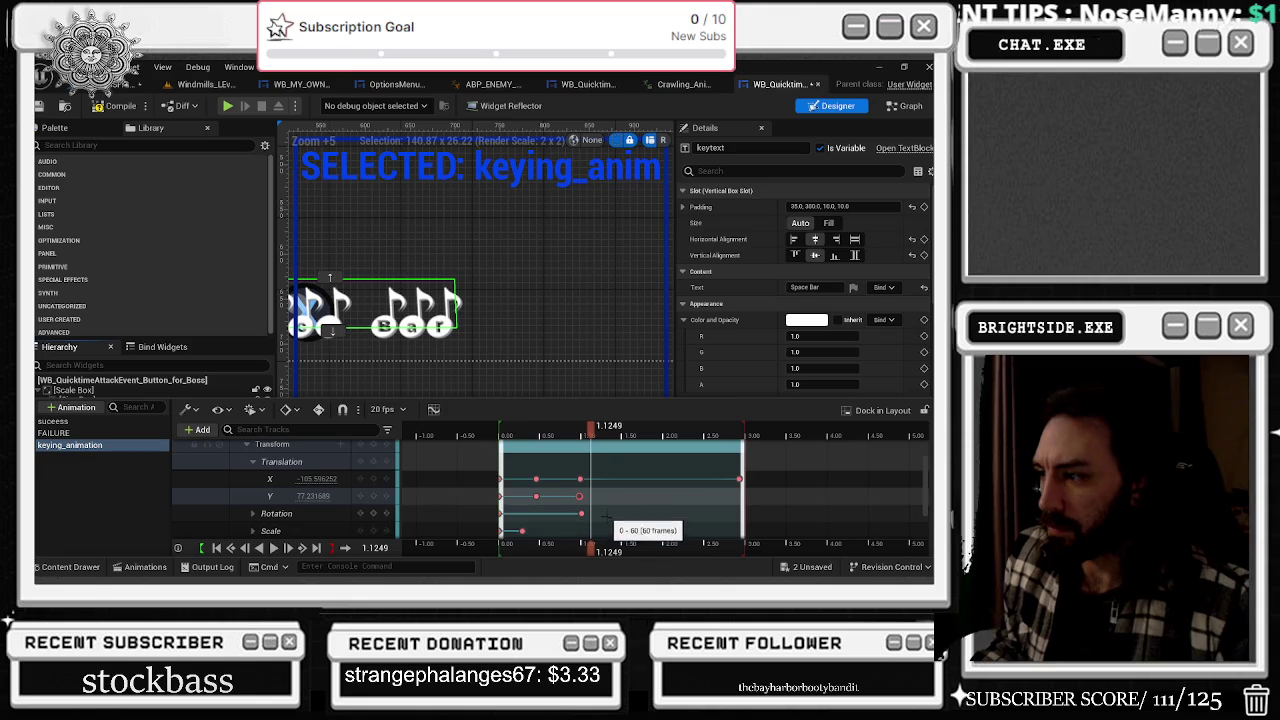
pyautogui.moveTo(579, 496); pyautogui.dragTo(597, 496)
pyautogui.press('space')
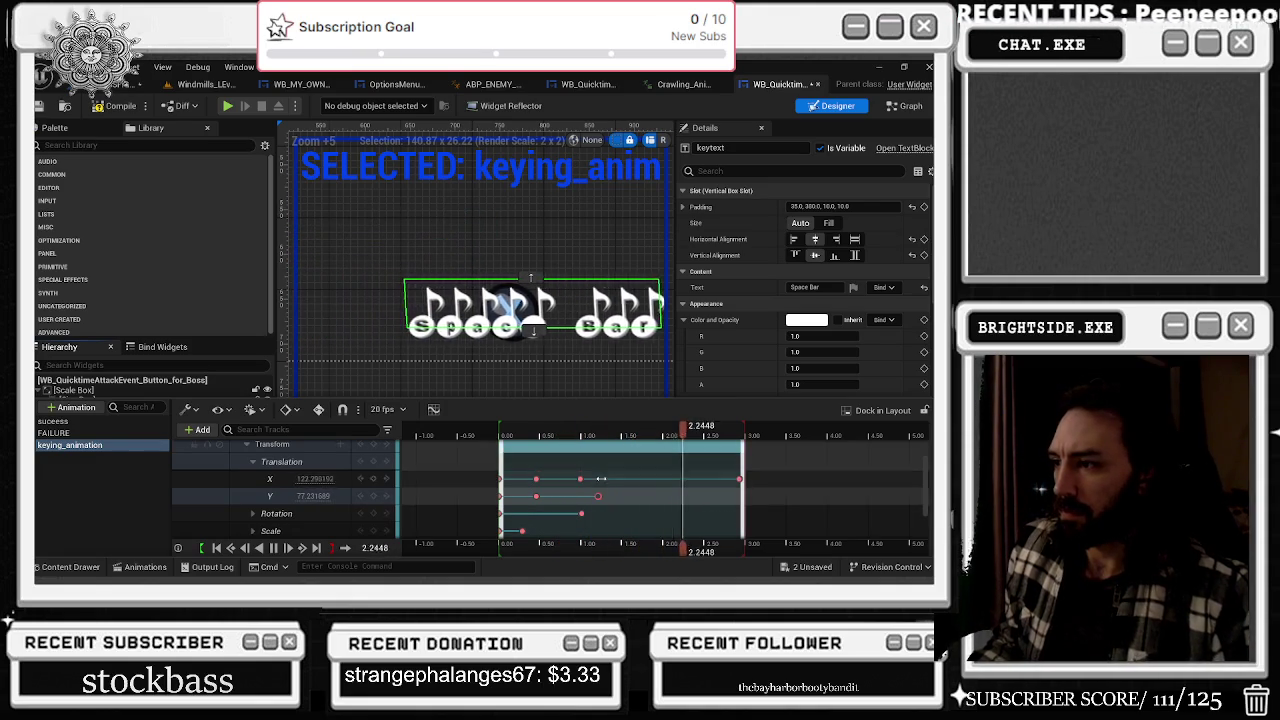
# - Replay the animation from the start and select the X translation key at 0.78
pyautogui.click(497, 447)
pyautogui.press('space')
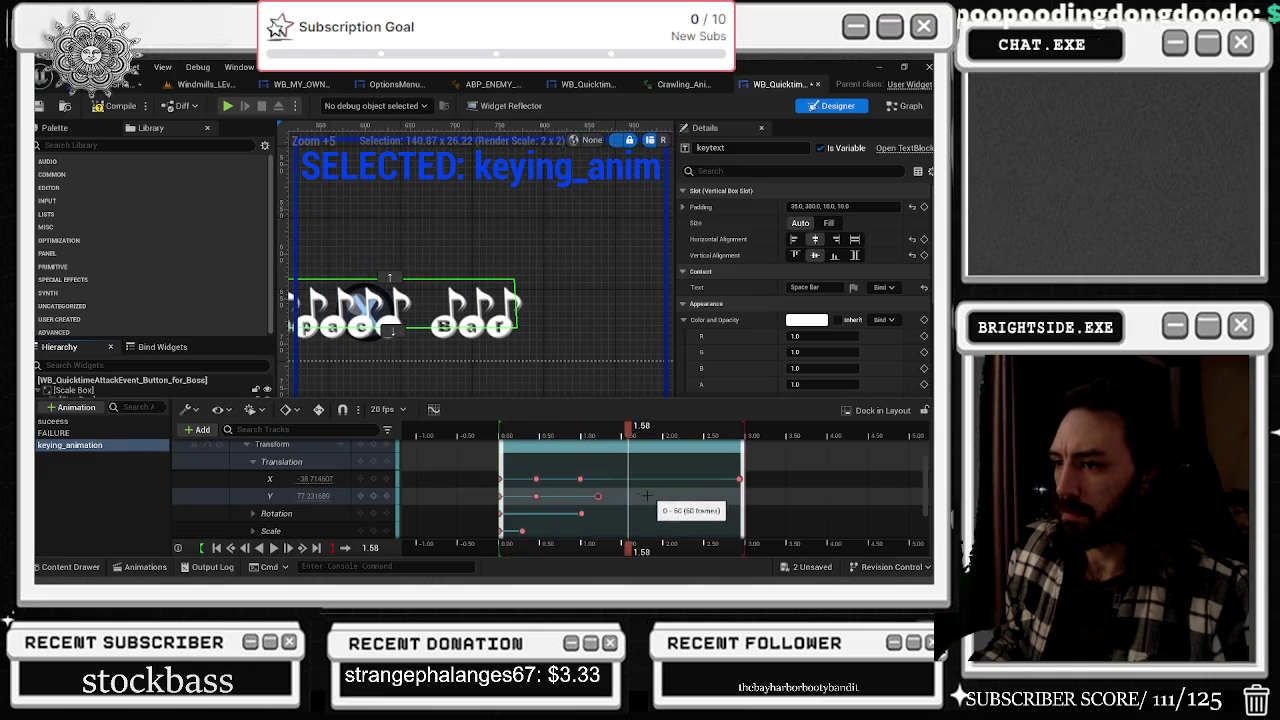
pyautogui.click(588, 426)
pyautogui.click(580, 479)
pyautogui.moveTo(588, 426)
pyautogui.mouseDown()
pyautogui.moveTo(563, 426)
pyautogui.moveTo(598, 437)
pyautogui.mouseUp()
pyautogui.scroll(2, 610, 530)
# - Move the Y-translation key earlier to about 1.03s and preview the retimed motion
pyautogui.moveTo(599, 515); pyautogui.dragTo(579, 512)
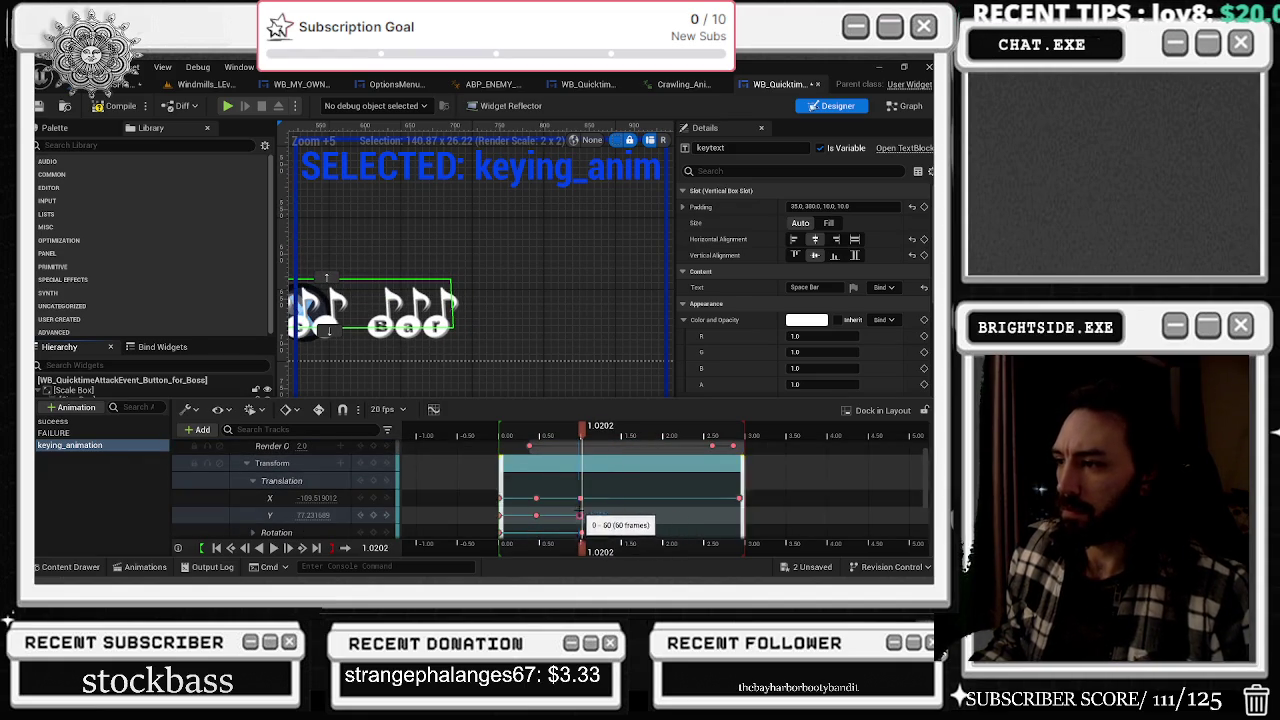
pyautogui.click(507, 437)
pyautogui.press('space')
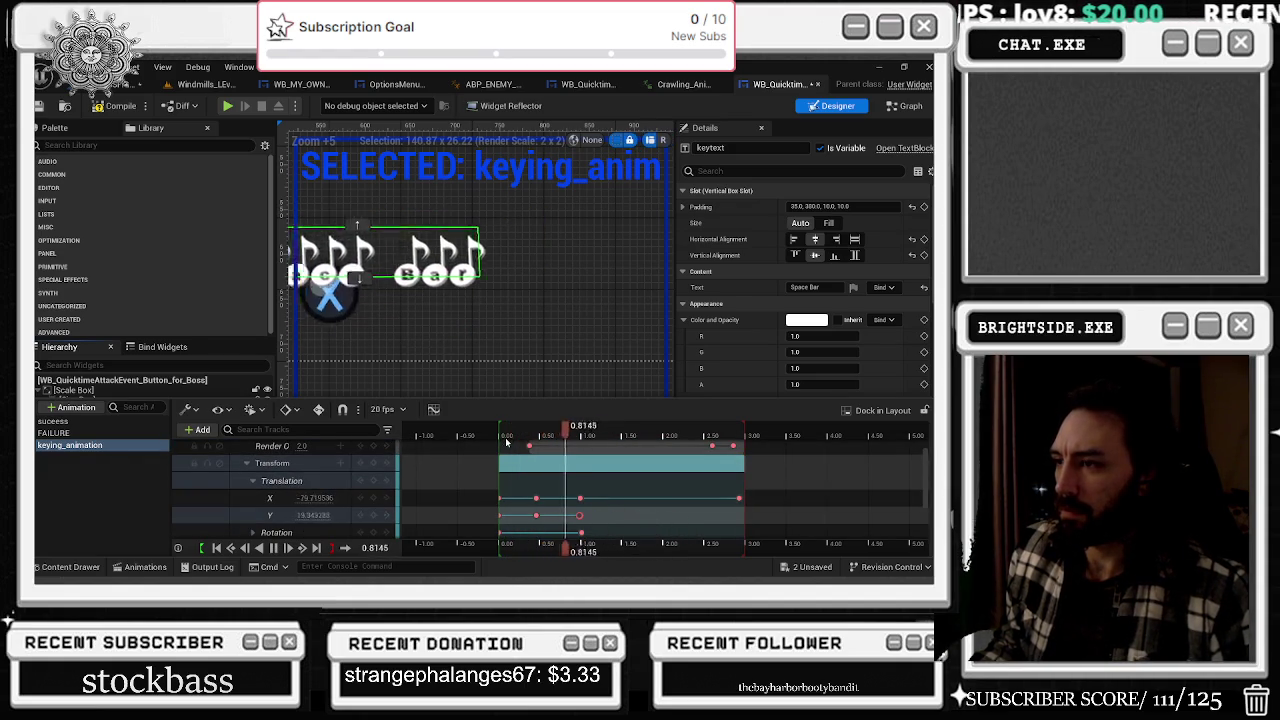
pyautogui.press('space')
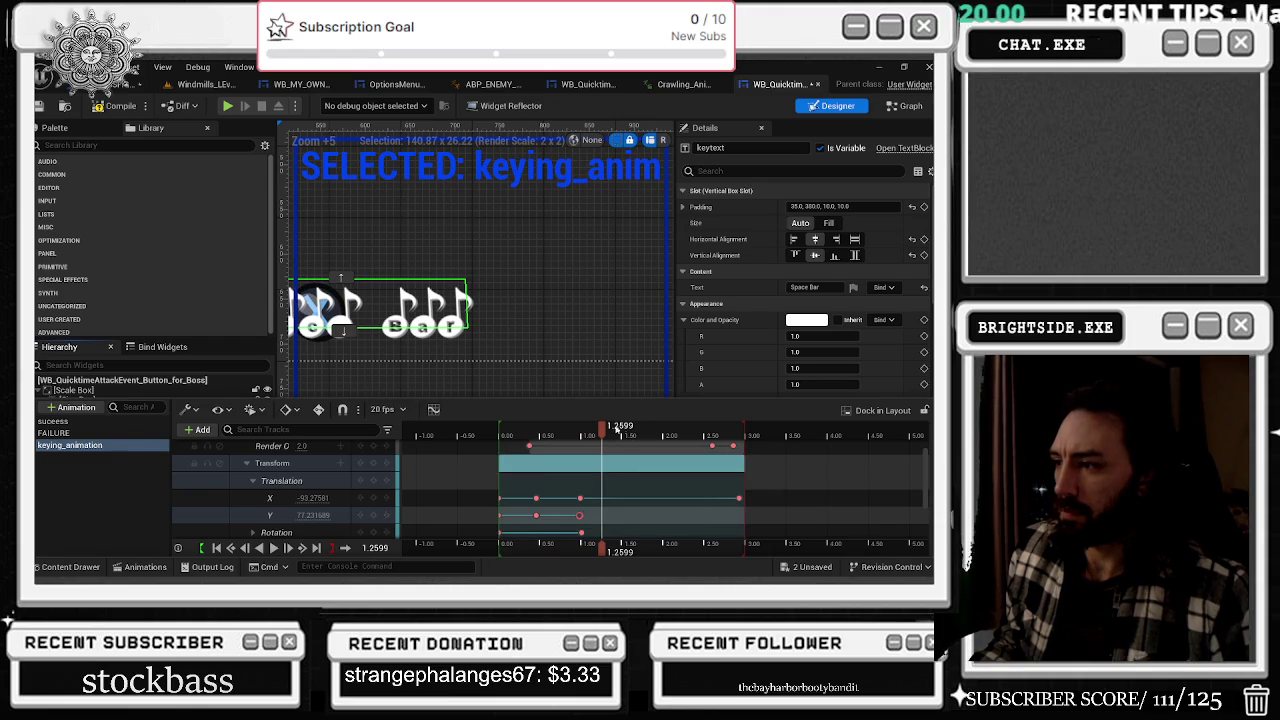
pyautogui.press('space')
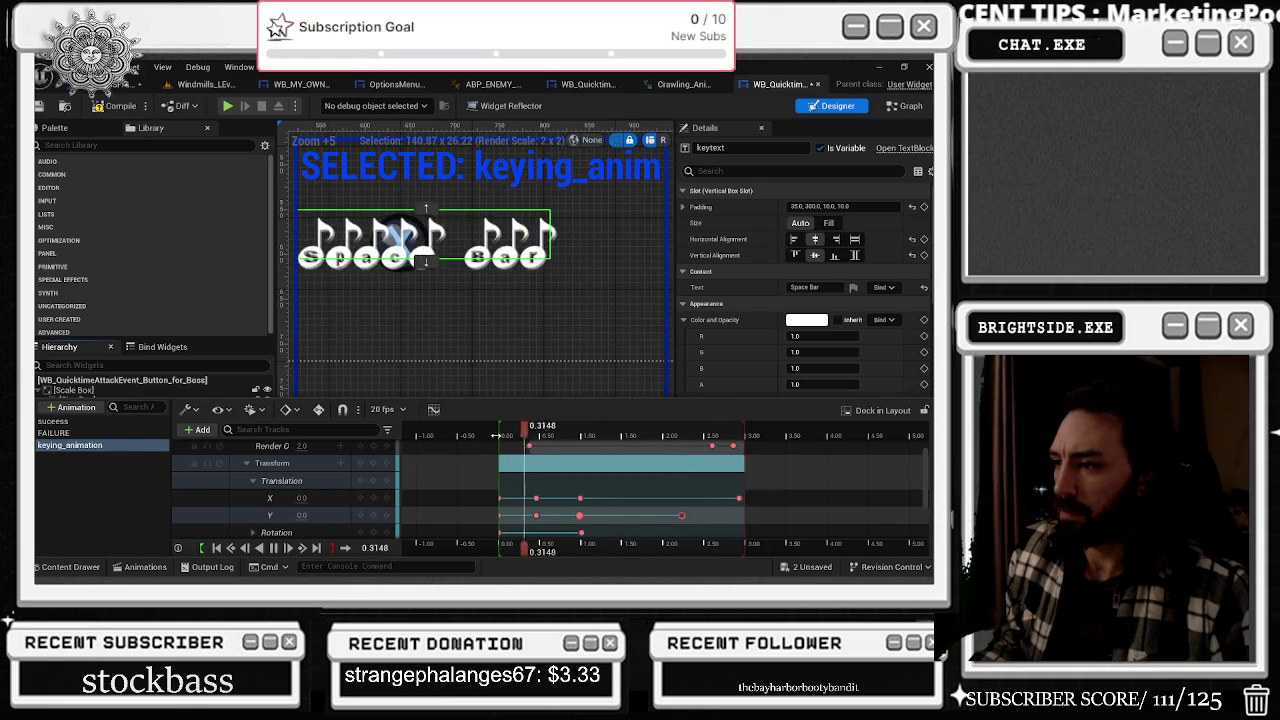
pyautogui.press('space')
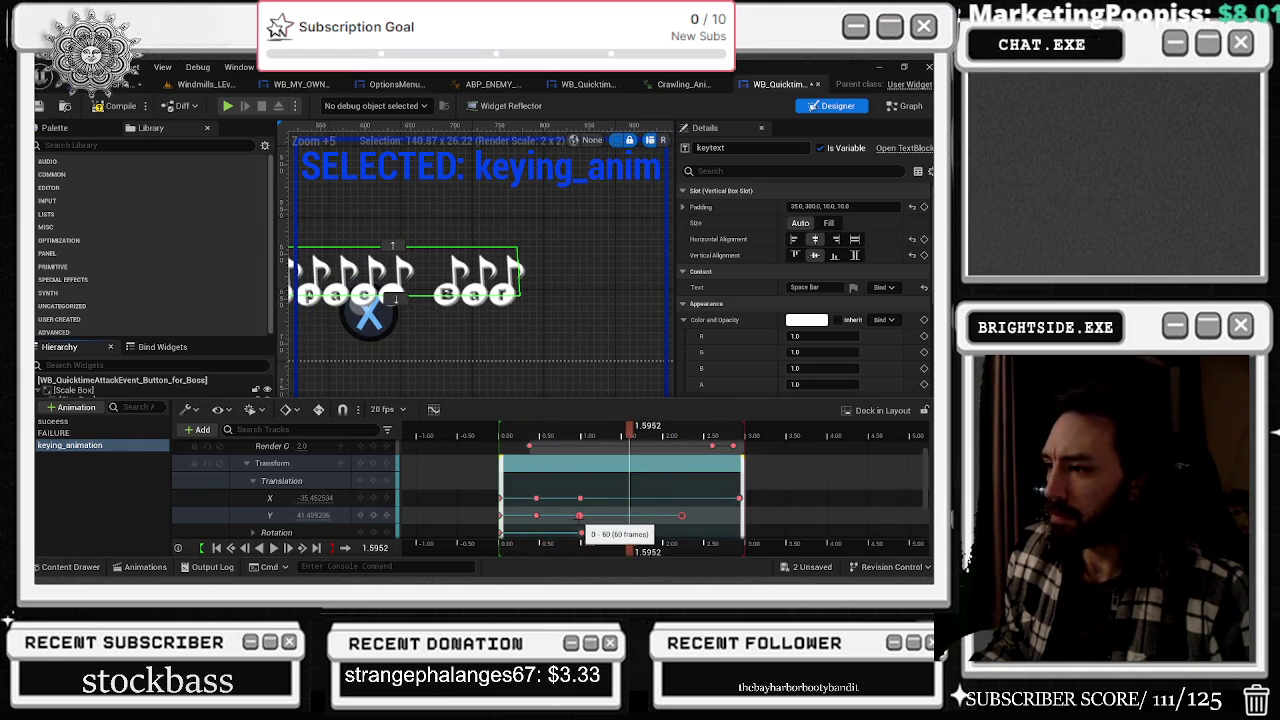
# - Play the animation from the Y-translation key at 0.9976
pyautogui.scroll(3, 579, 518)
pyautogui.scroll(1, 579, 518)
pyautogui.click(493, 515)
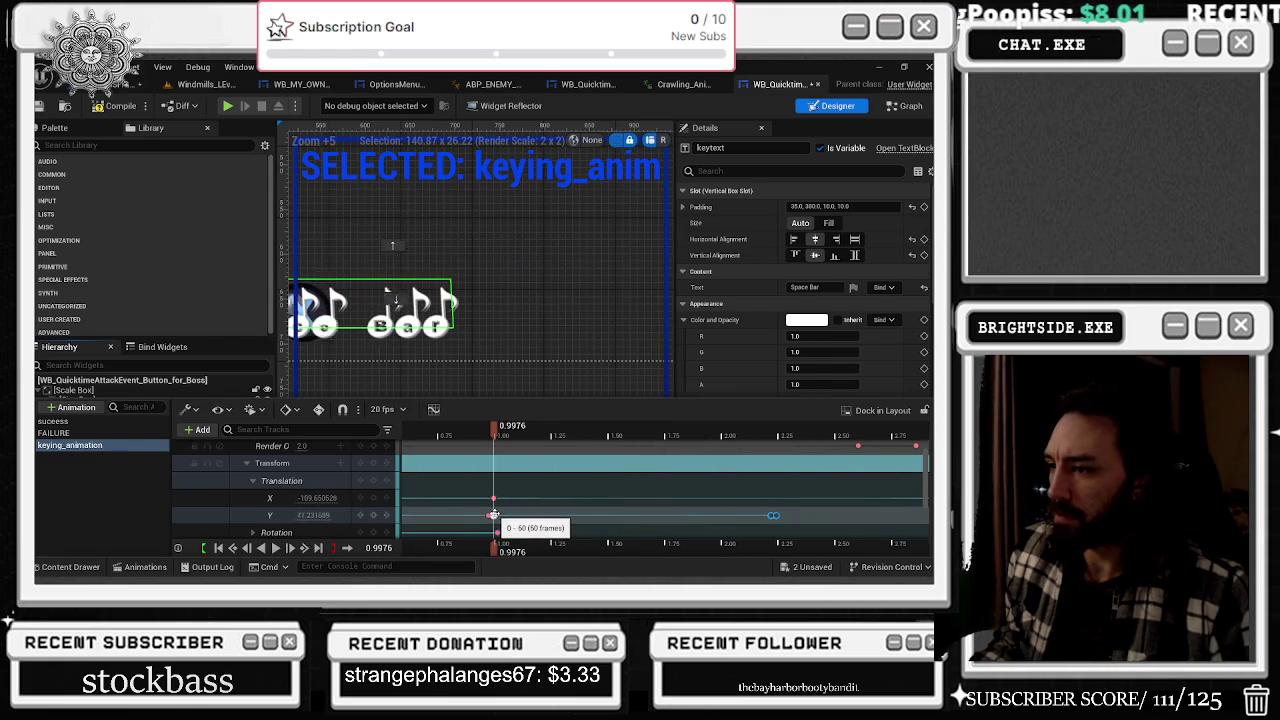
pyautogui.press('space')
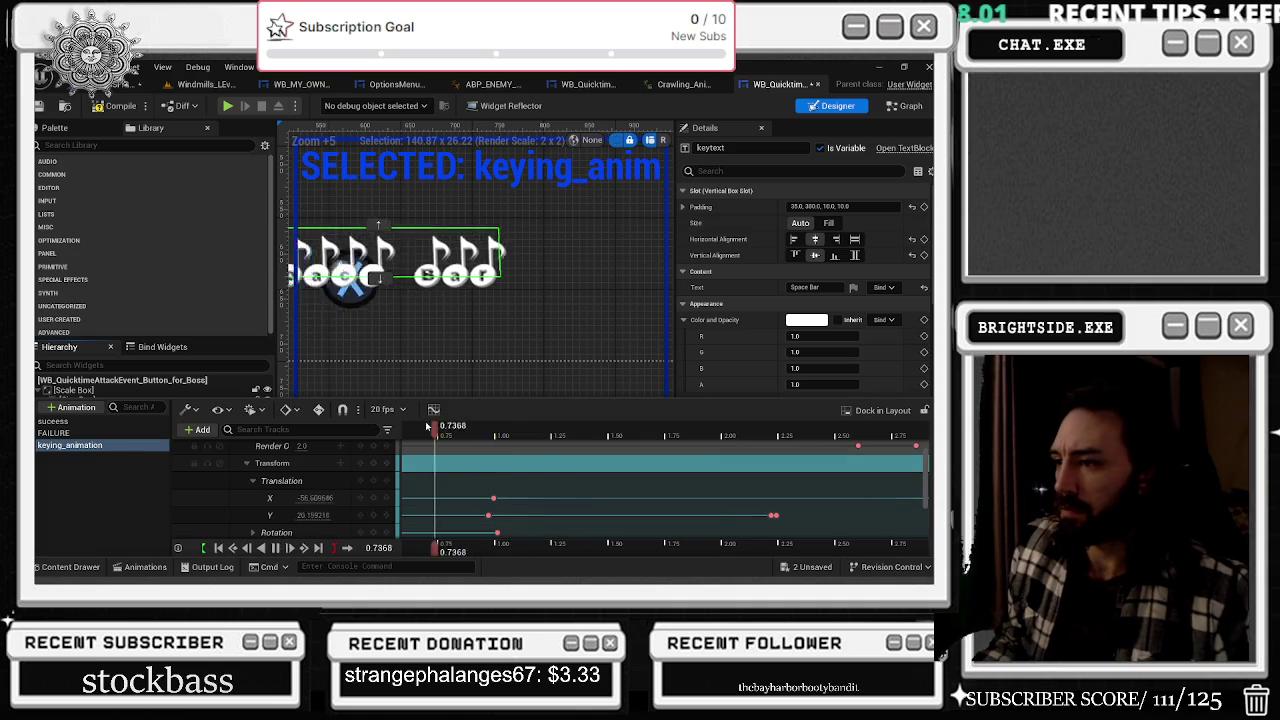
pyautogui.scroll(1, 533, 488)
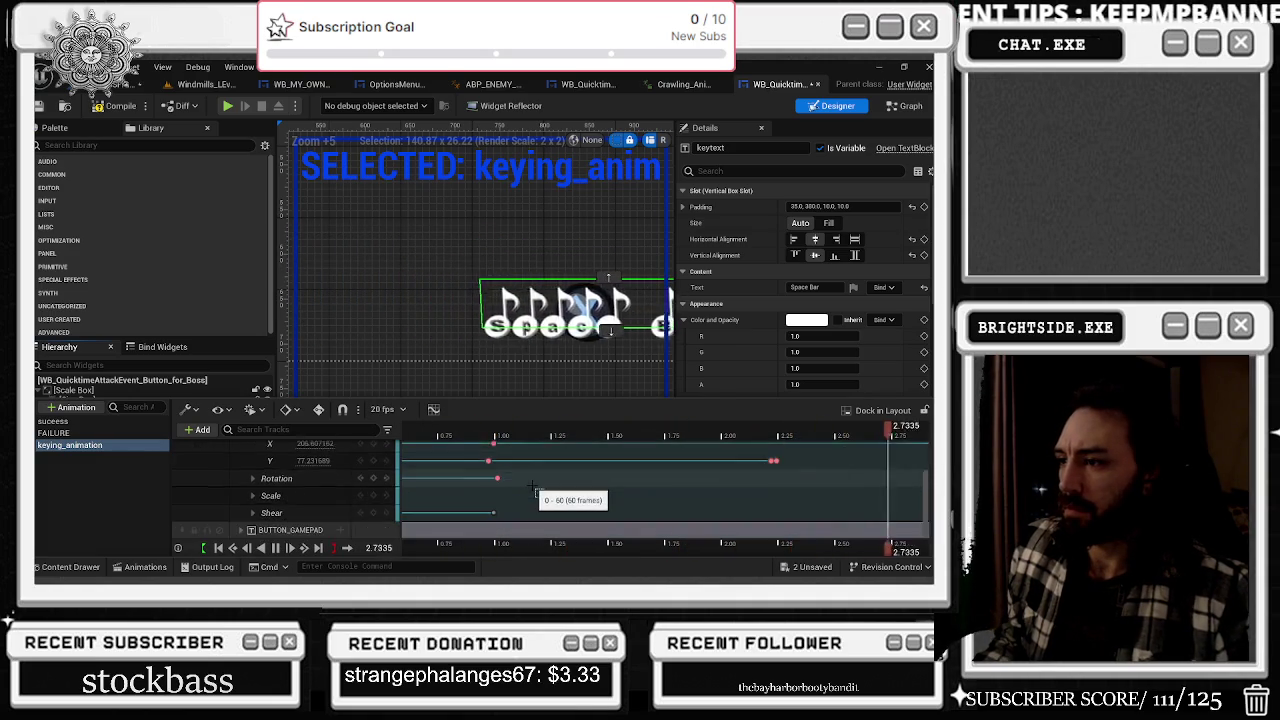
pyautogui.scroll(-1, 645, 495)
# - Nudge the Y-translation key just past 2.22s, loop the preview, and close the timeline
pyautogui.click(751, 535)
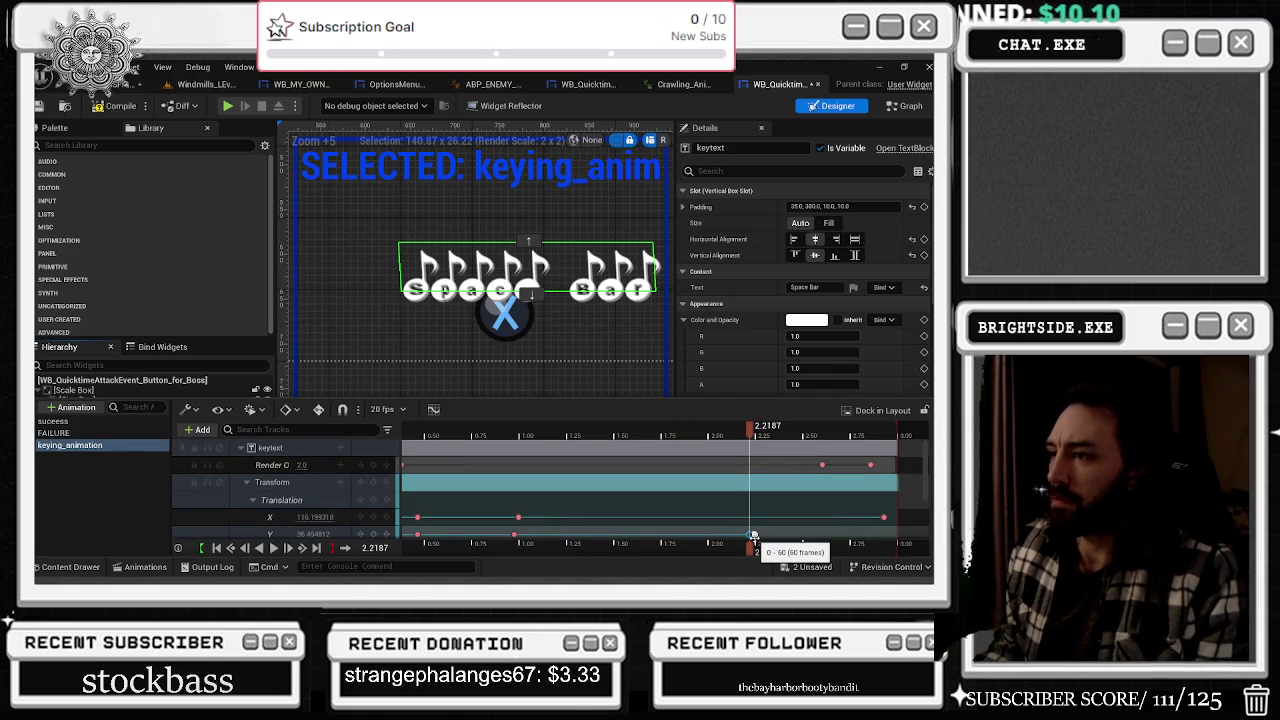
pyautogui.moveTo(754, 537); pyautogui.dragTo(757, 537)
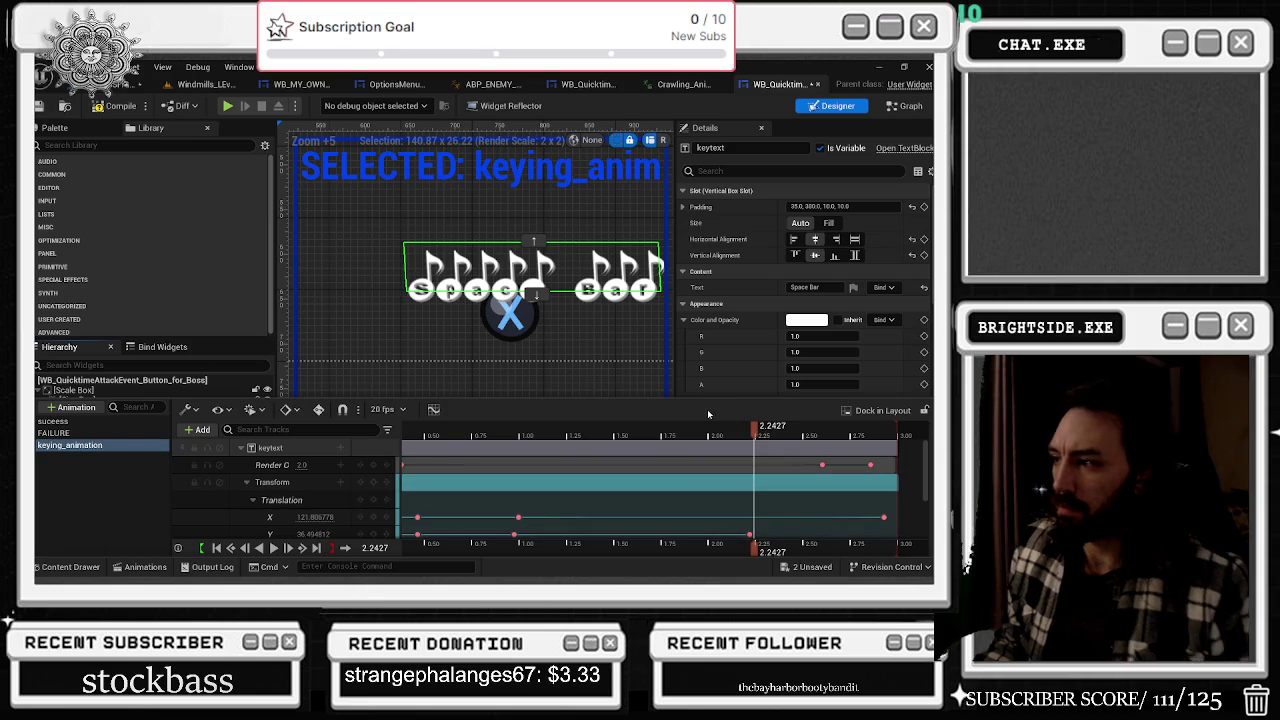
pyautogui.press('space')
pyautogui.scroll(-3, 557, 481)
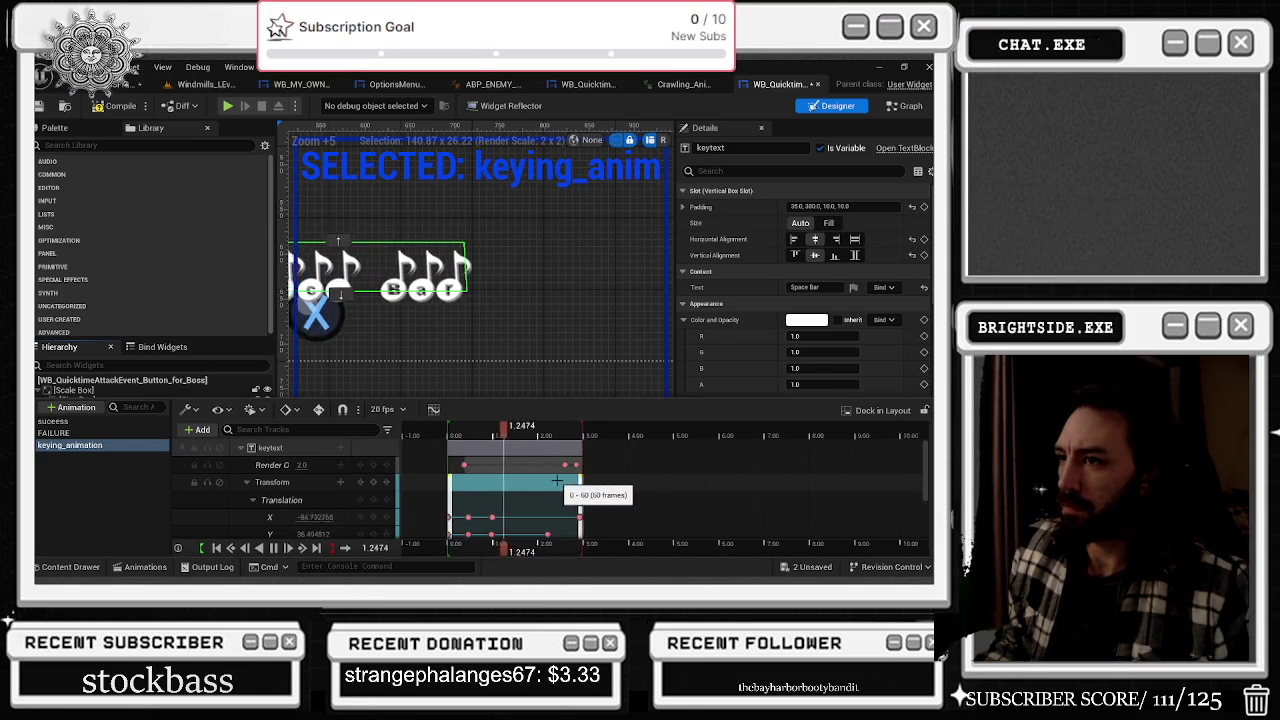
pyautogui.click(558, 323)
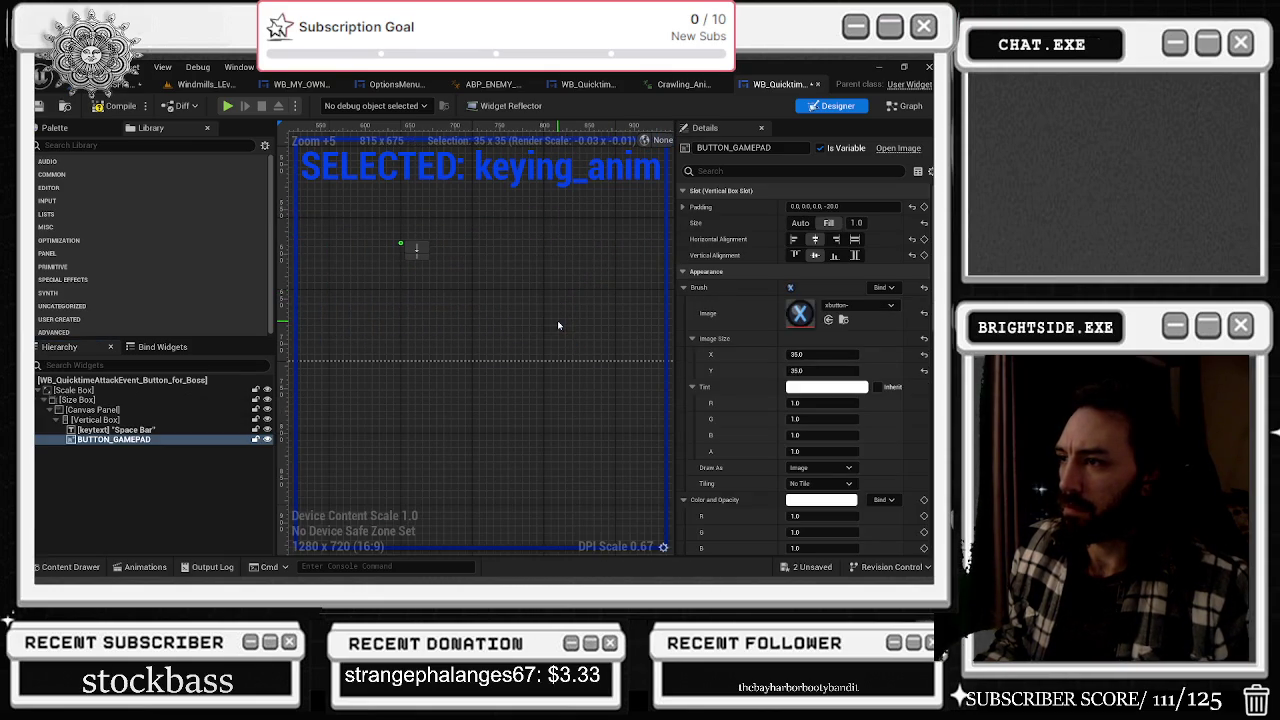
# - Reopen keying_animation and expand BUTTON_GAMEPAD's Transform down to the X and Y translation rows
pyautogui.click(145, 566)
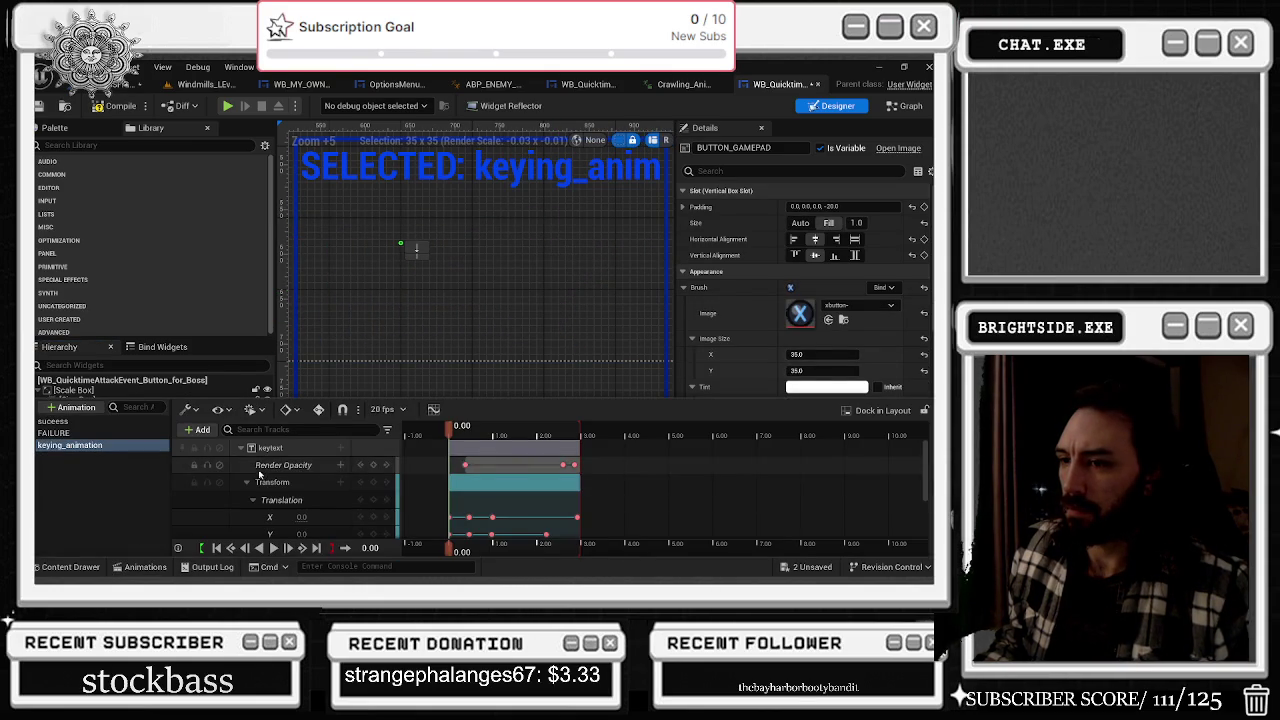
pyautogui.click(248, 499)
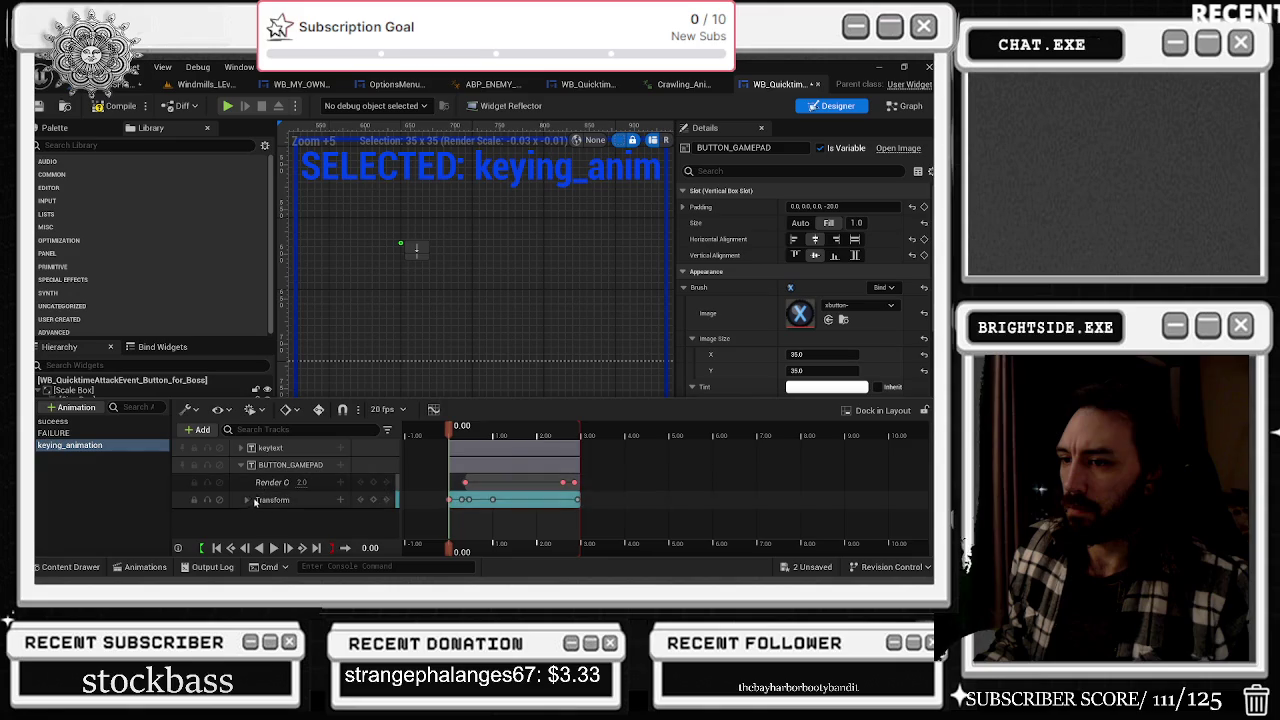
pyautogui.click(247, 499)
pyautogui.scroll(-2, 260, 490)
pyautogui.click(452, 436)
pyautogui.press('space')
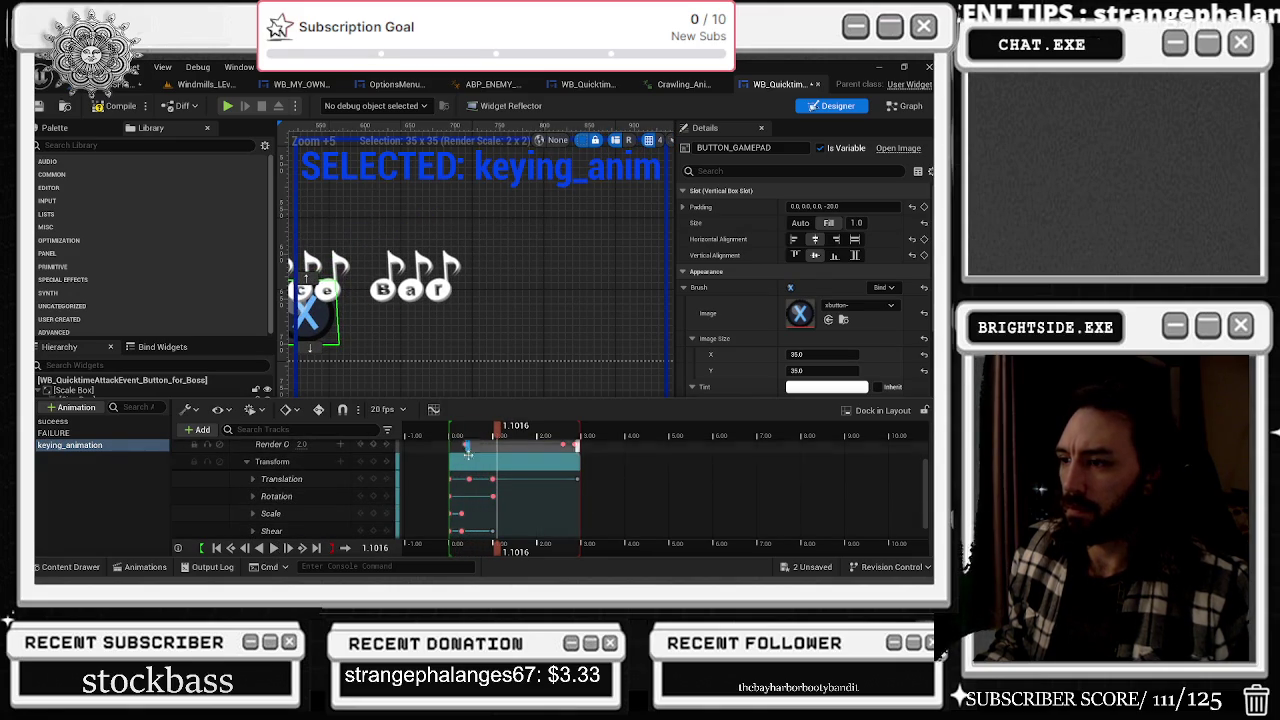
pyautogui.click(253, 479)
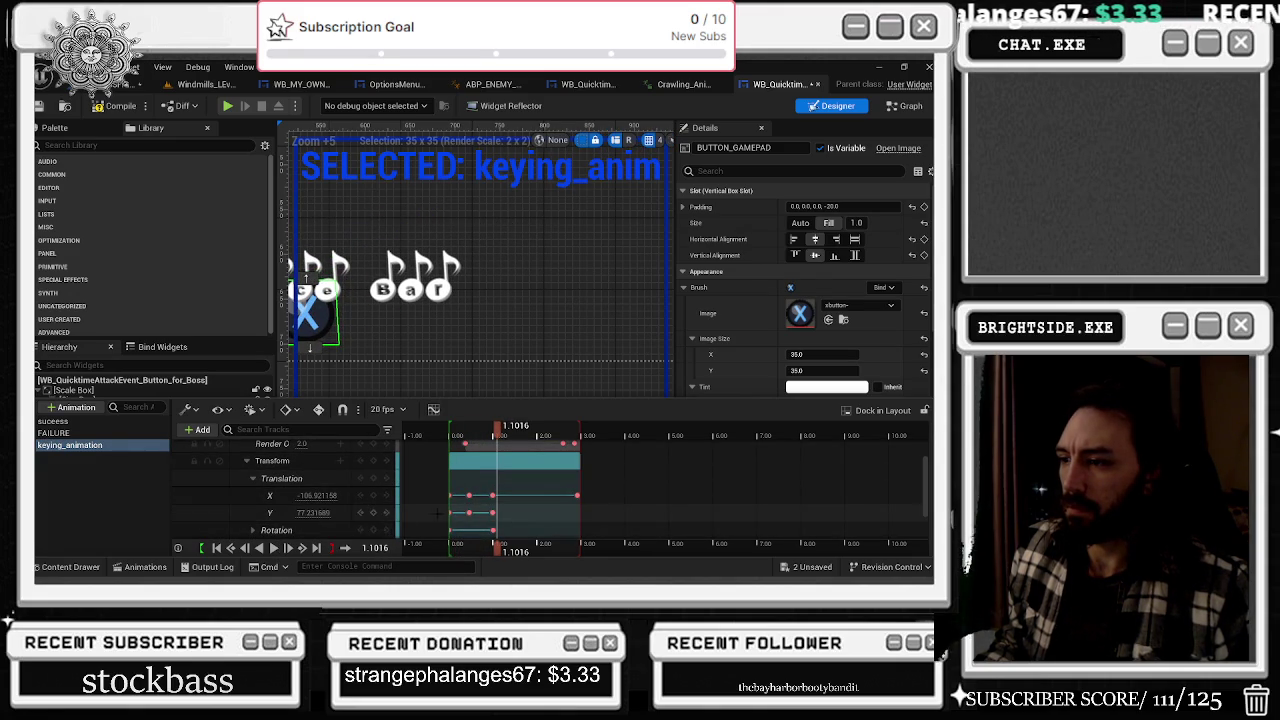
# - Lower BUTTON_GAMEPAD's Y-translation at 0.9976, replay the preview, then close the timeline and save
pyautogui.click(493, 513)
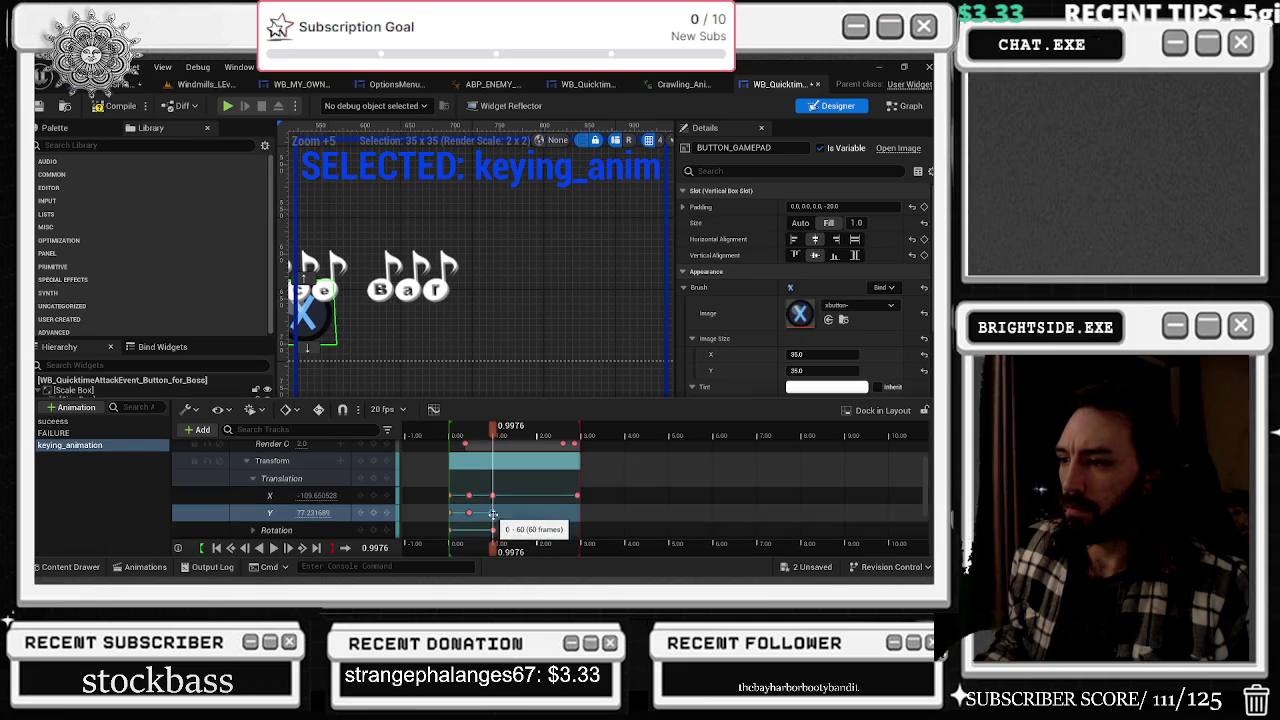
pyautogui.moveTo(311, 512); pyautogui.dragTo(300, 512)
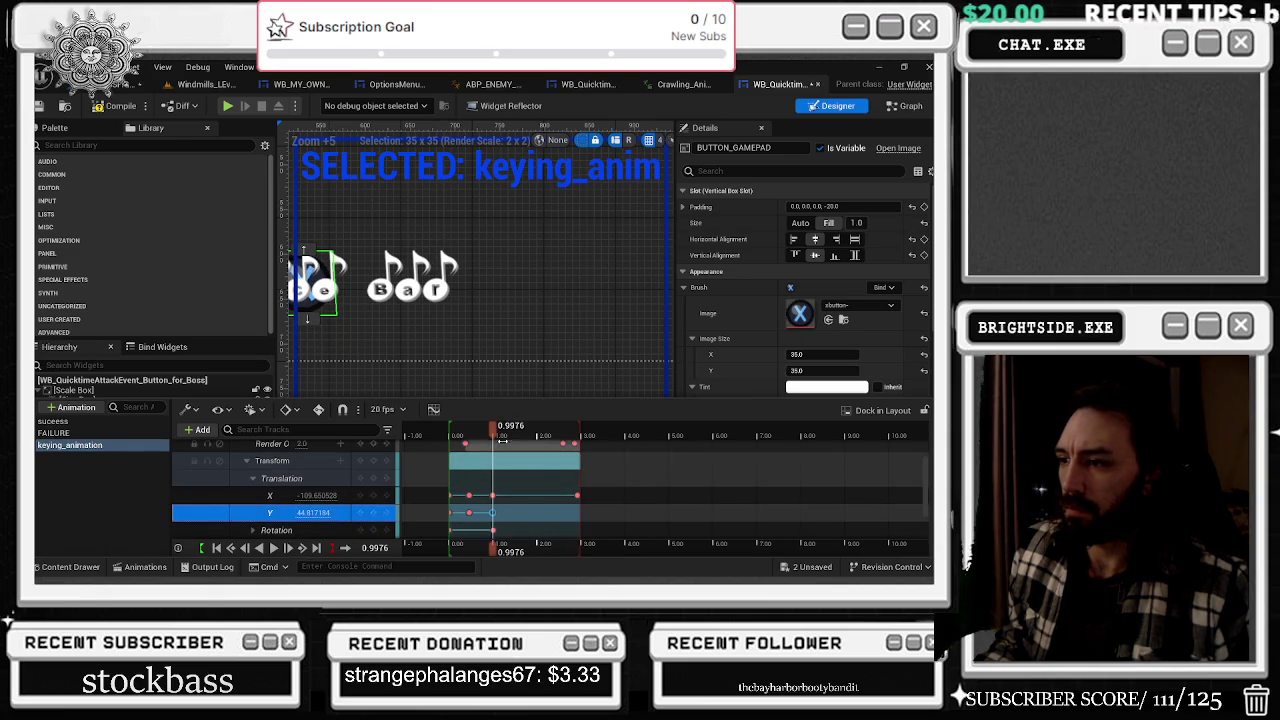
pyautogui.click(447, 436)
pyautogui.press('space')
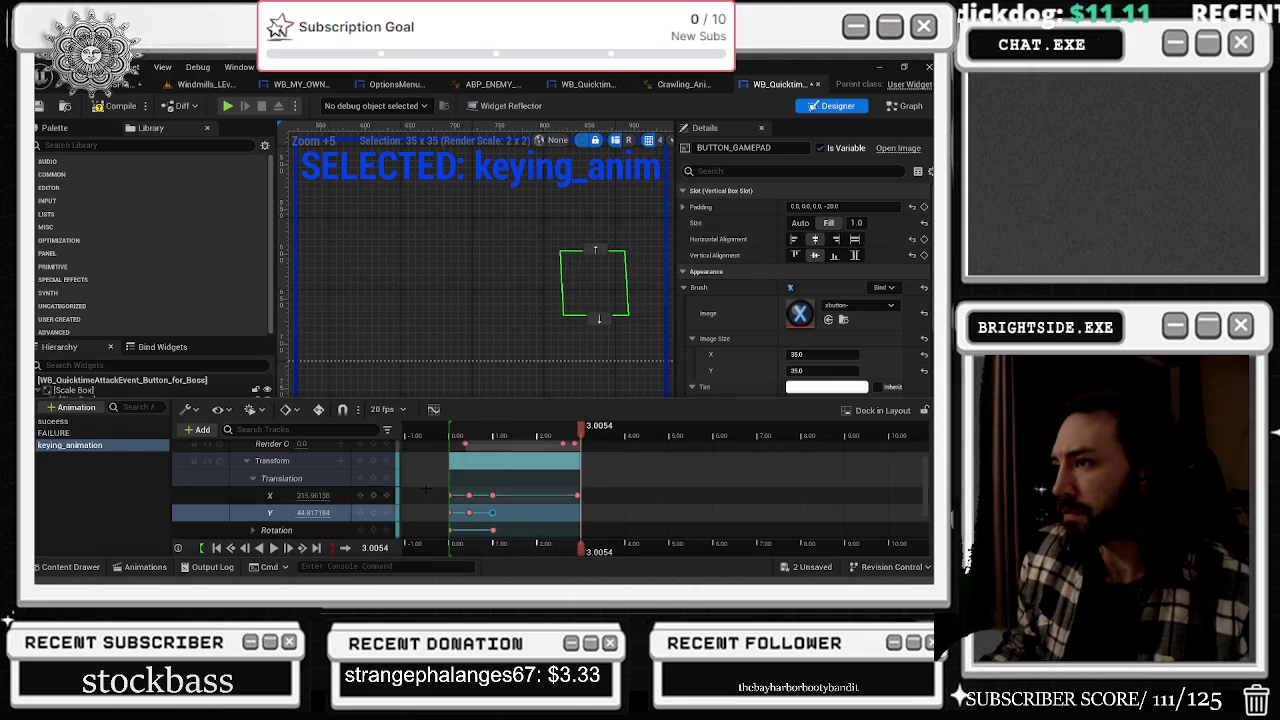
pyautogui.click(217, 549)
pyautogui.click(273, 548)
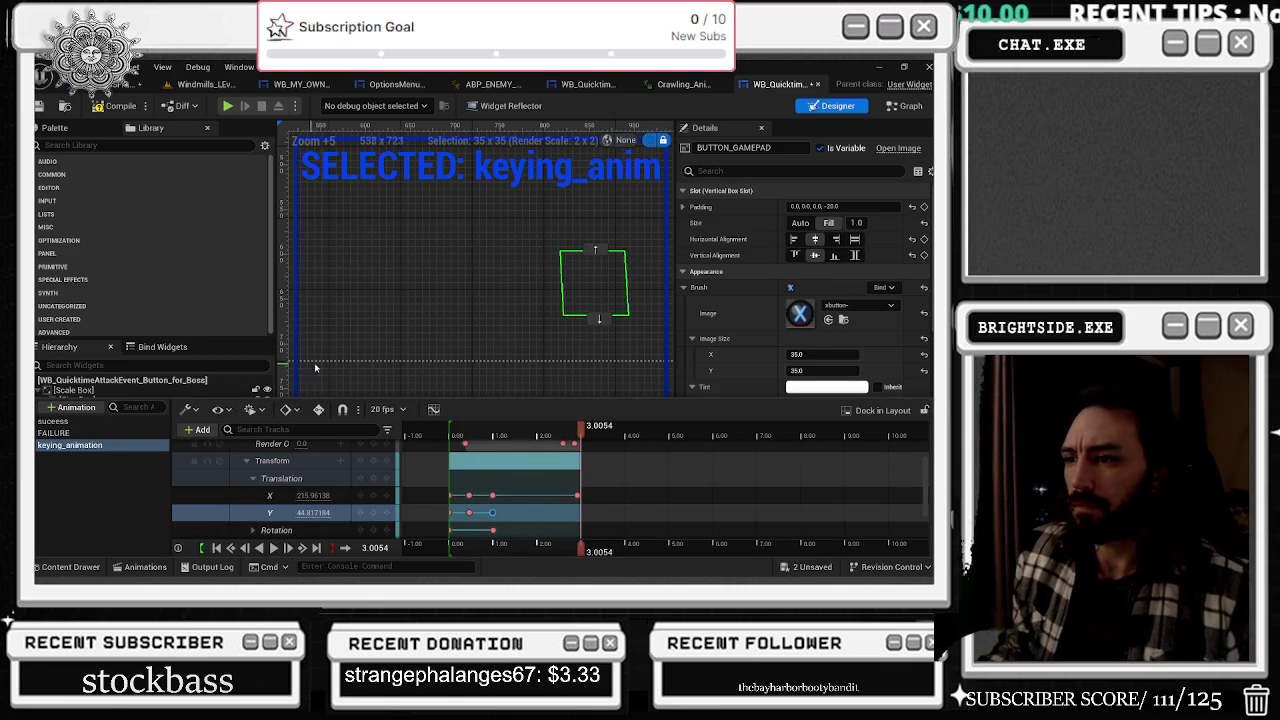
pyautogui.click(140, 566)
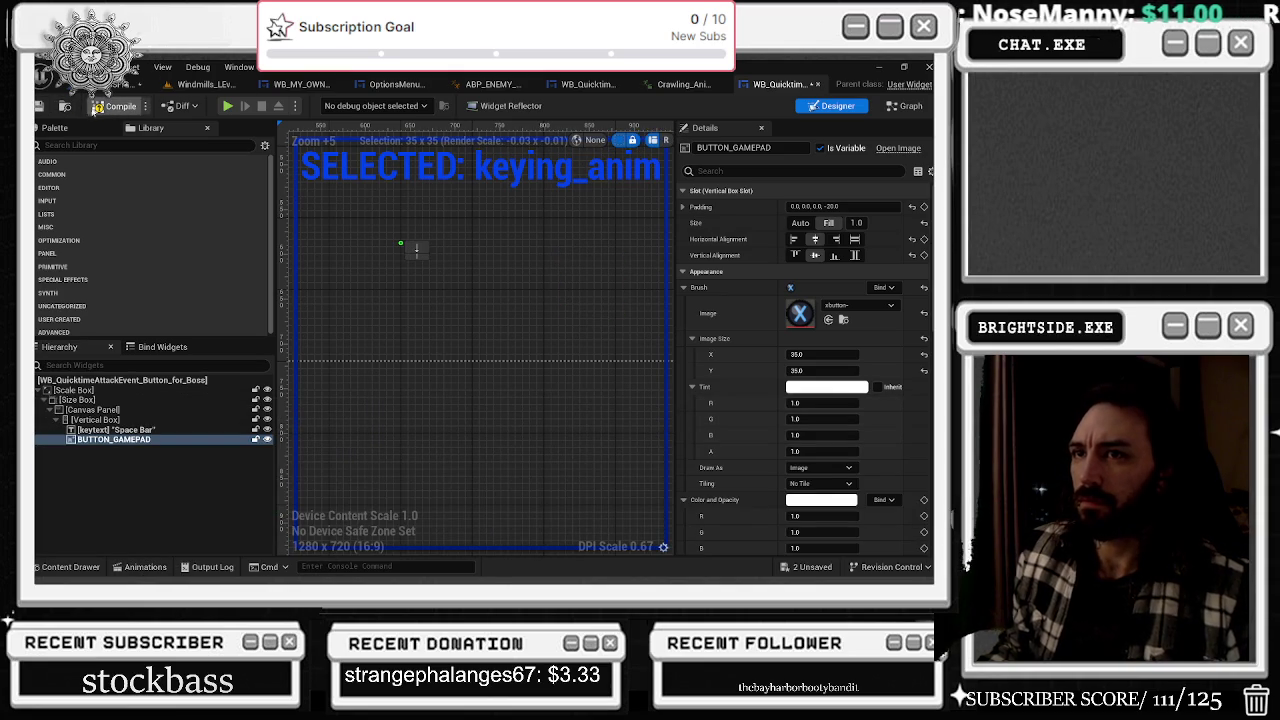
pyautogui.click(38, 106)
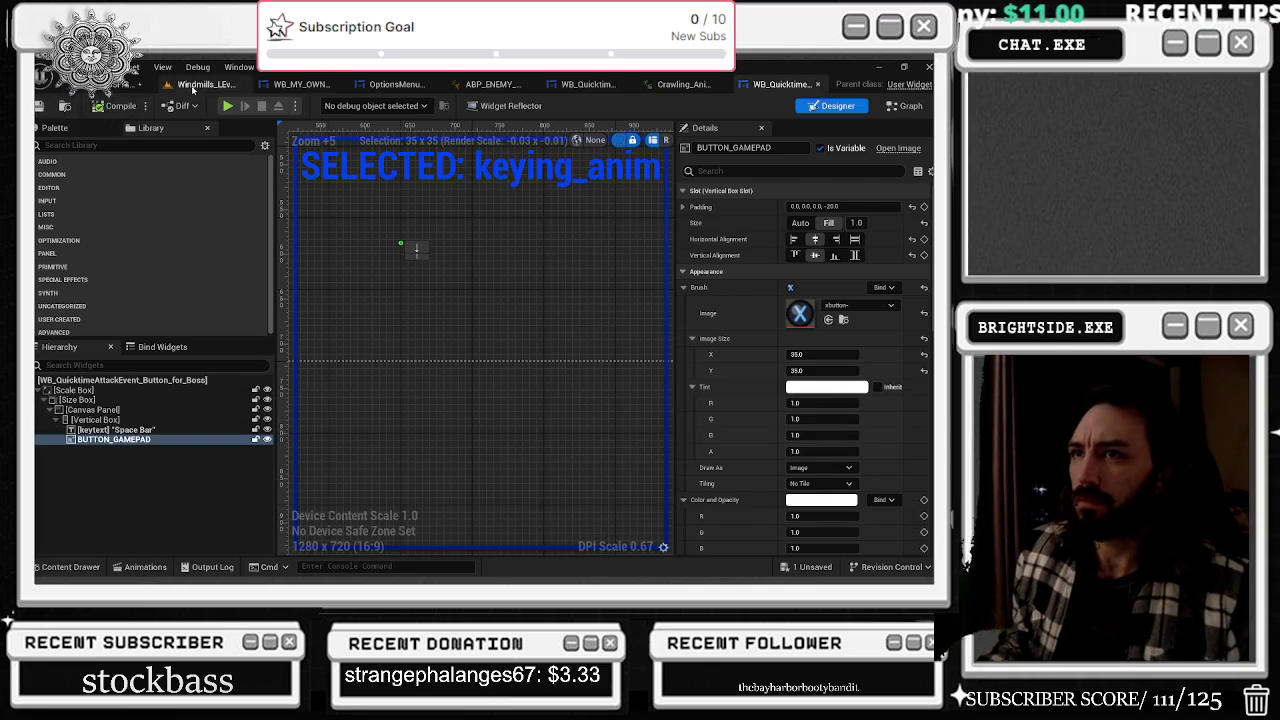
# - Run a Play In Editor session of the Windmills level, then stop it with Esc
pyautogui.click(215, 84)
pyautogui.click(318, 106)
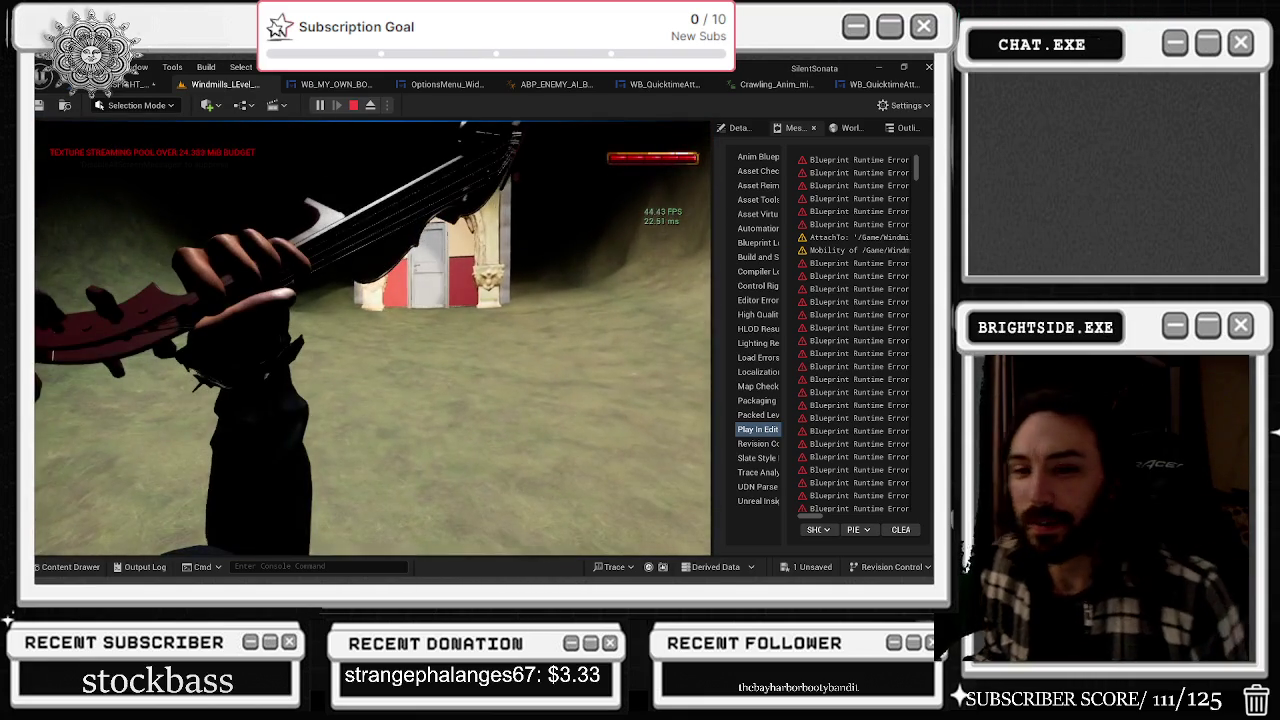
pyautogui.press('Escape')
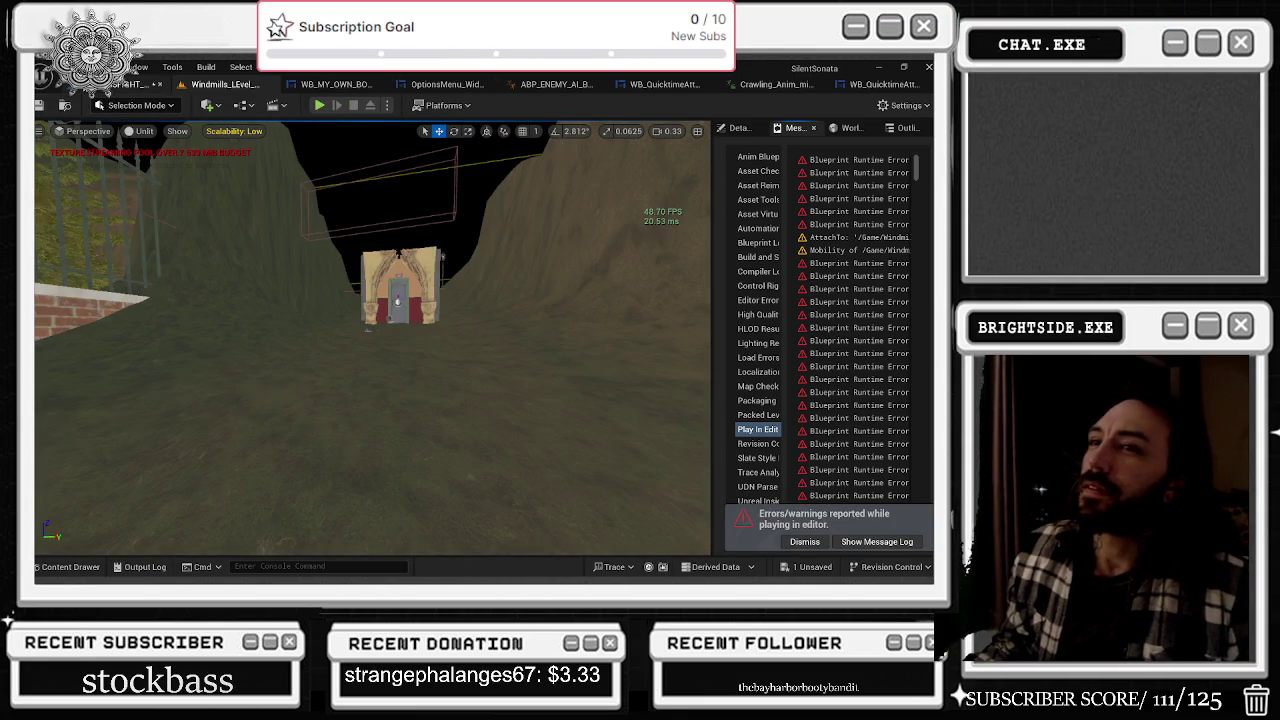
# - Go through the open editor tabs to ABP_ENEMY and save that animation blueprint
pyautogui.click(884, 84)
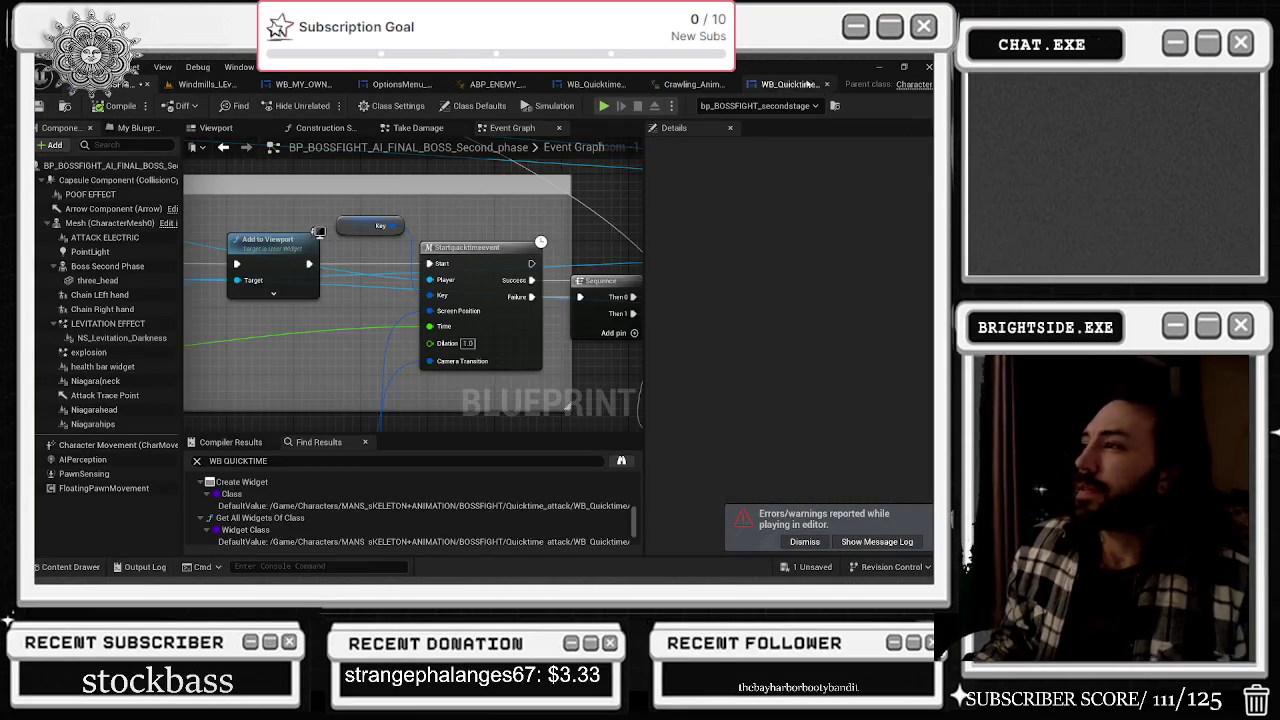
pyautogui.click(838, 105)
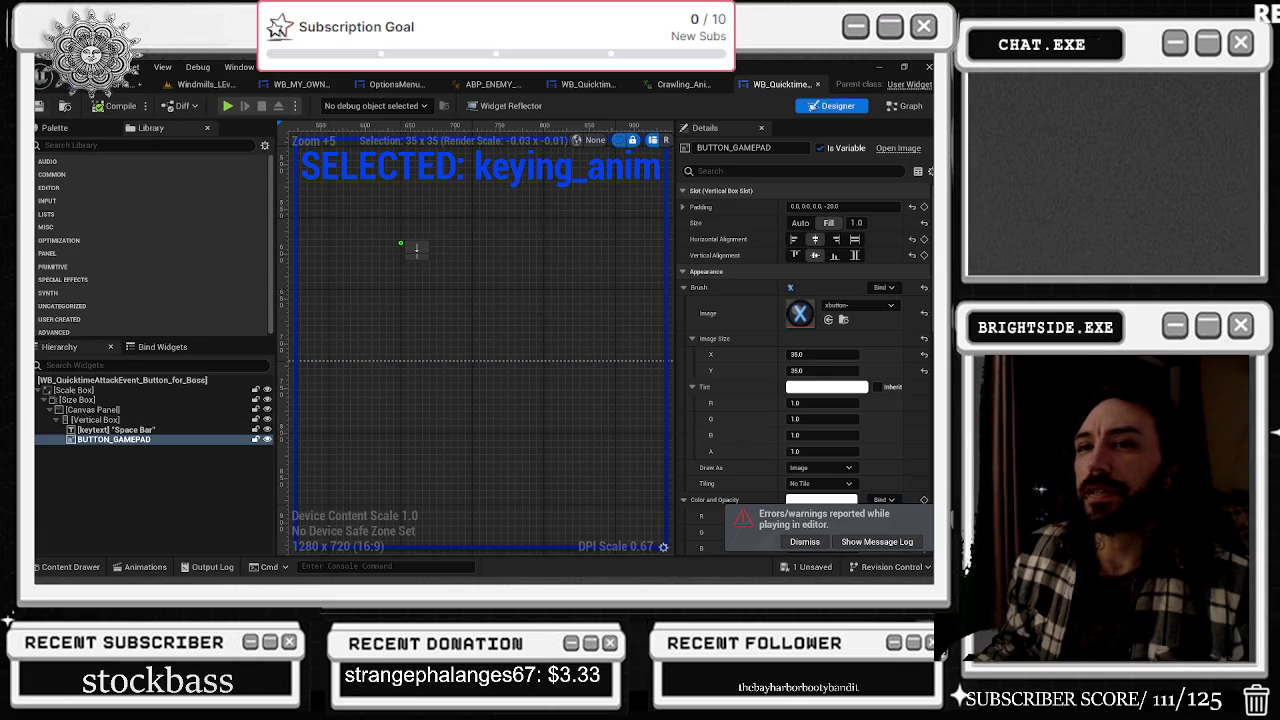
pyautogui.click(662, 85)
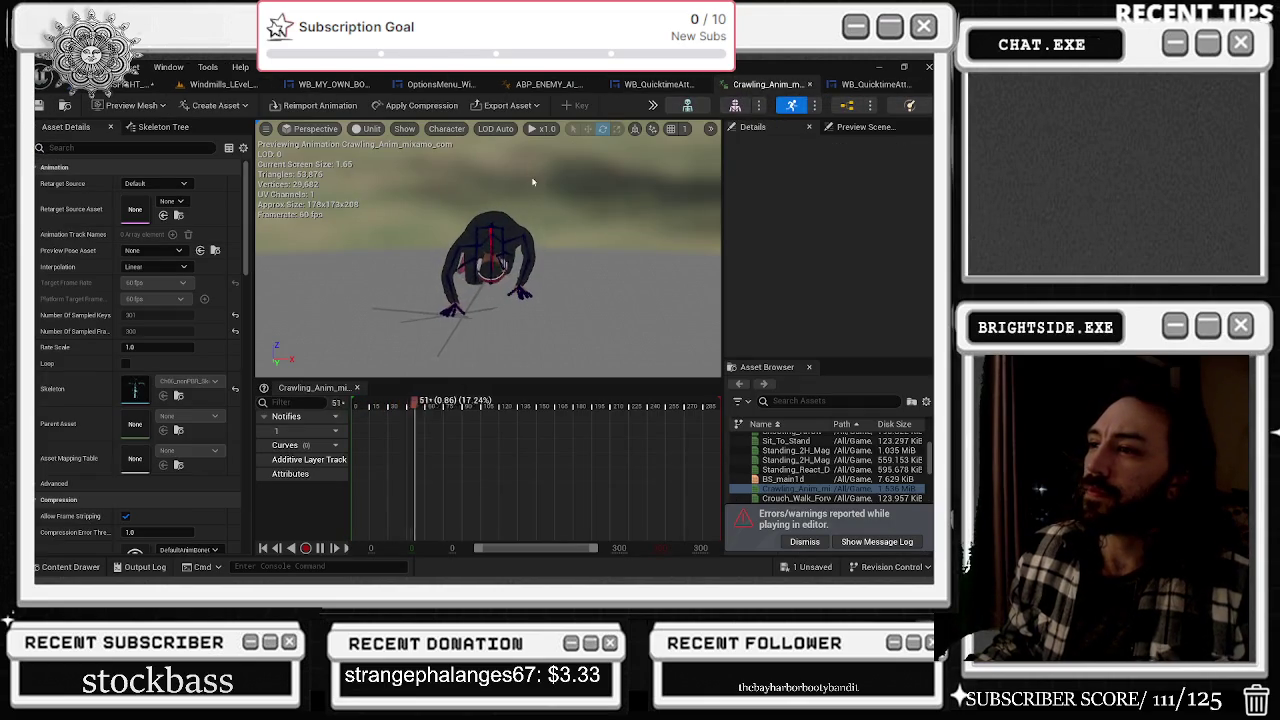
pyautogui.click(548, 84)
pyautogui.scroll(-4, 425, 198)
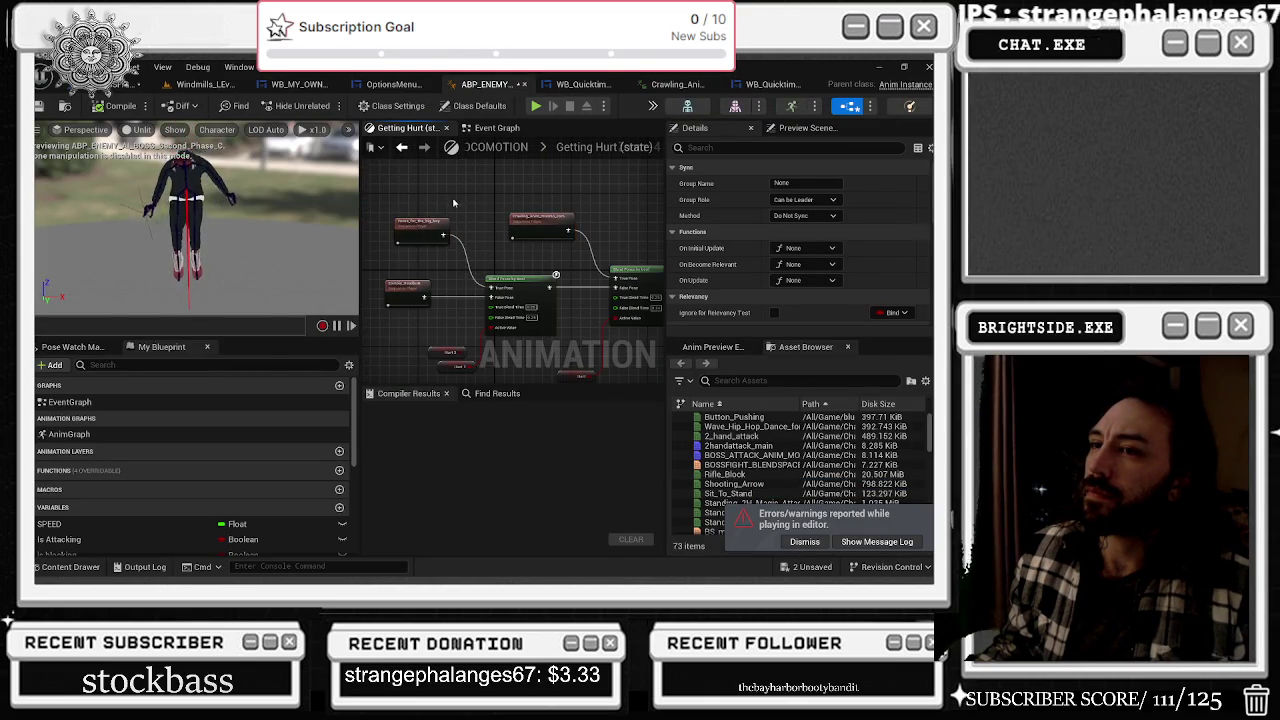
pyautogui.hotkey('ctrl', 's')
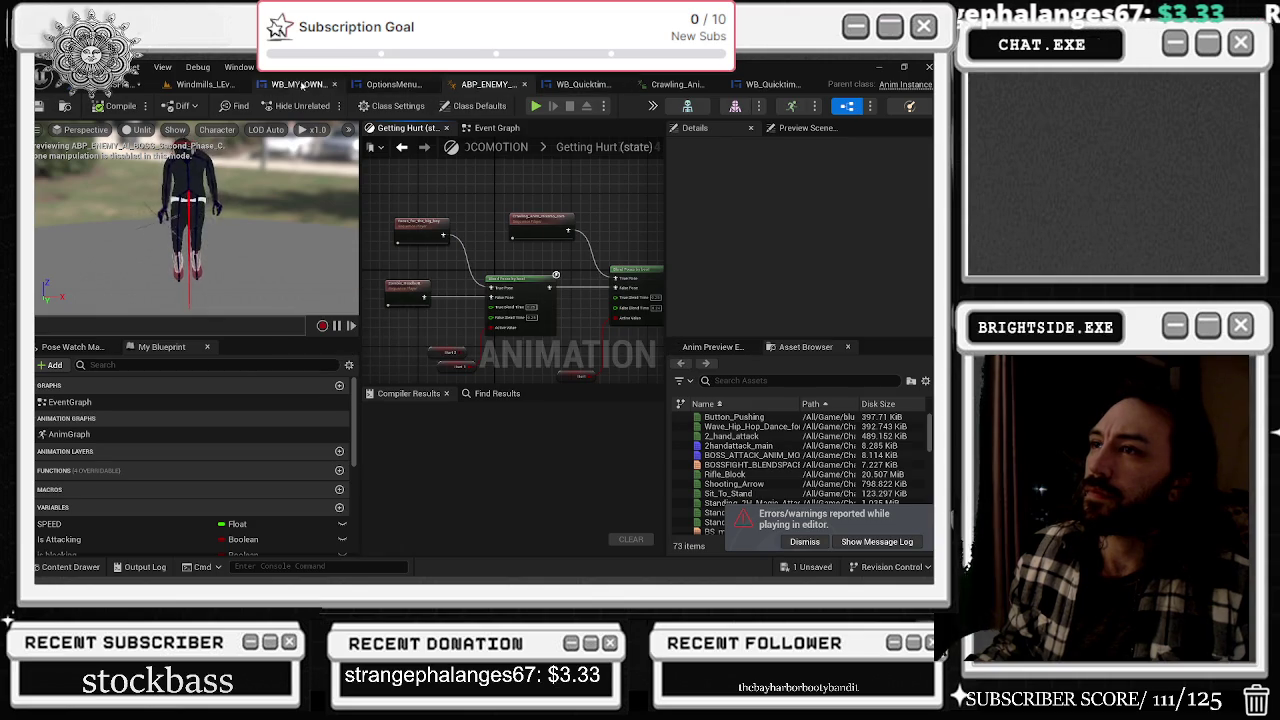
# - Save the Windmills level map and bring up the BP_BOSSFIGHT Second_phase Event Graph
pyautogui.click(300, 84)
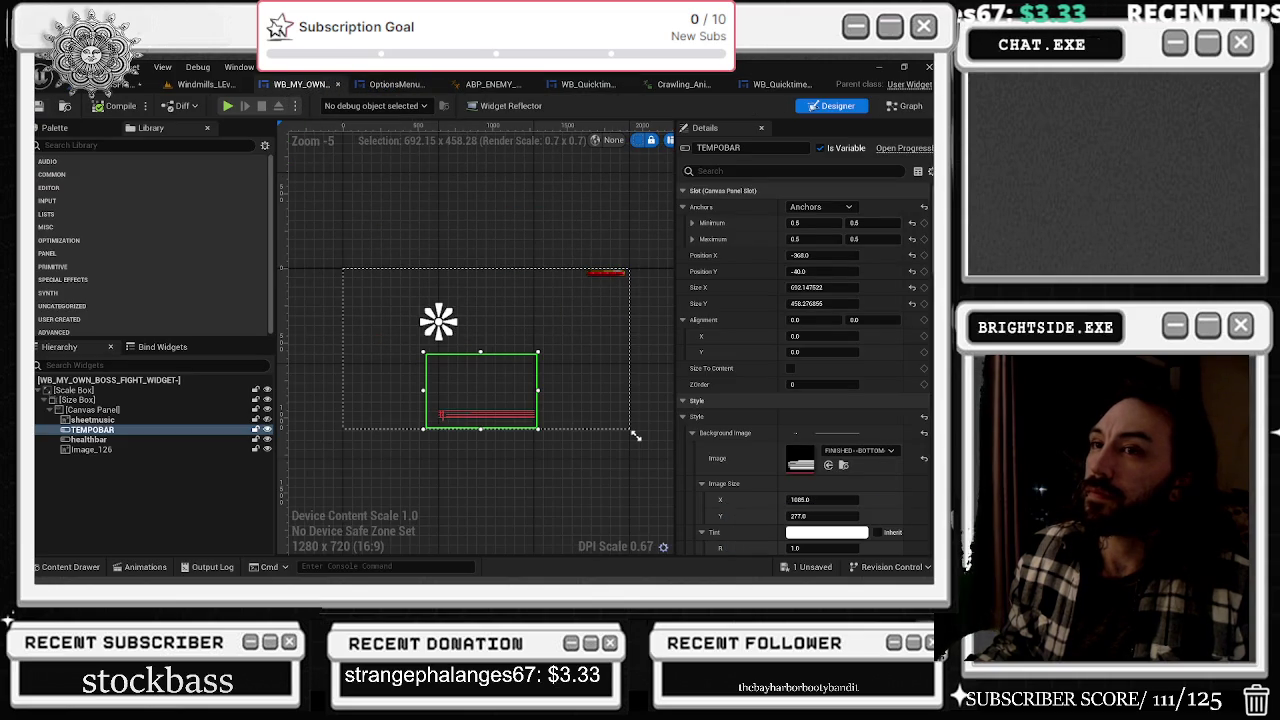
pyautogui.click(200, 84)
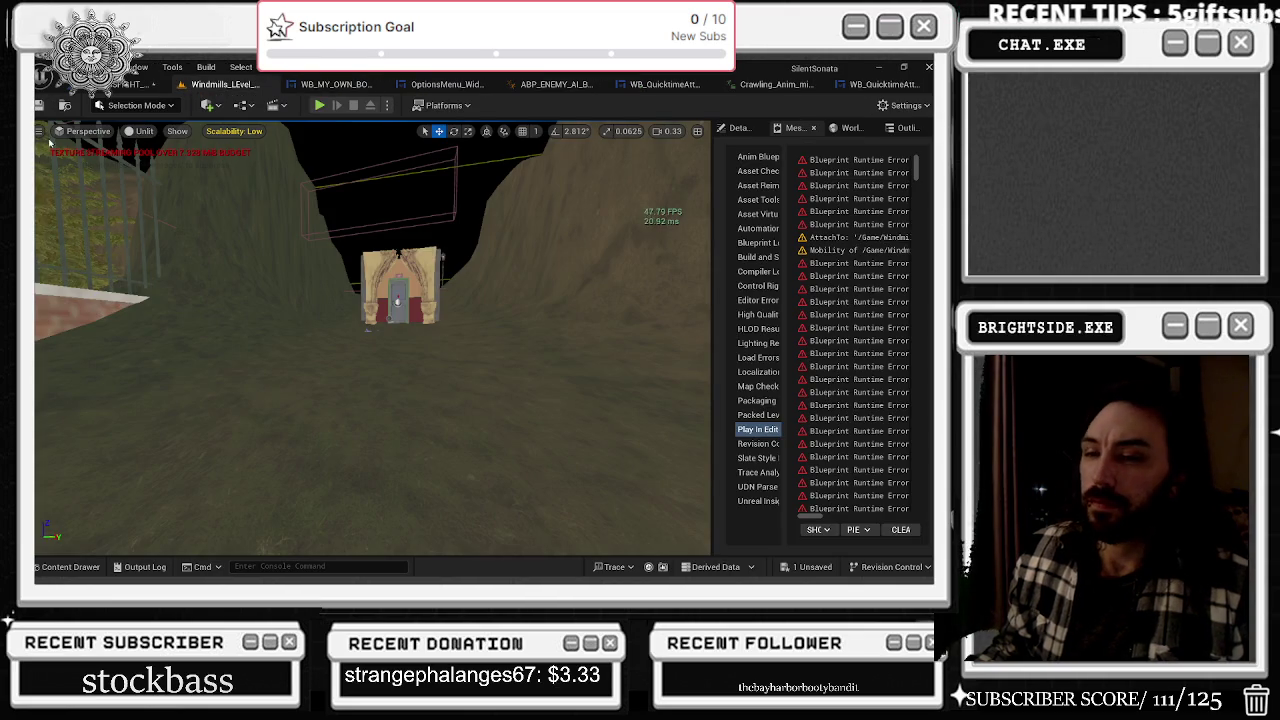
pyautogui.hotkey('ctrl', 's')
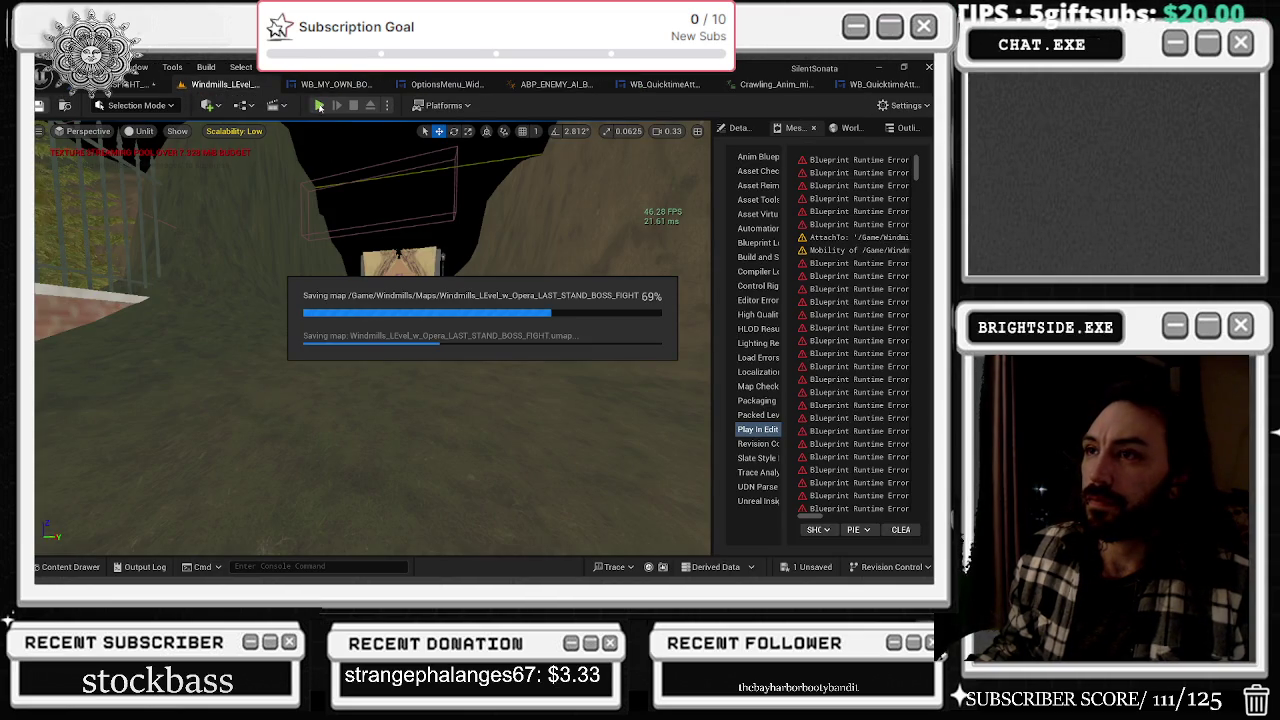
pyautogui.click(140, 84)
pyautogui.scroll(-2, 397, 283)
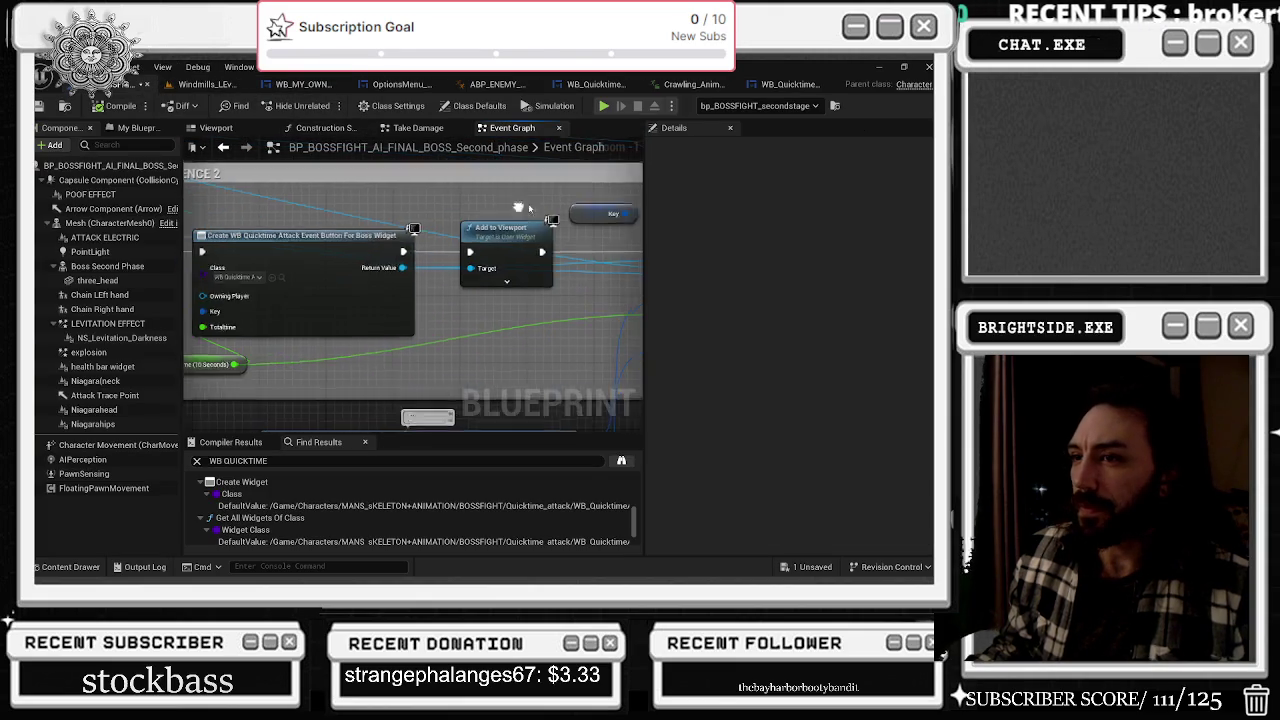
# - Find the Make S_eventWidgetPosition node and change its Position Y from 8000 to 4000
pyautogui.scroll(-2, 365, 390)
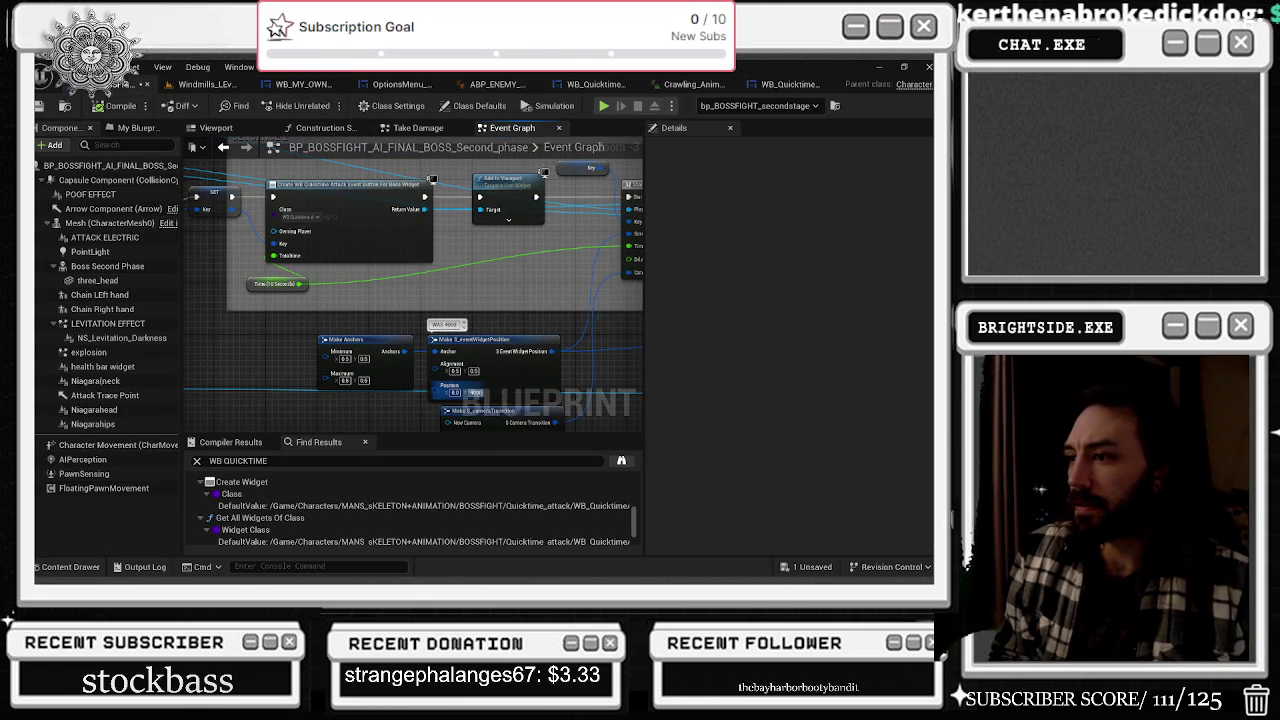
pyautogui.scroll(-3, 632, 292)
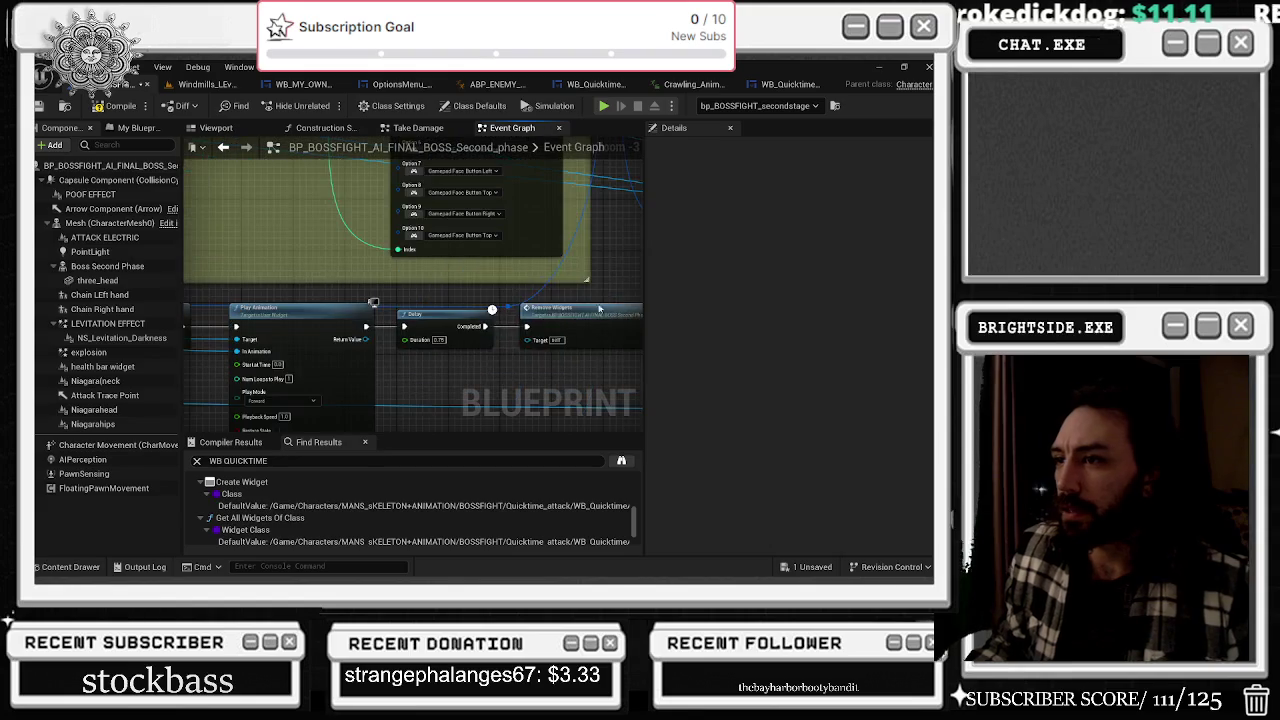
pyautogui.scroll(-5, 632, 292)
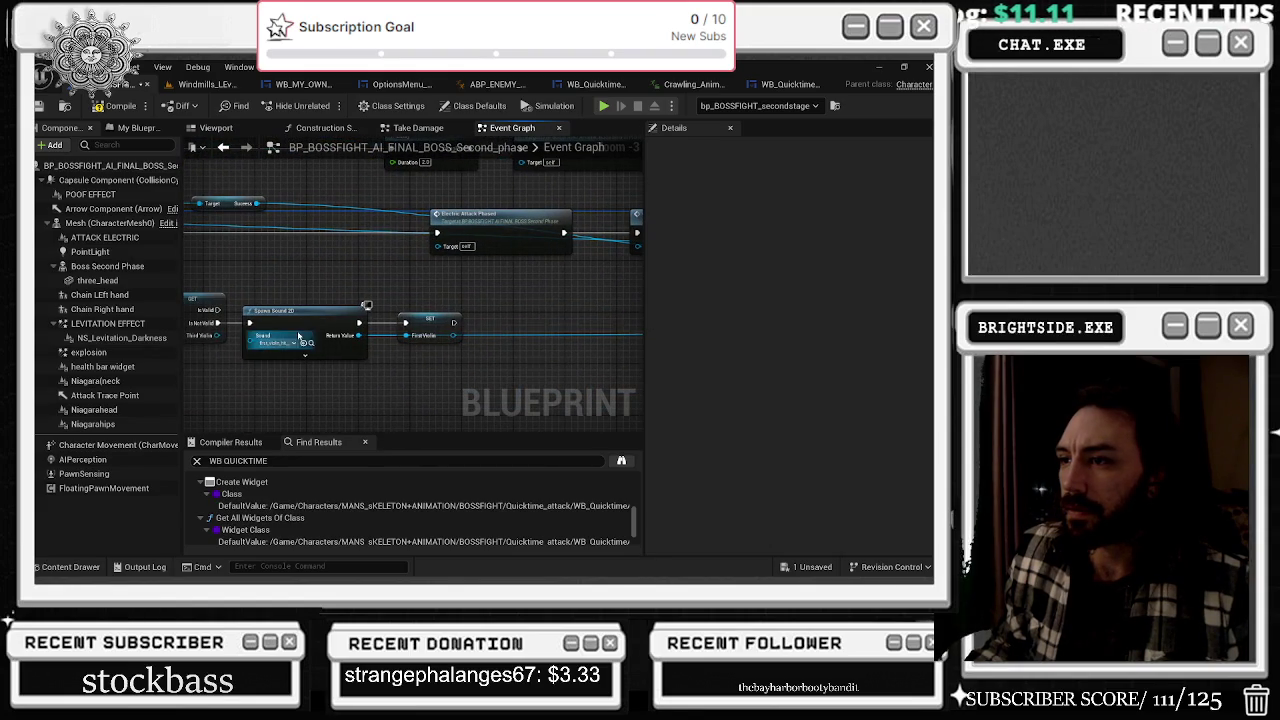
pyautogui.scroll(5, 298, 336)
pyautogui.scroll(-5, 369, 327)
pyautogui.scroll(-5, 402, 315)
pyautogui.scroll(5, 514, 317)
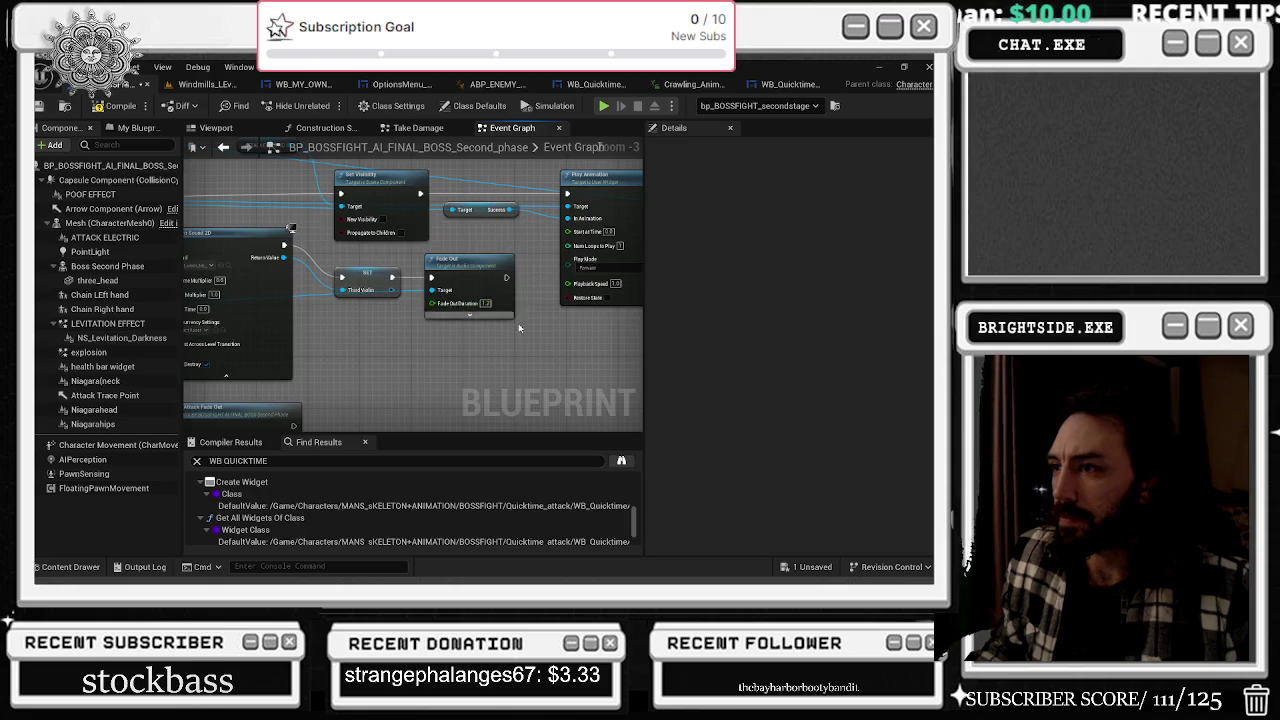
pyautogui.scroll(-6, 514, 317)
pyautogui.scroll(4, 507, 370)
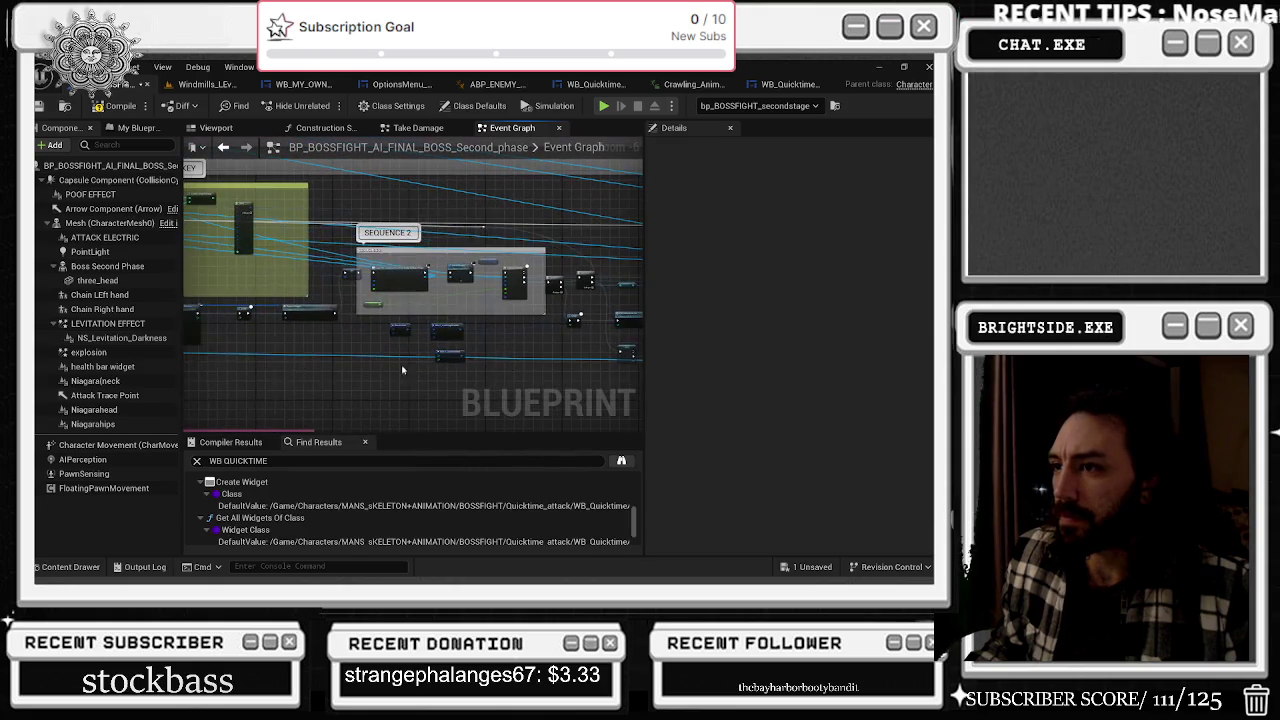
pyautogui.moveTo(263, 329); pyautogui.dragTo(464, 349)
pyautogui.moveTo(250, 355)
pyautogui.mouseDown()
pyautogui.moveTo(449, 371)
pyautogui.moveTo(211, 354)
pyautogui.mouseUp()
pyautogui.scroll(4, 425, 365)
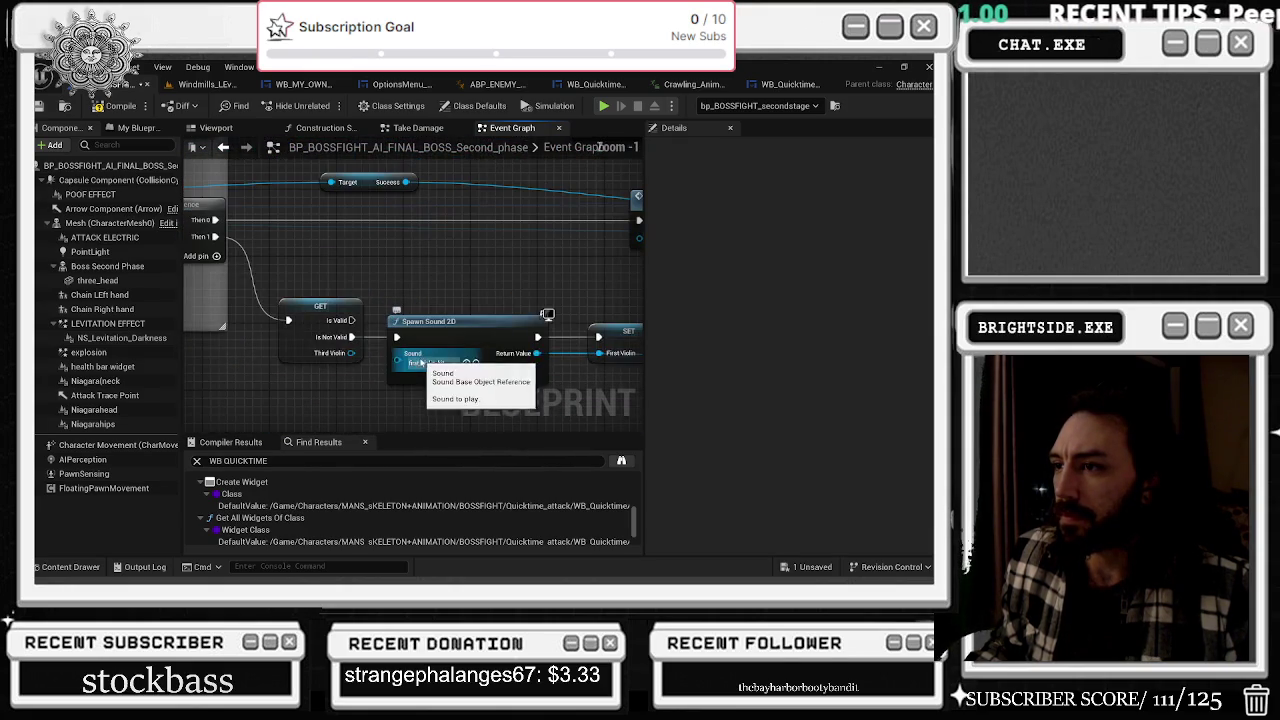
pyautogui.scroll(-2, 427, 385)
pyautogui.scroll(-2, 427, 393)
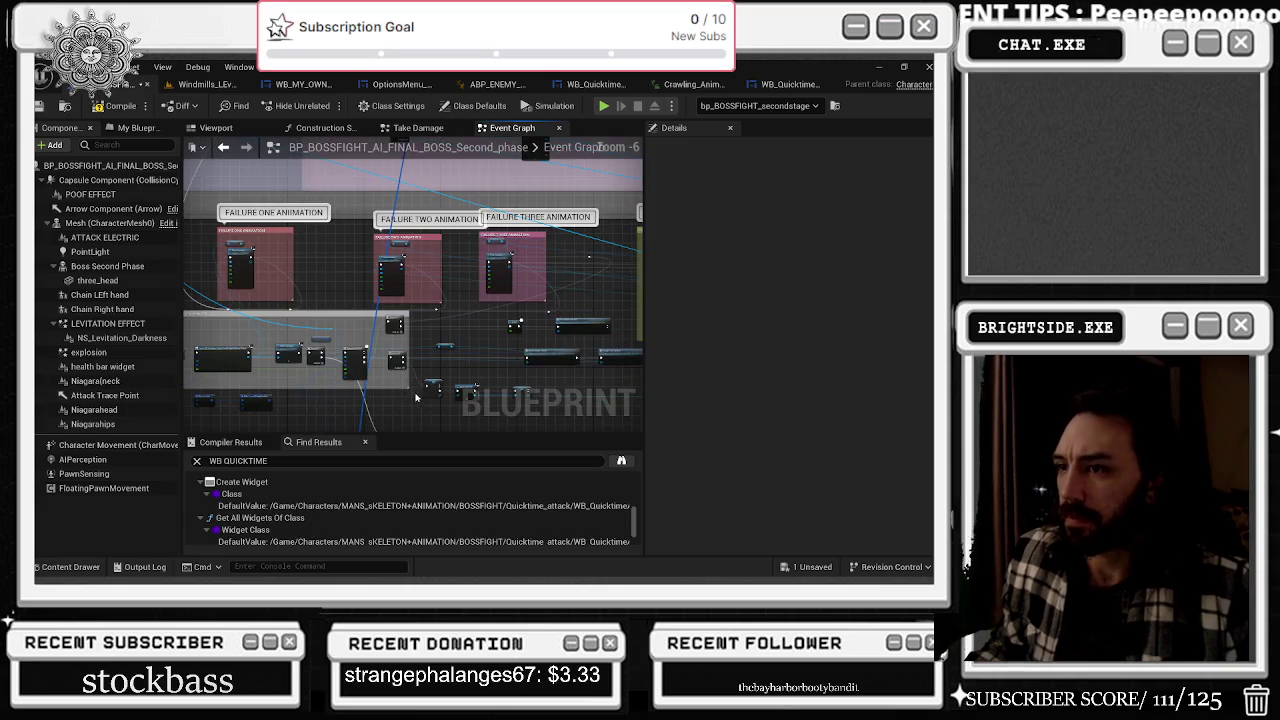
pyautogui.moveTo(380, 396); pyautogui.dragTo(514, 305)
pyautogui.scroll(5, 458, 313)
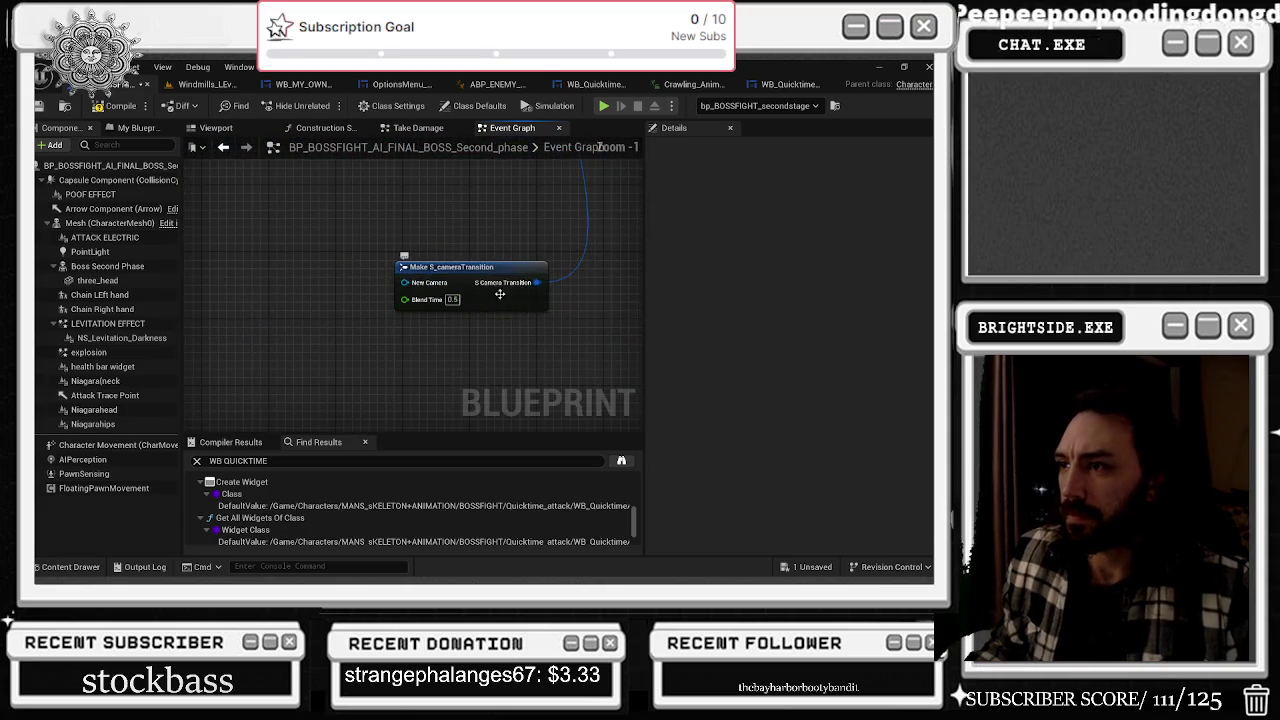
pyautogui.moveTo(430, 300); pyautogui.dragTo(517, 332)
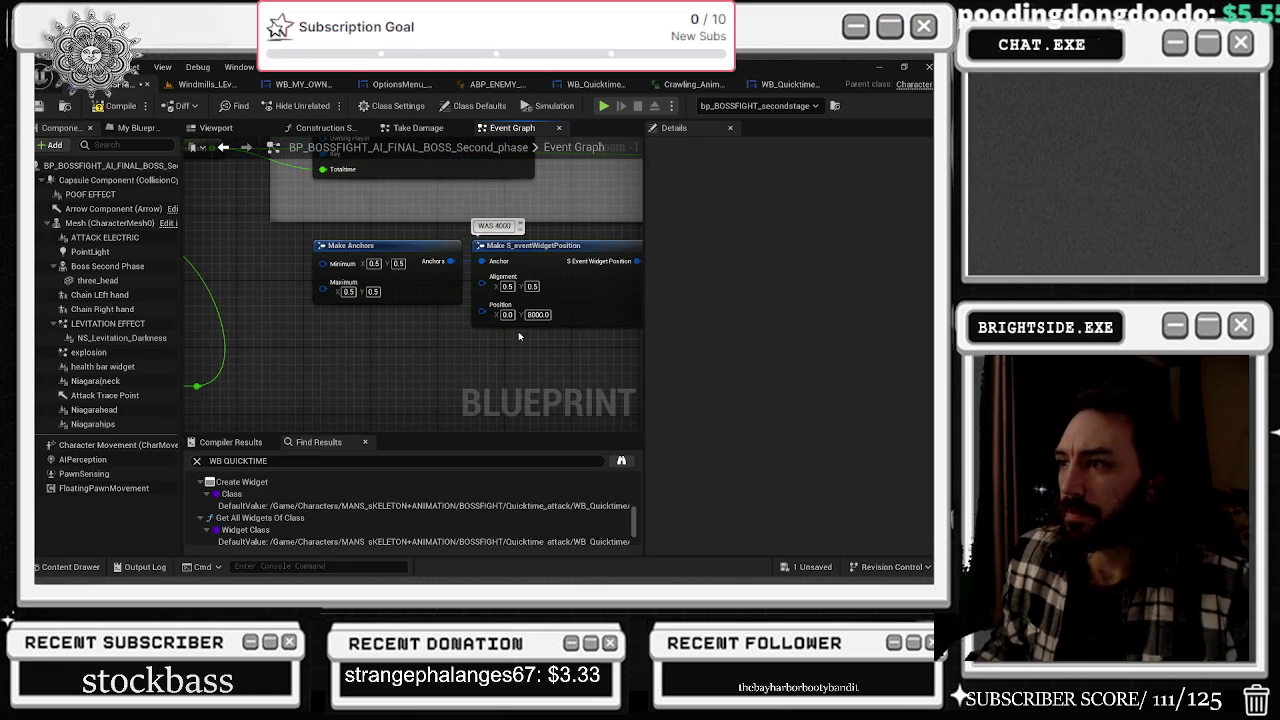
pyautogui.write('4000')
pyautogui.press('Return')
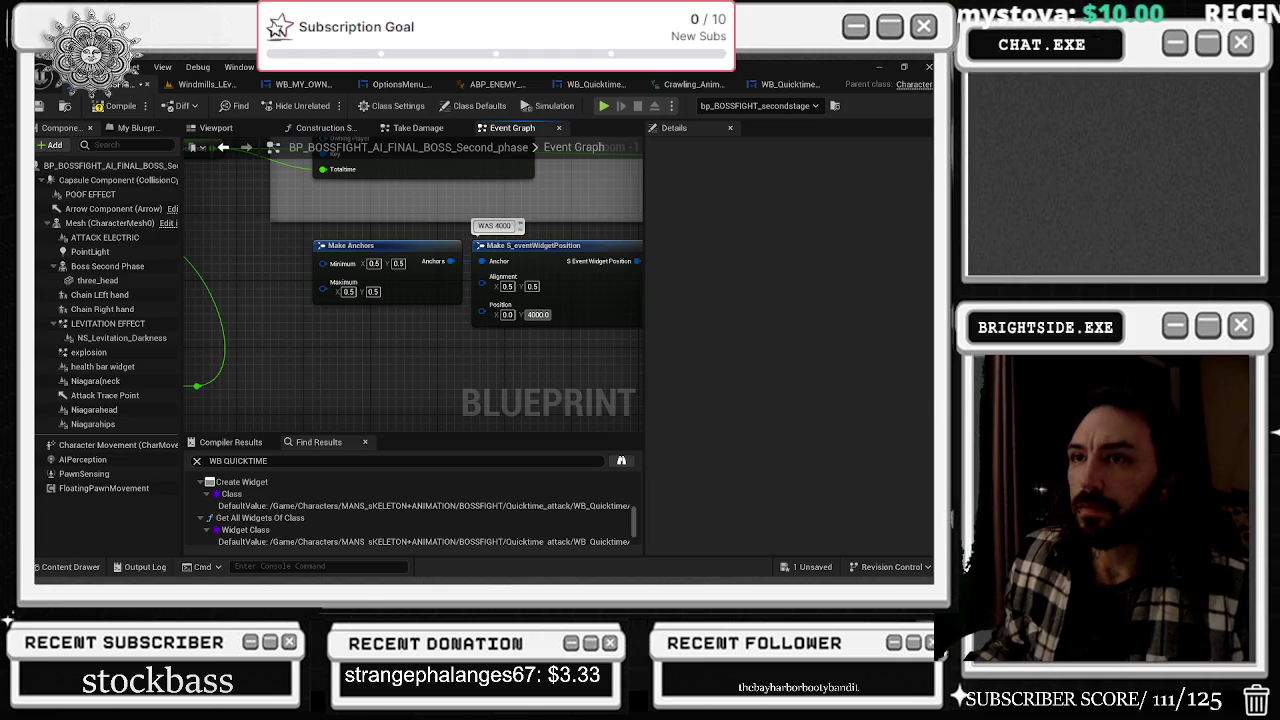
# - Compile the boss blueprint, Save All from the Windmills level, and return to the graph
pyautogui.click(113, 106)
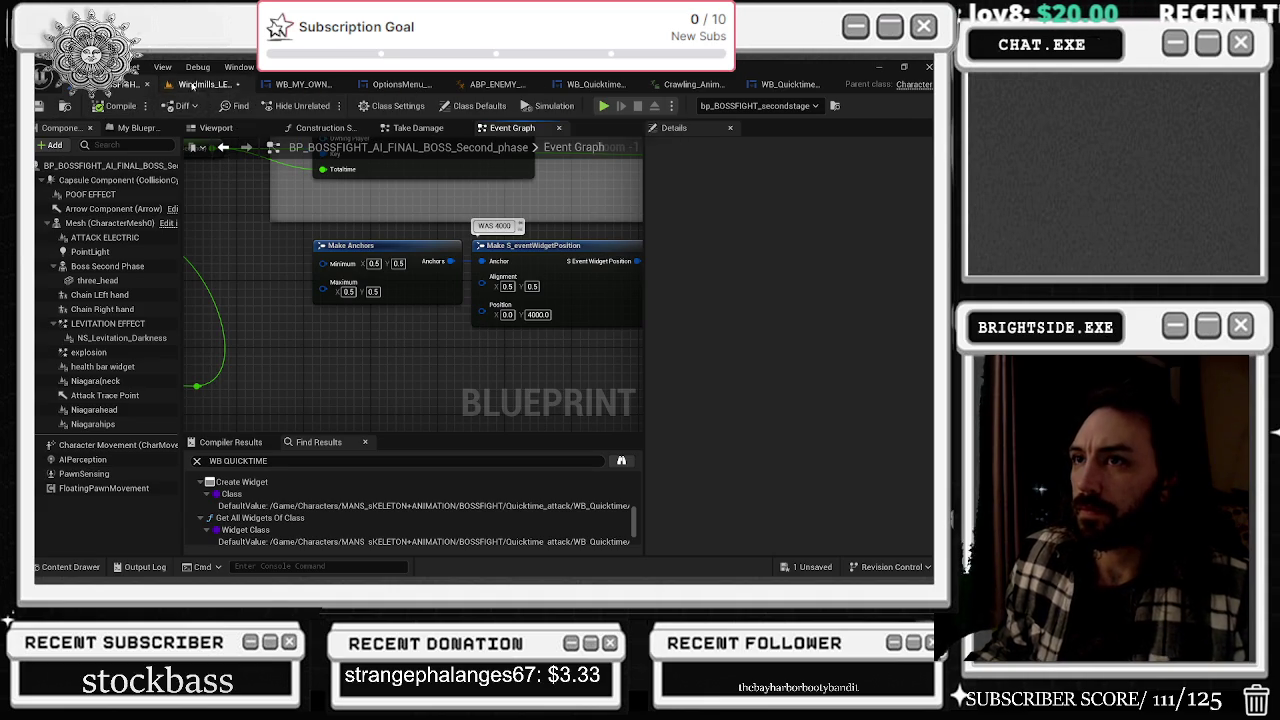
pyautogui.click(205, 84)
pyautogui.click(39, 105)
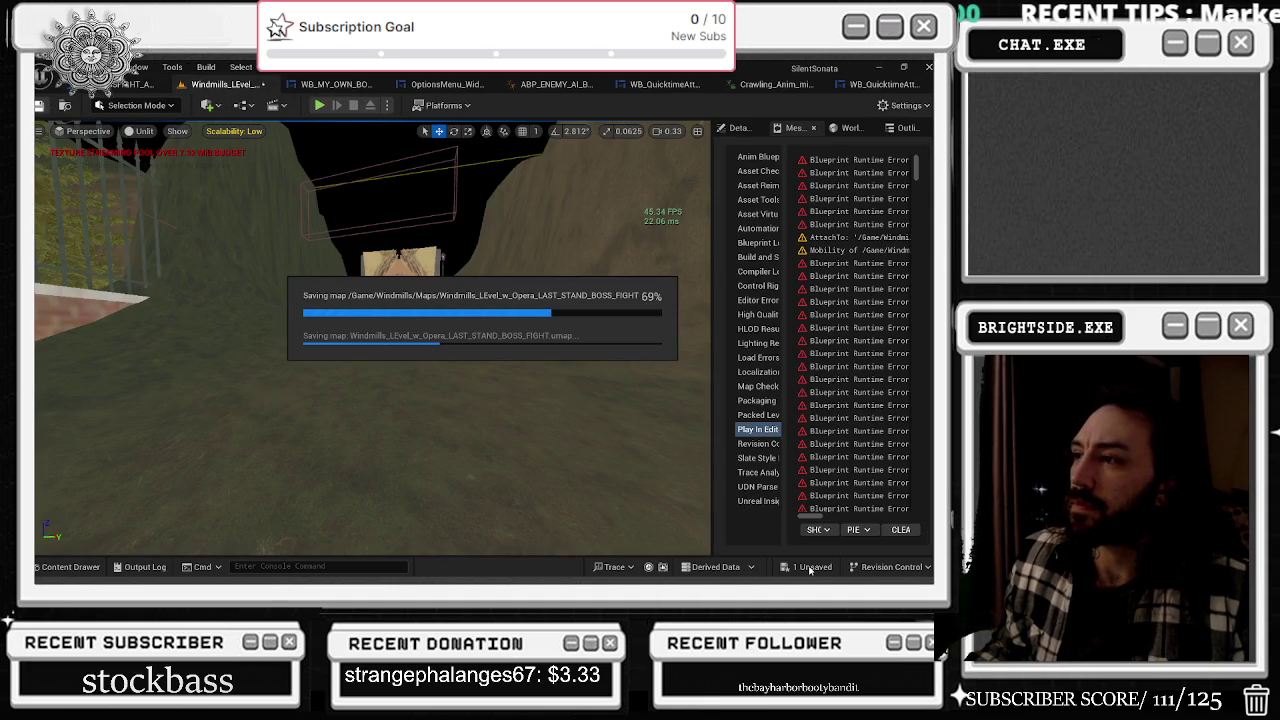
pyautogui.scroll(5, 355, 330)
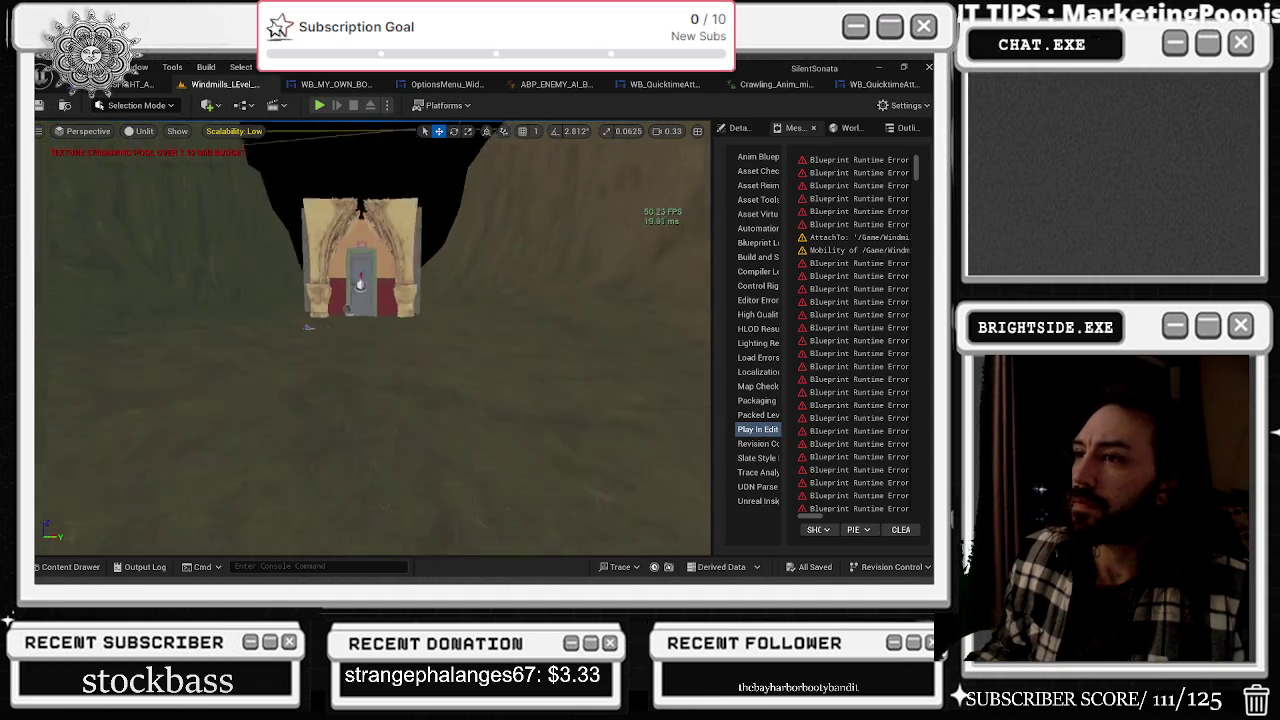
pyautogui.click(135, 84)
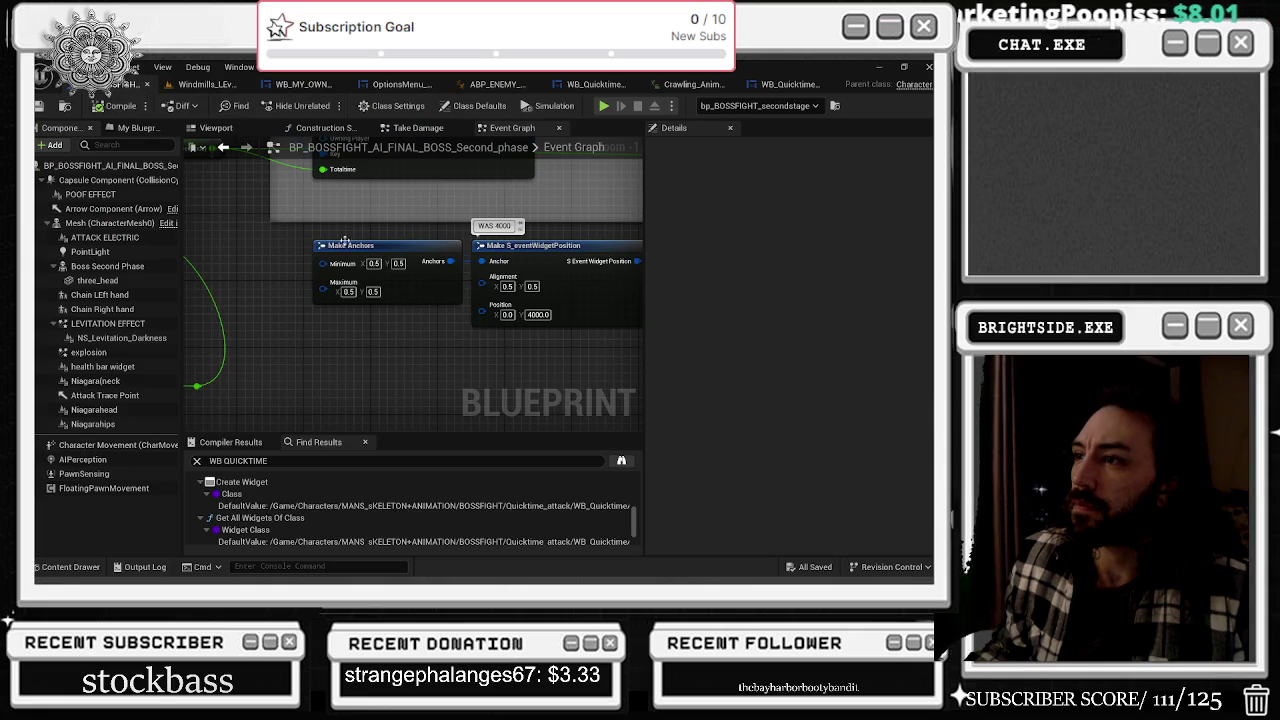
pyautogui.hotkey('alt', 'Tab')
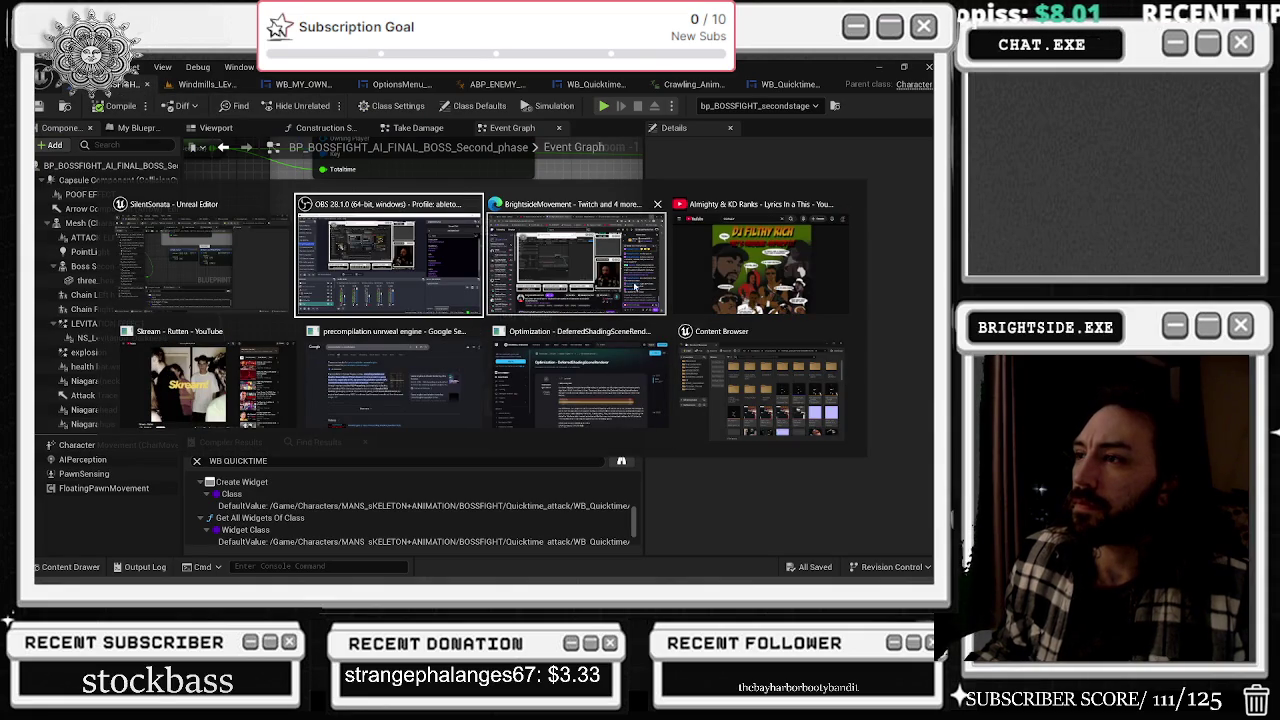
pyautogui.press('Escape')
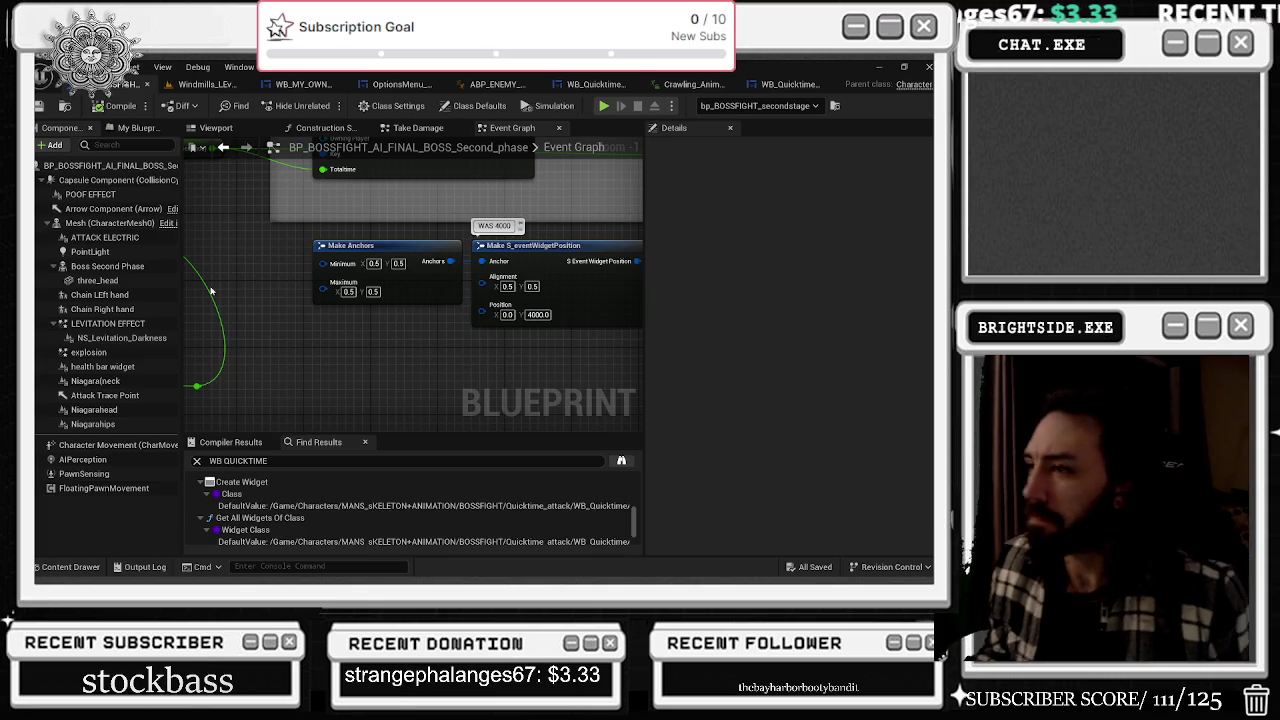
pyautogui.scroll(-1, 312, 260)
pyautogui.scroll(-1, 313, 283)
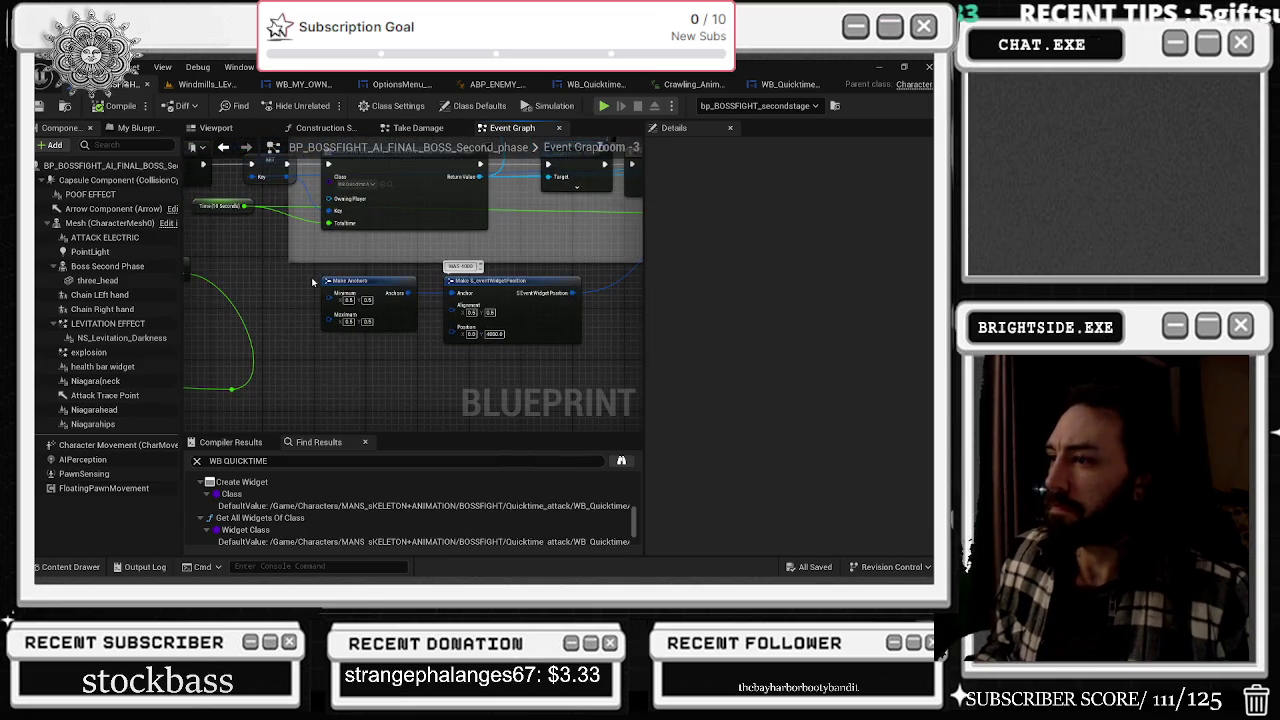
# - Rearrange the Get Timer Elapsed Time by Handle and Change time comment nodes, then save
pyautogui.scroll(-2, 335, 307)
pyautogui.moveTo(277, 276)
pyautogui.mouseDown()
pyautogui.moveTo(319, 261)
pyautogui.moveTo(394, 300)
pyautogui.moveTo(563, 282)
pyautogui.mouseUp()
pyautogui.moveTo(360, 244)
pyautogui.mouseDown()
pyautogui.moveTo(356, 255)
pyautogui.moveTo(427, 241)
pyautogui.mouseUp()
pyautogui.moveTo(311, 226); pyautogui.dragTo(226, 228)
pyautogui.moveTo(318, 250)
pyautogui.mouseDown()
pyautogui.moveTo(488, 267)
pyautogui.moveTo(402, 267)
pyautogui.mouseUp()
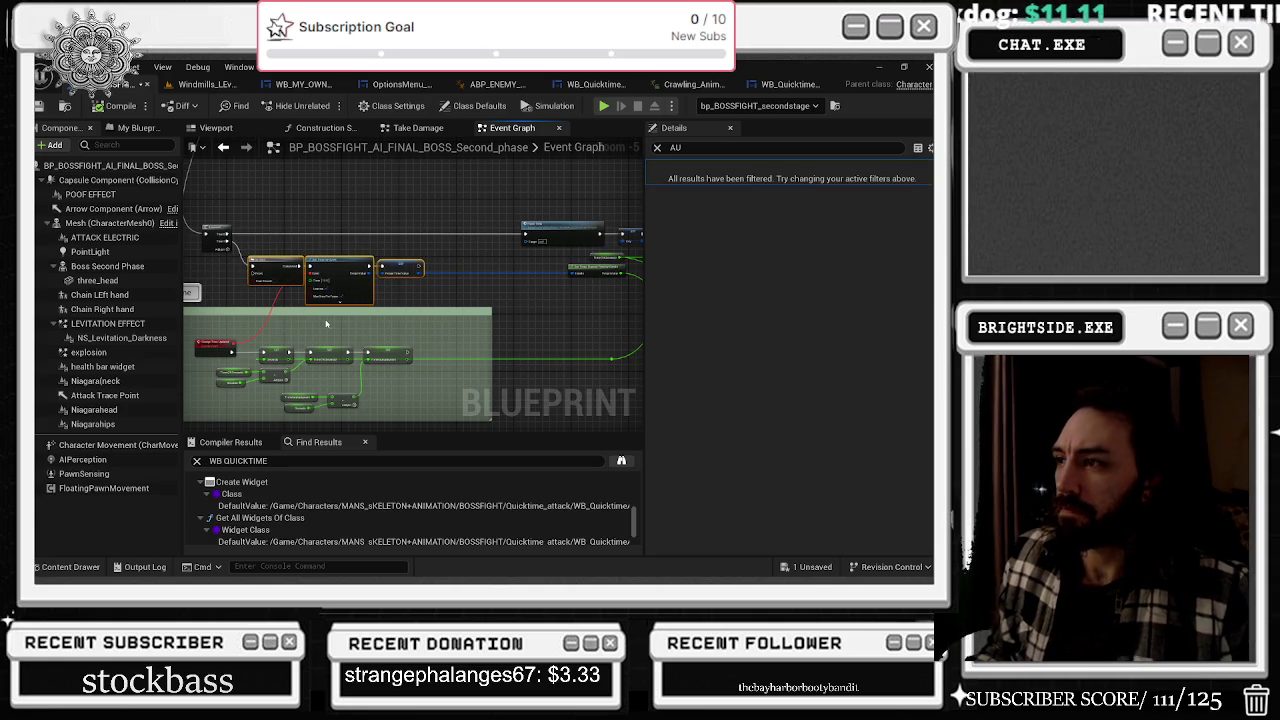
pyautogui.click(40, 106)
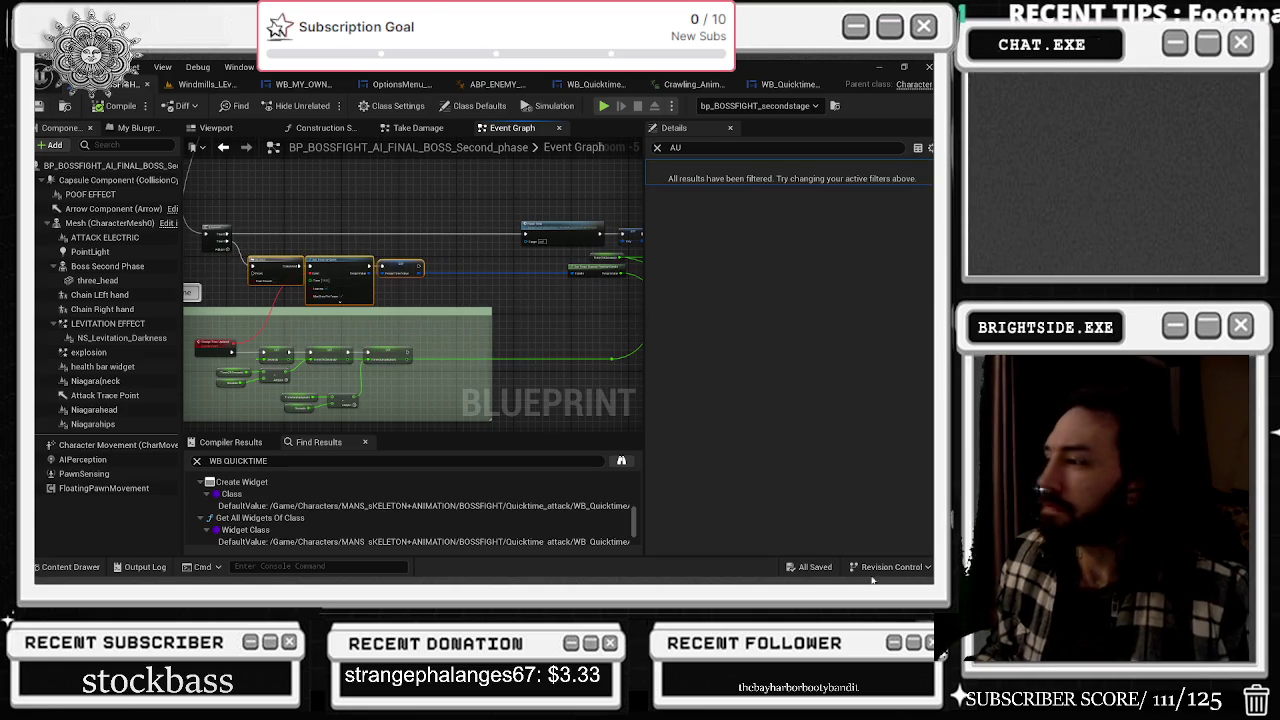
# - Review other node groups, save the boss blueprint again, and switch to the Windmills level
pyautogui.scroll(5, 381, 289)
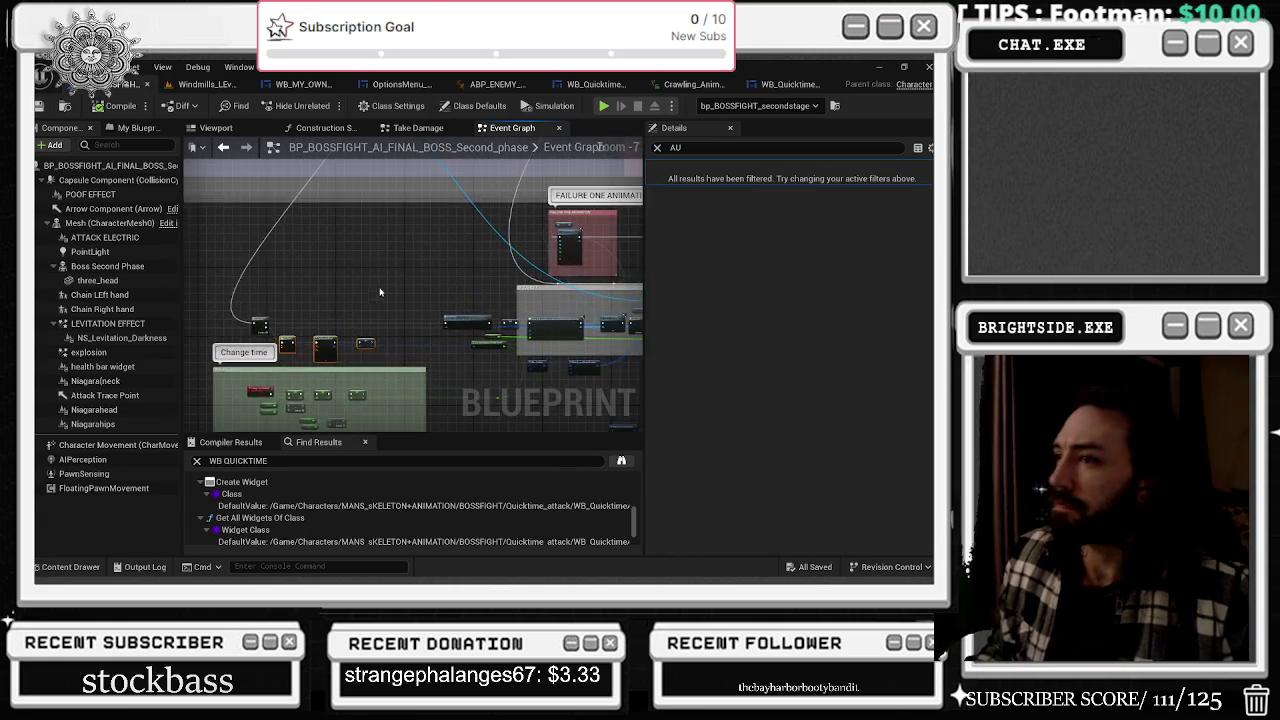
pyautogui.scroll(-4, 411, 399)
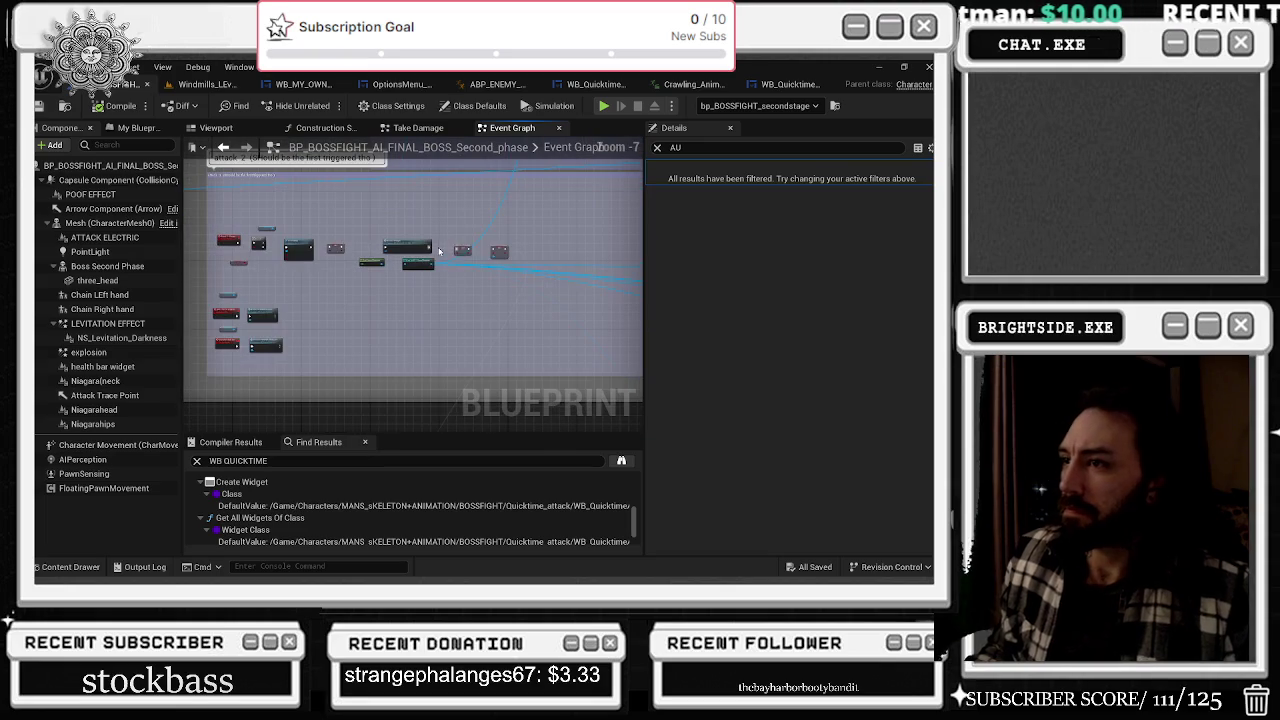
pyautogui.moveTo(200, 175); pyautogui.dragTo(270, 231)
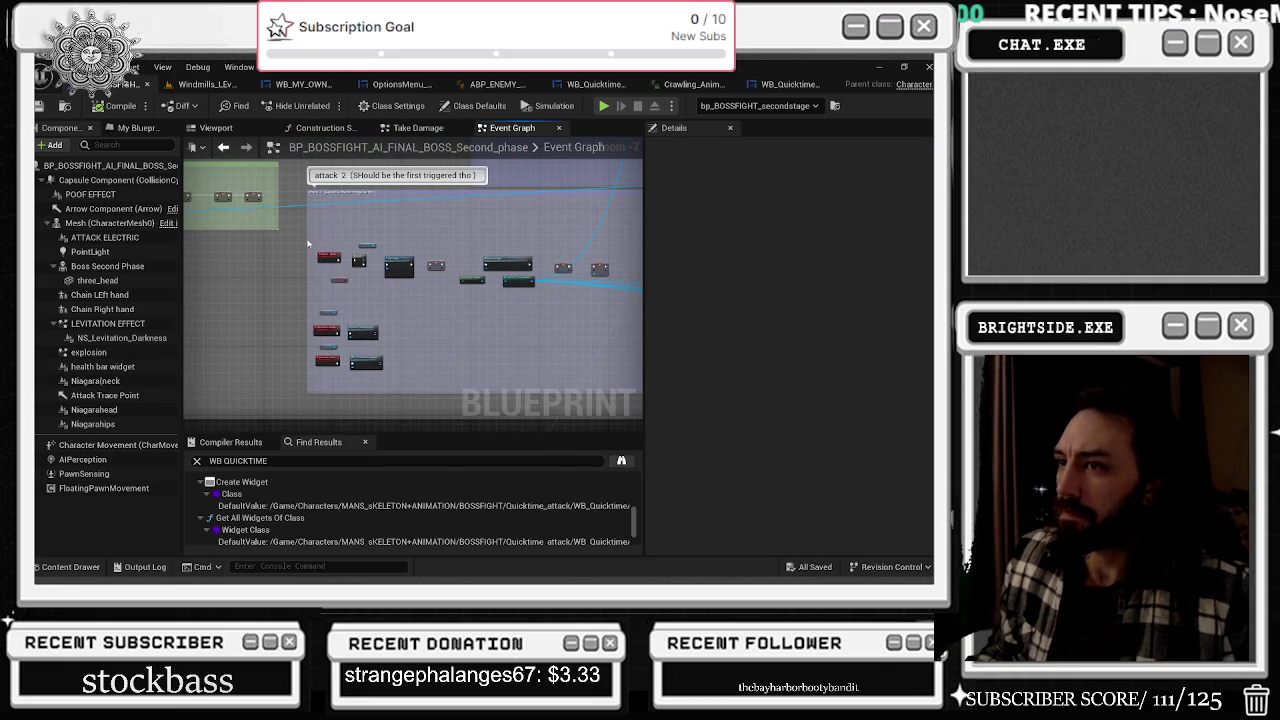
pyautogui.scroll(-5, 305, 241)
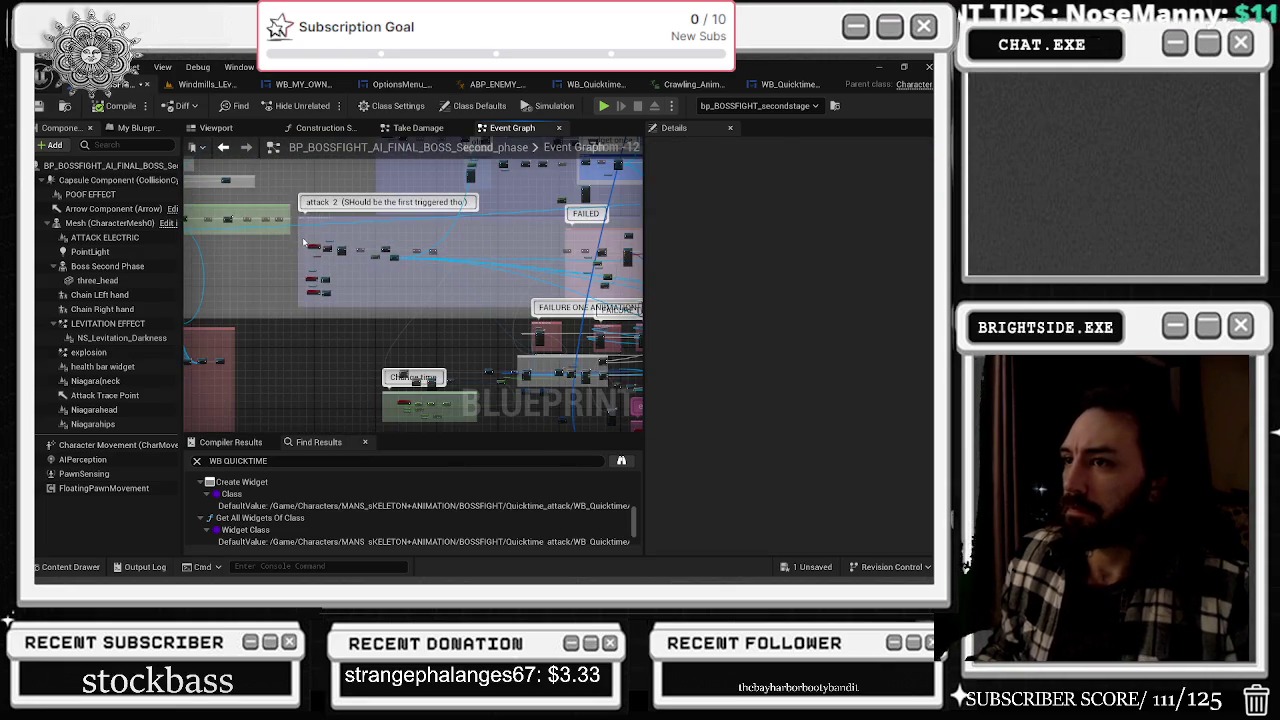
pyautogui.moveTo(405, 236); pyautogui.dragTo(488, 265)
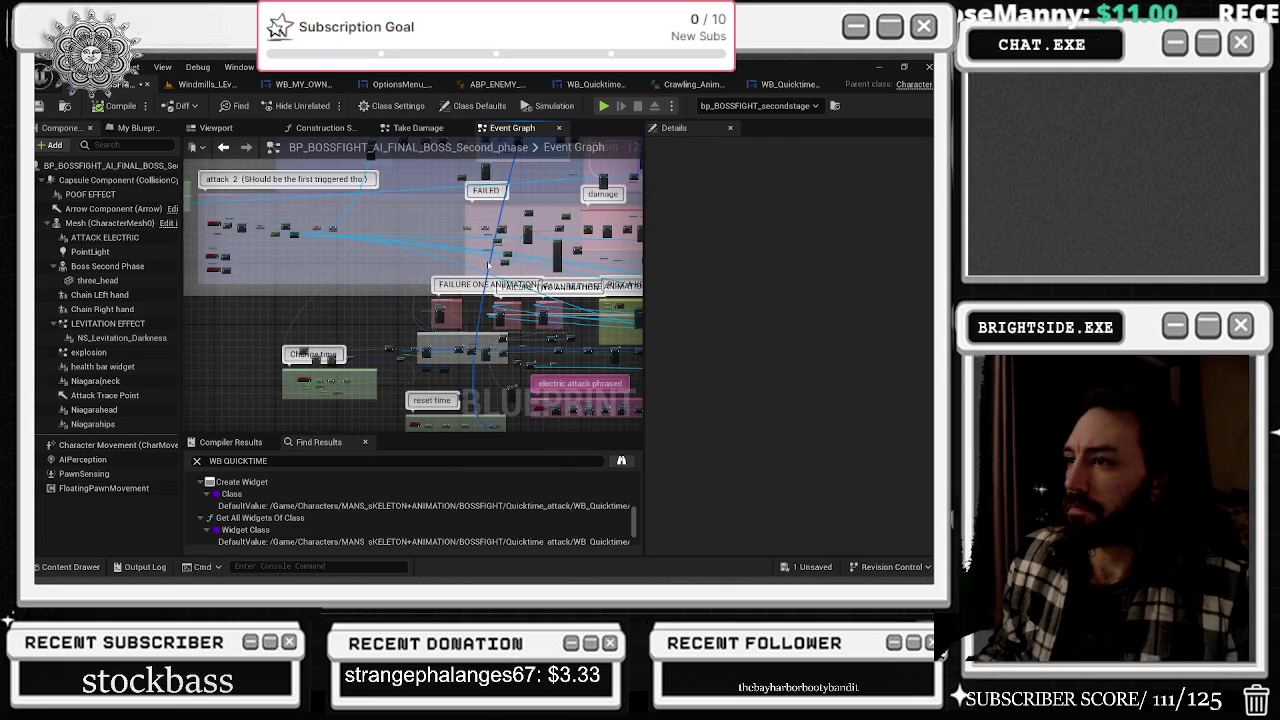
pyautogui.click(41, 106)
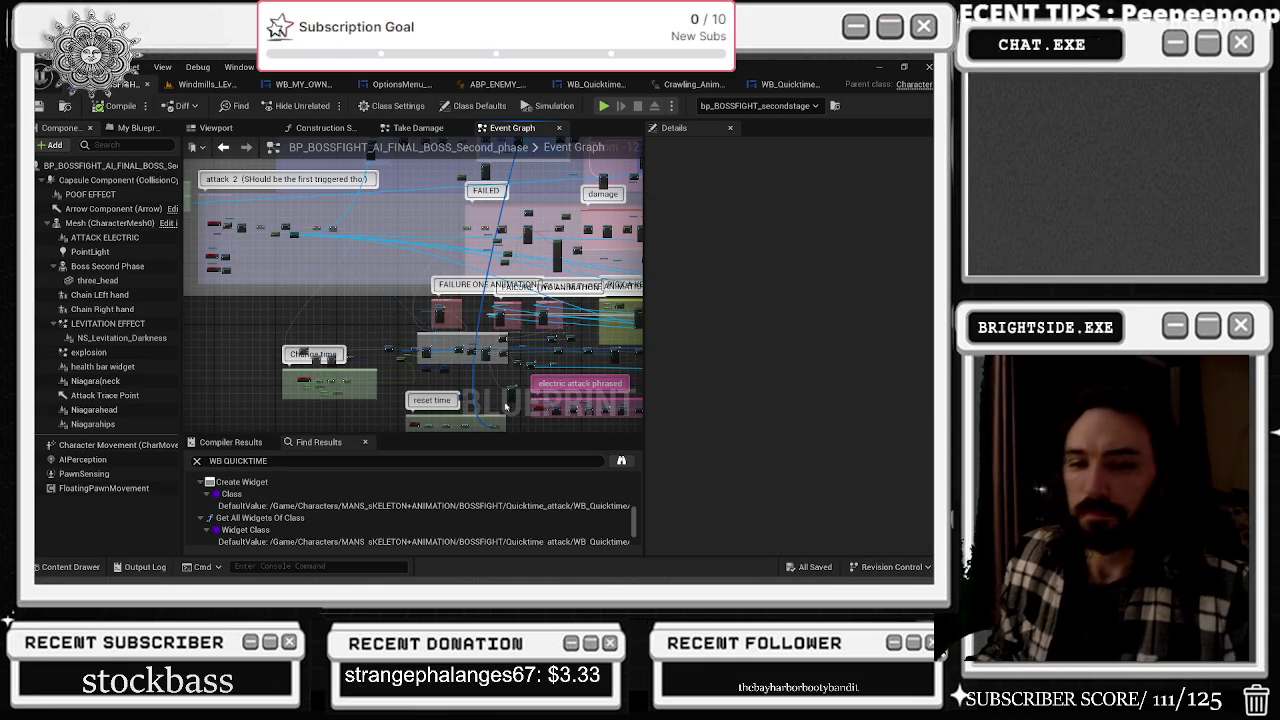
pyautogui.click(208, 84)
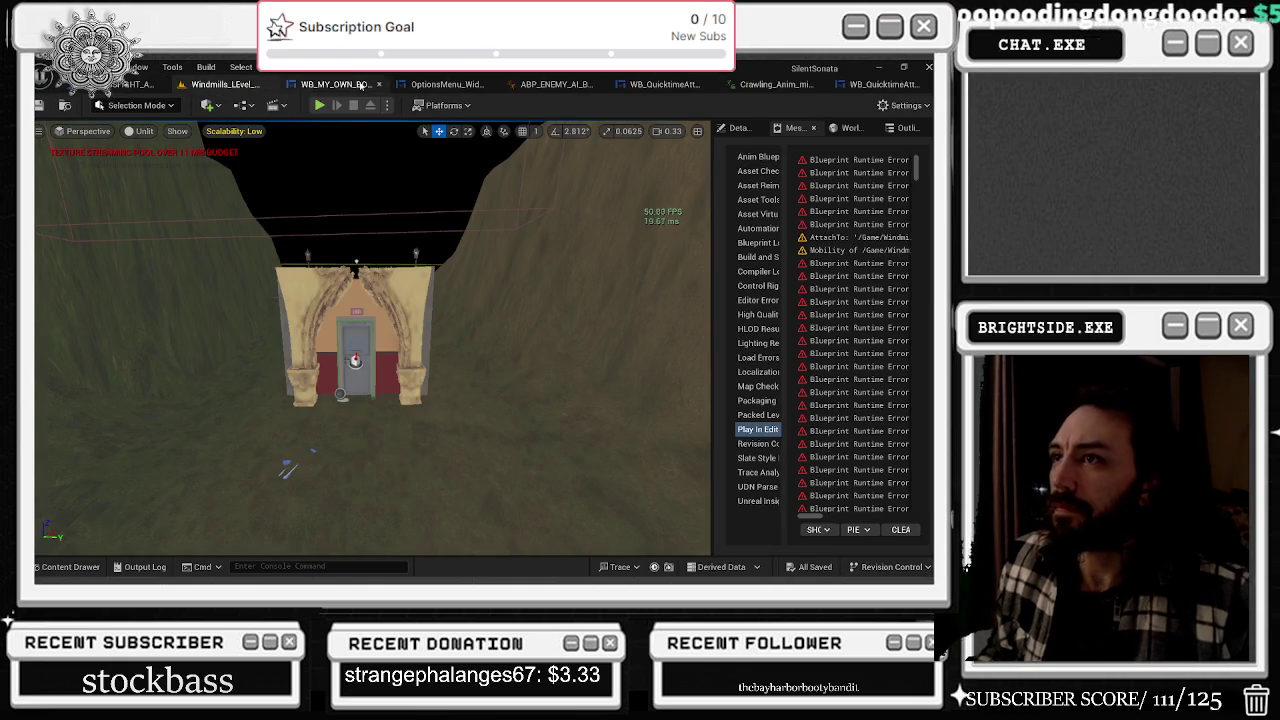
# - Check the OptionsMenu and ABP_ENEMY tabs, then return to the WB_MY_OWN_BOSS_FIGHT_WIDGET Designer
pyautogui.click(330, 84)
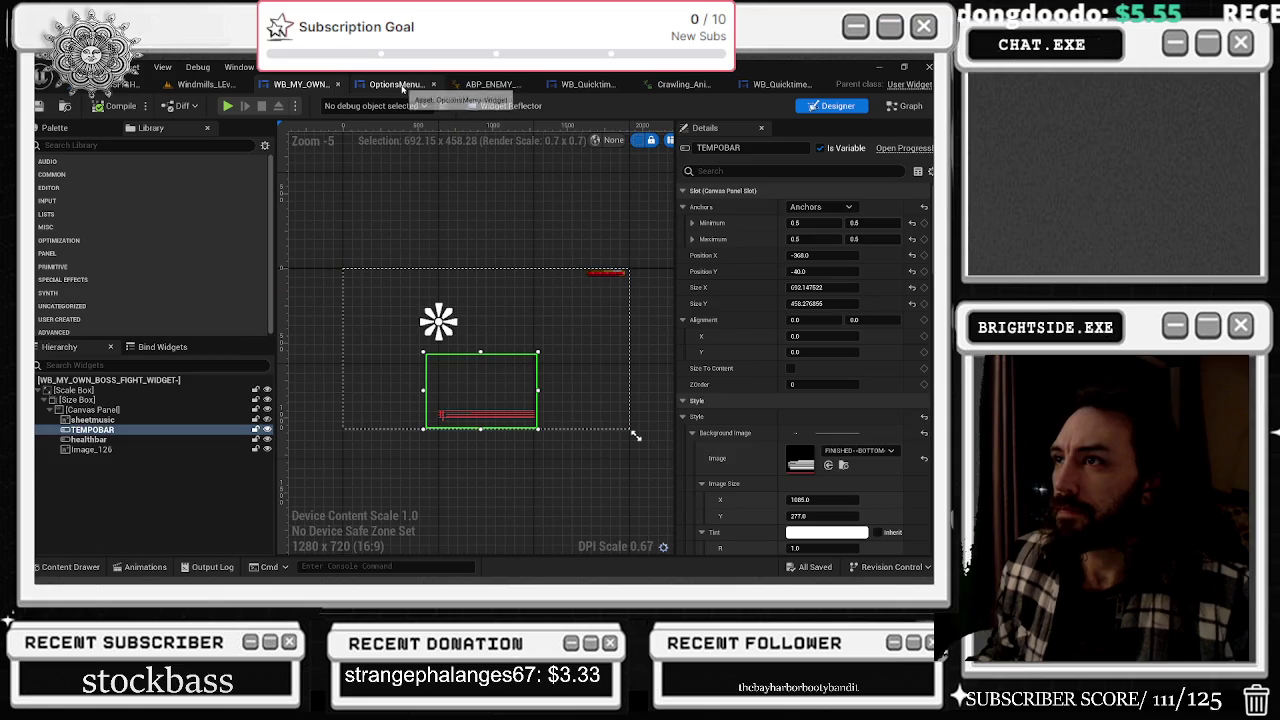
pyautogui.click(396, 84)
pyautogui.scroll(3, 546, 320)
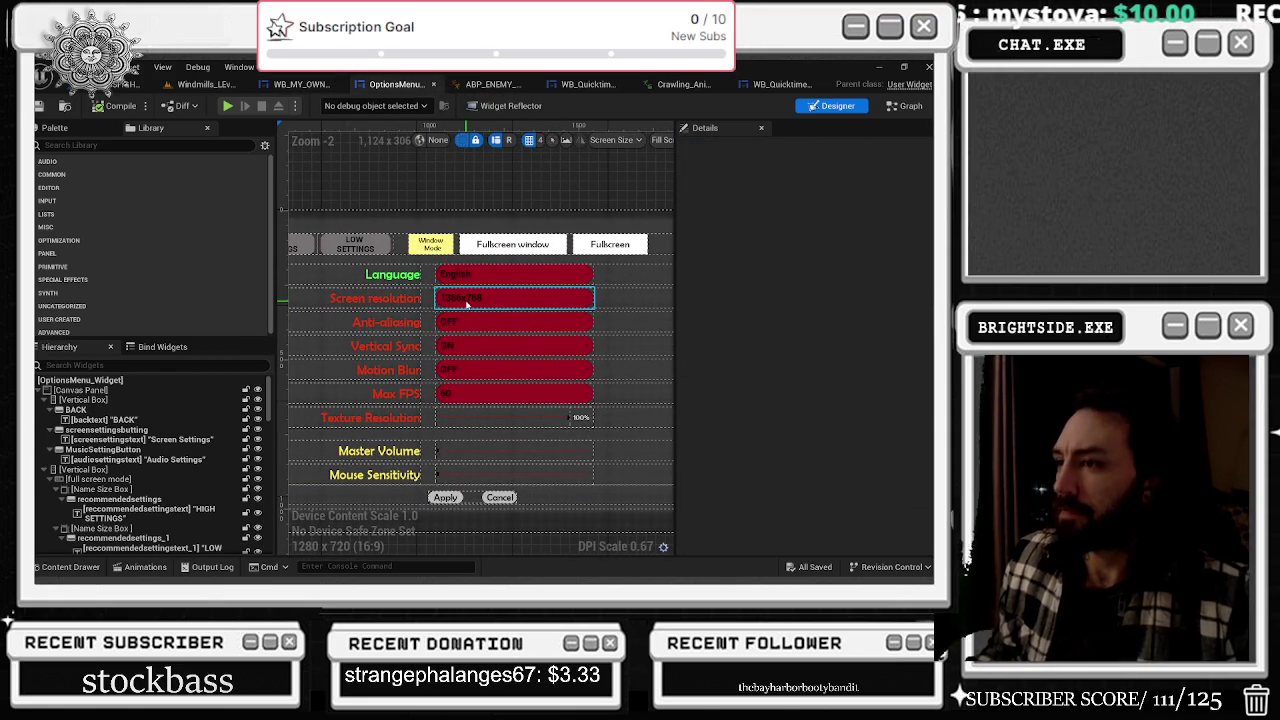
pyautogui.click(490, 84)
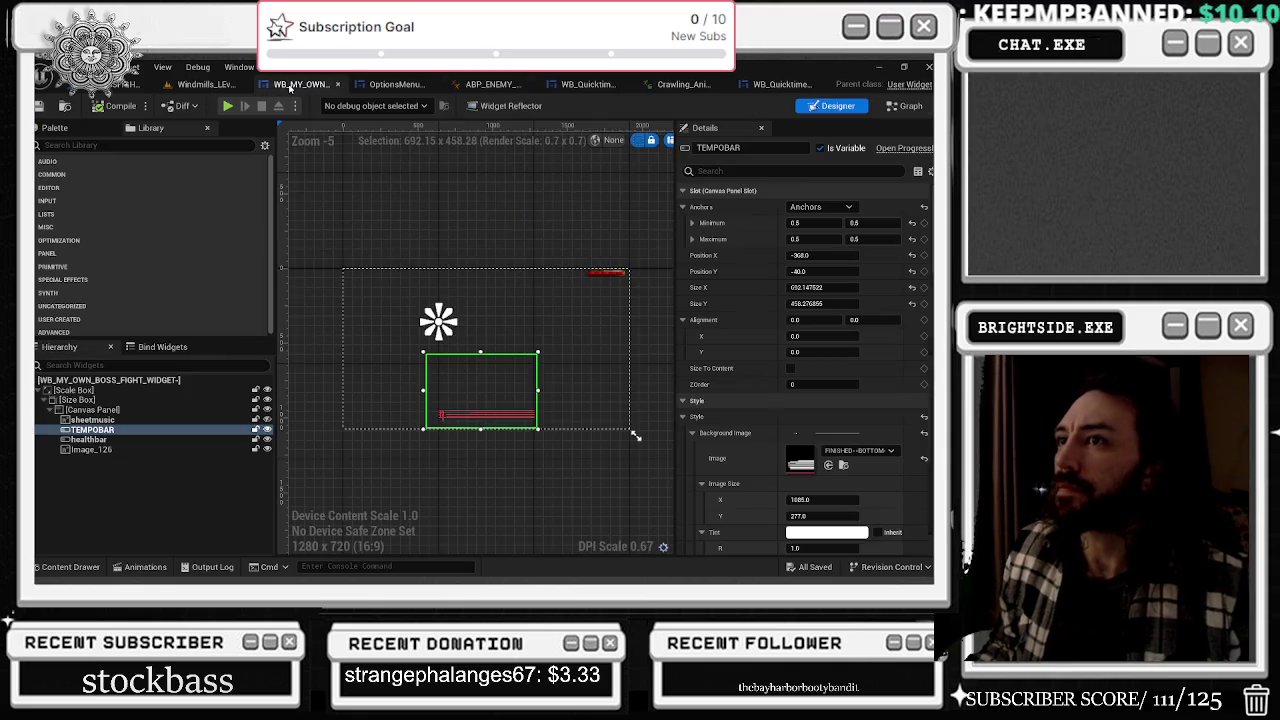
pyautogui.click(297, 84)
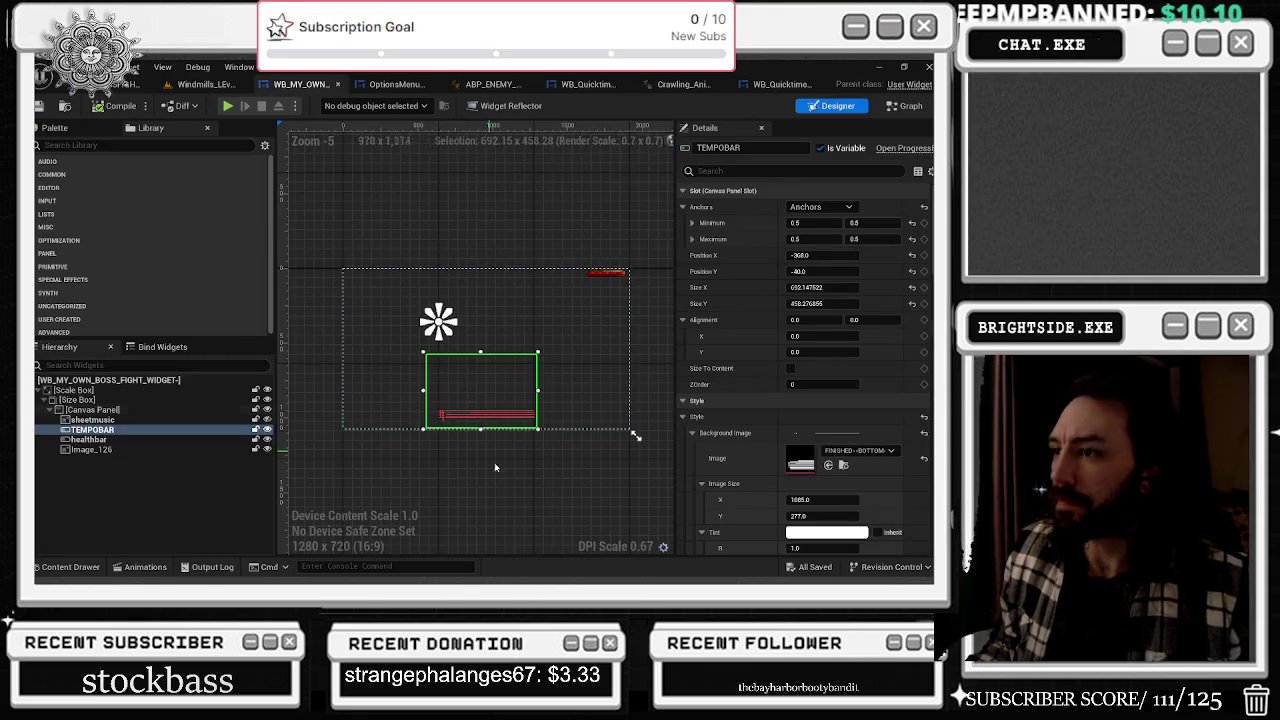
# - Filter TEMPOBAR's Details for Percent, drag it to about 0.58, and clear the filter
pyautogui.scroll(3, 454, 300)
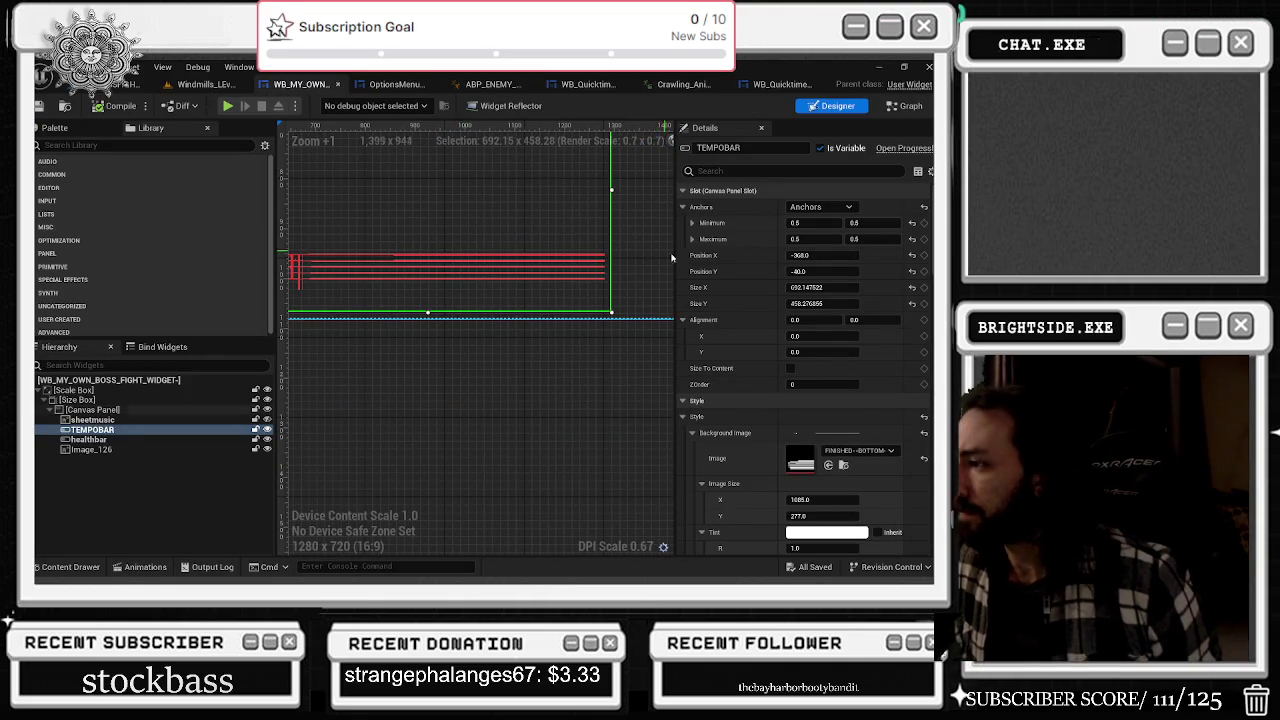
pyautogui.scroll(-1, 876, 500)
pyautogui.scroll(-1, 876, 500)
pyautogui.scroll(4, 480, 250)
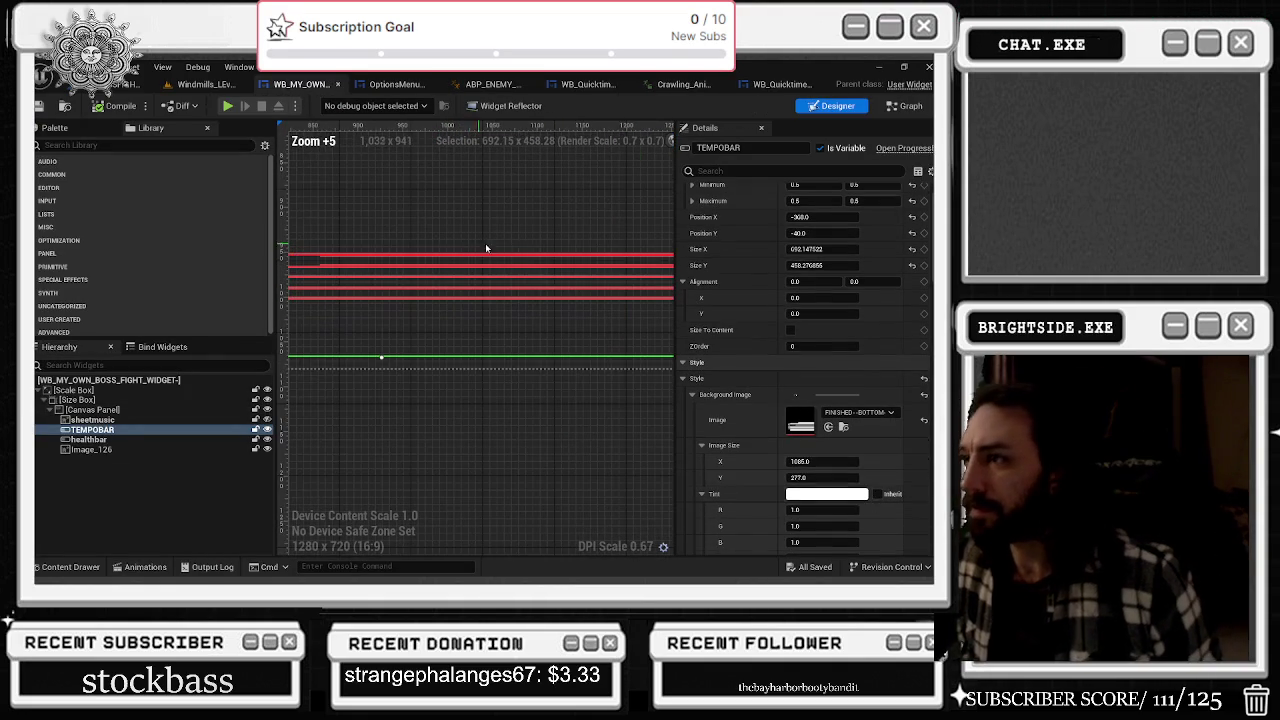
pyautogui.click(778, 170)
pyautogui.write('c')
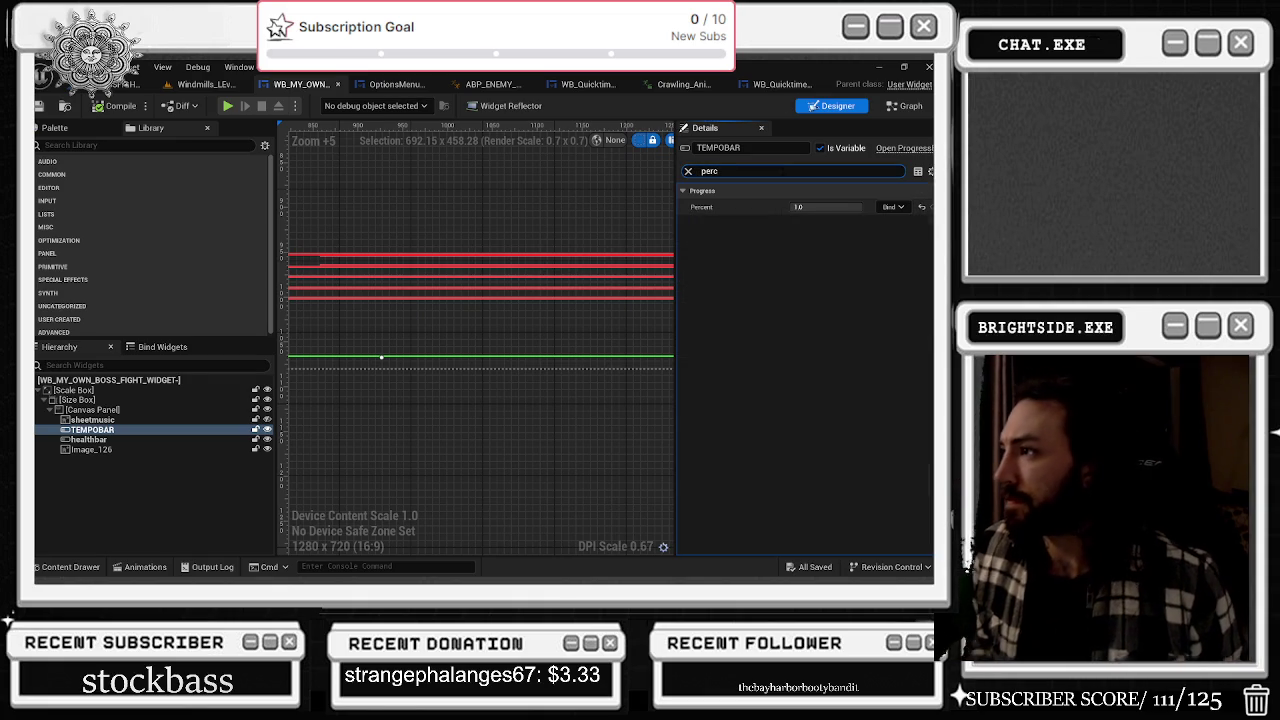
pyautogui.moveTo(800, 207); pyautogui.dragTo(832, 207)
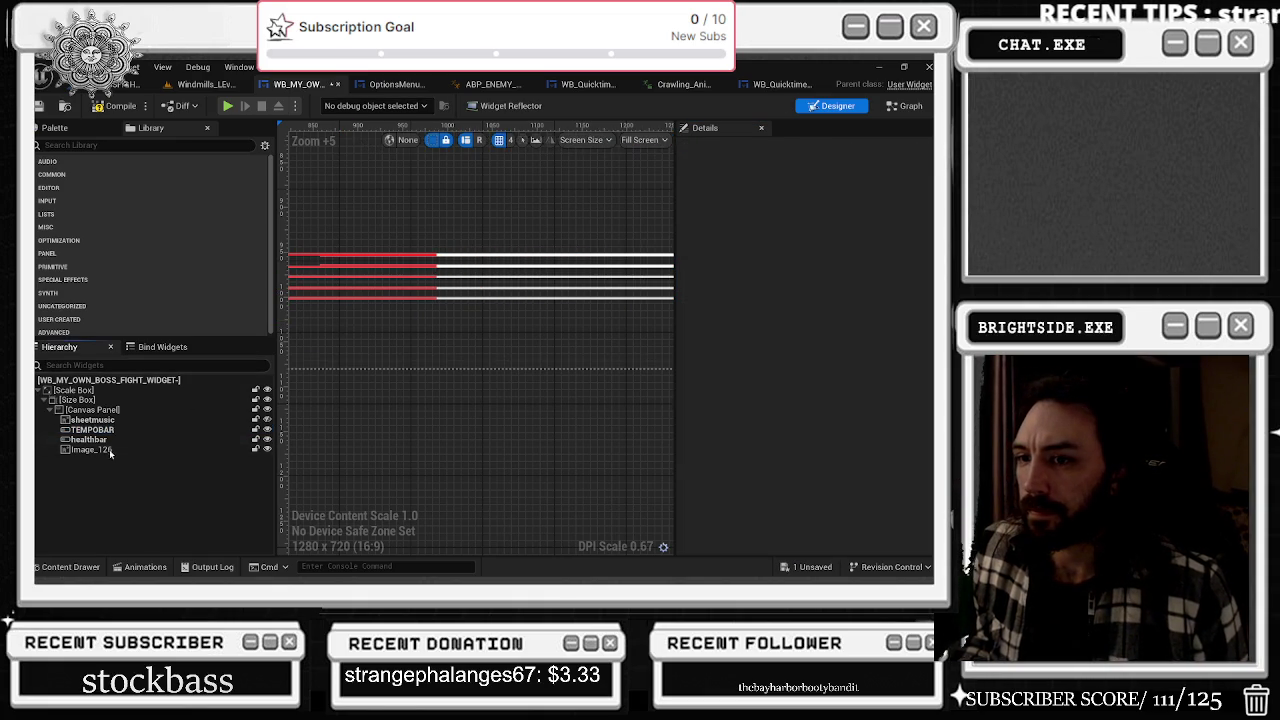
pyautogui.click(92, 429)
pyautogui.click(688, 171)
pyautogui.scroll(-3, 828, 416)
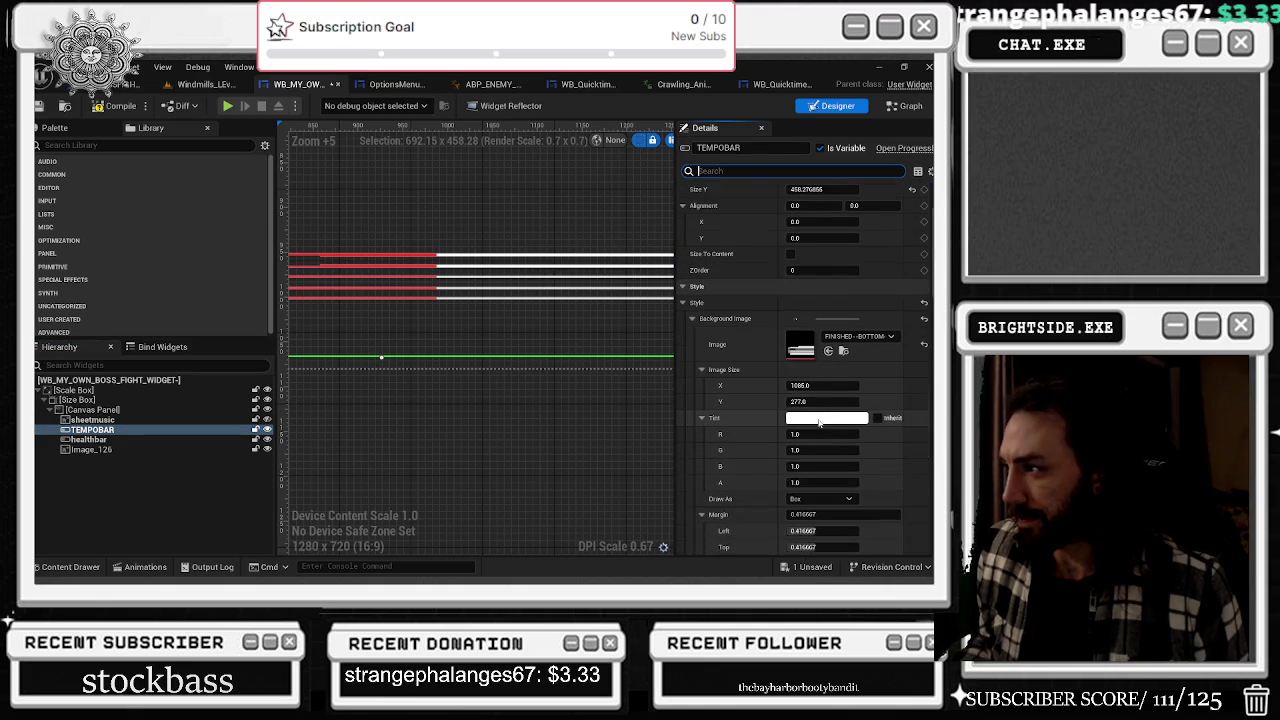
# - Tint TEMPOBAR's background image black
pyautogui.click(823, 419)
pyautogui.moveTo(729, 389); pyautogui.dragTo(733, 441)
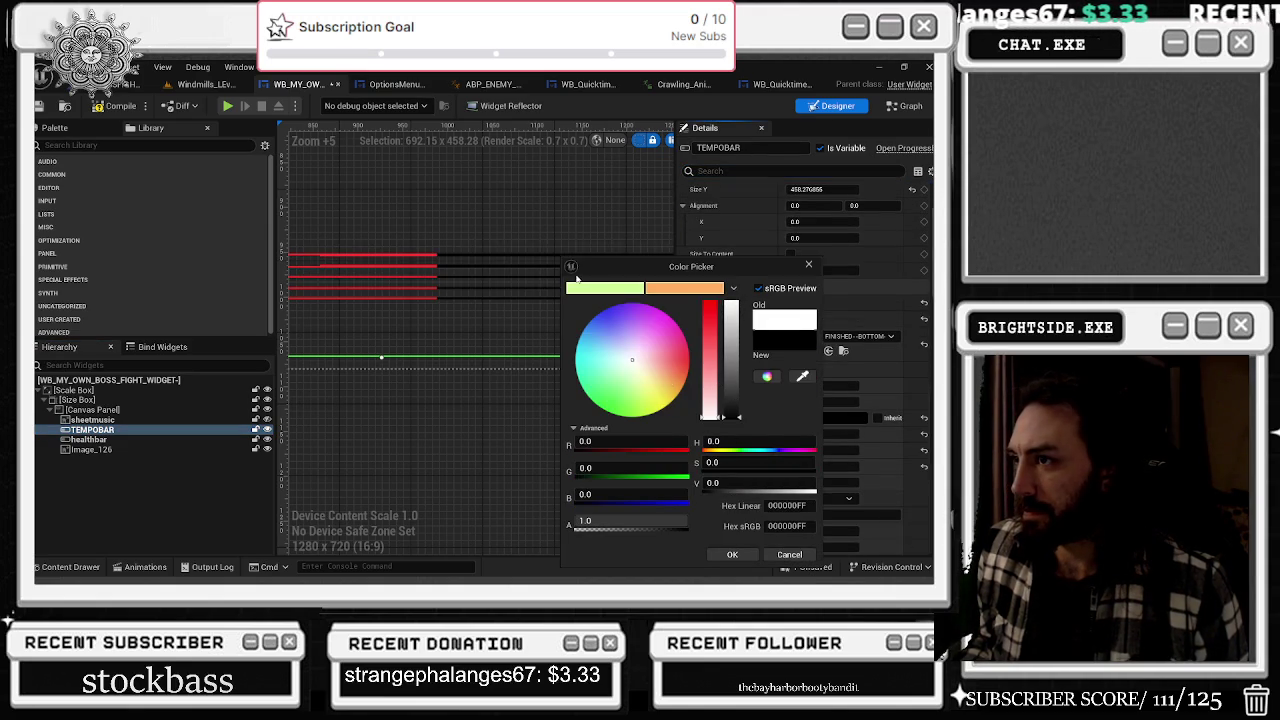
pyautogui.scroll(-7, 469, 275)
pyautogui.scroll(1, 469, 275)
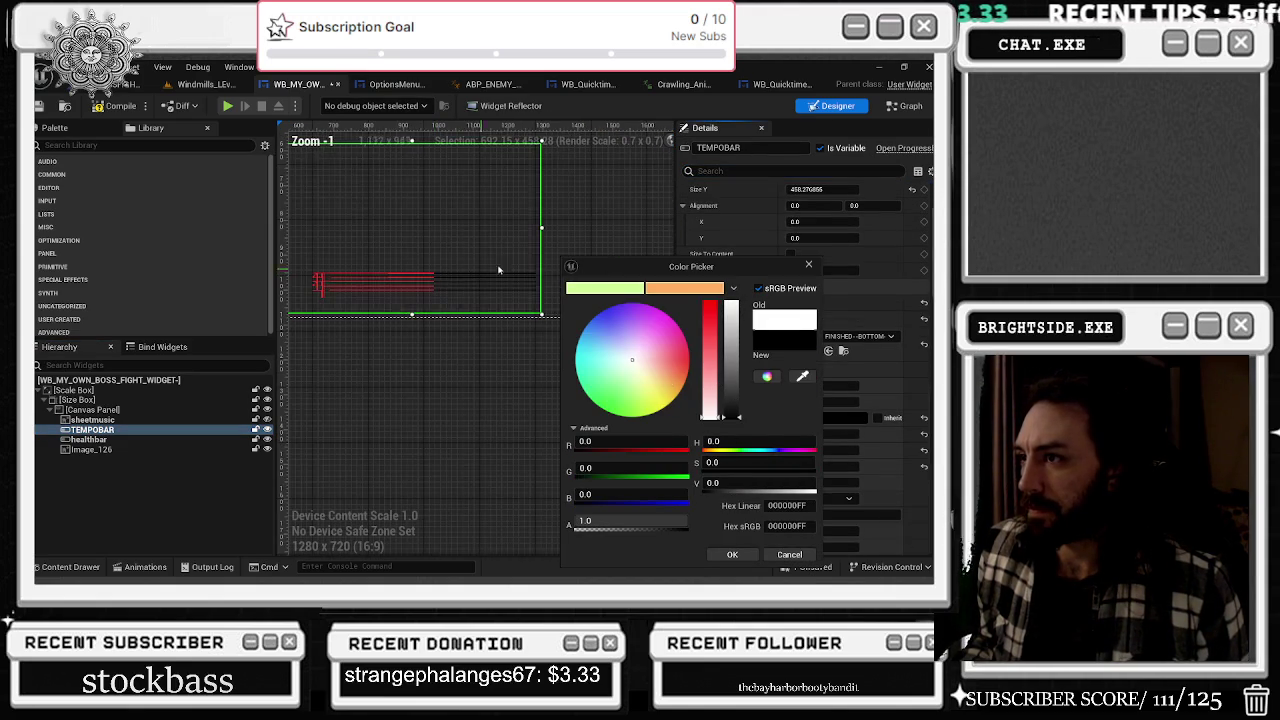
pyautogui.click(746, 558)
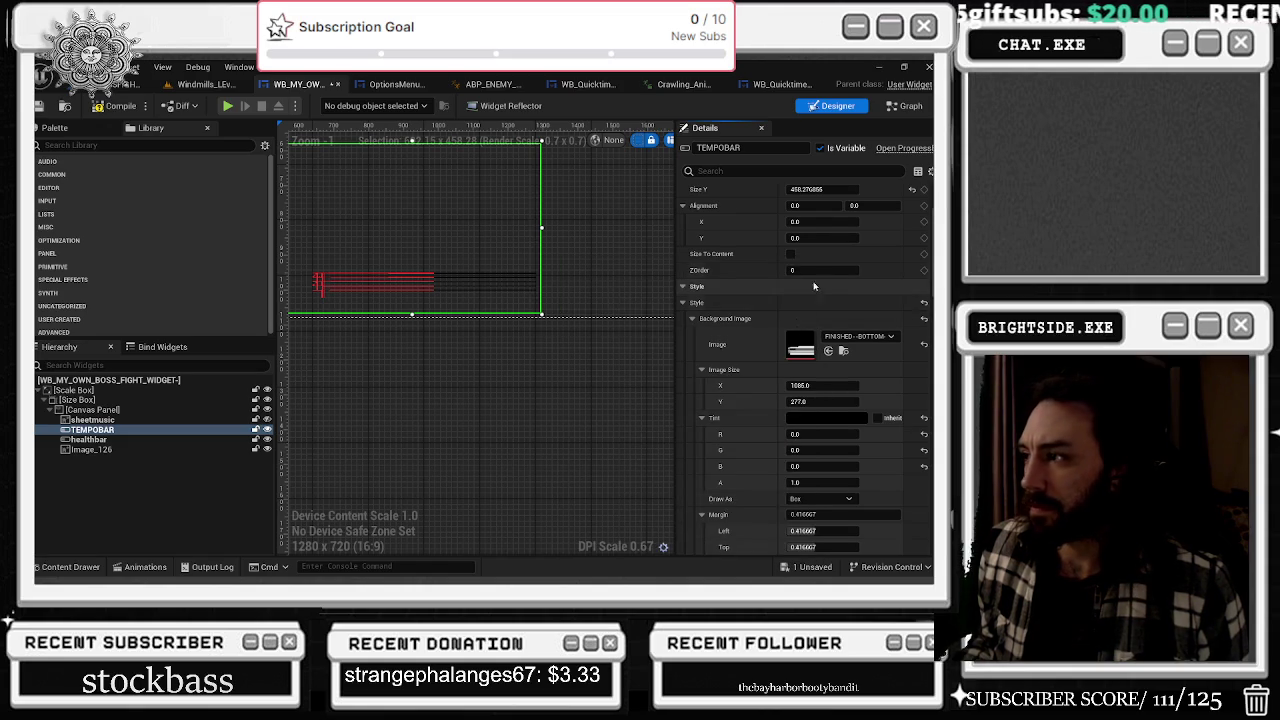
# - Set the background's Draw As to Rounded Box
pyautogui.scroll(-2, 830, 380)
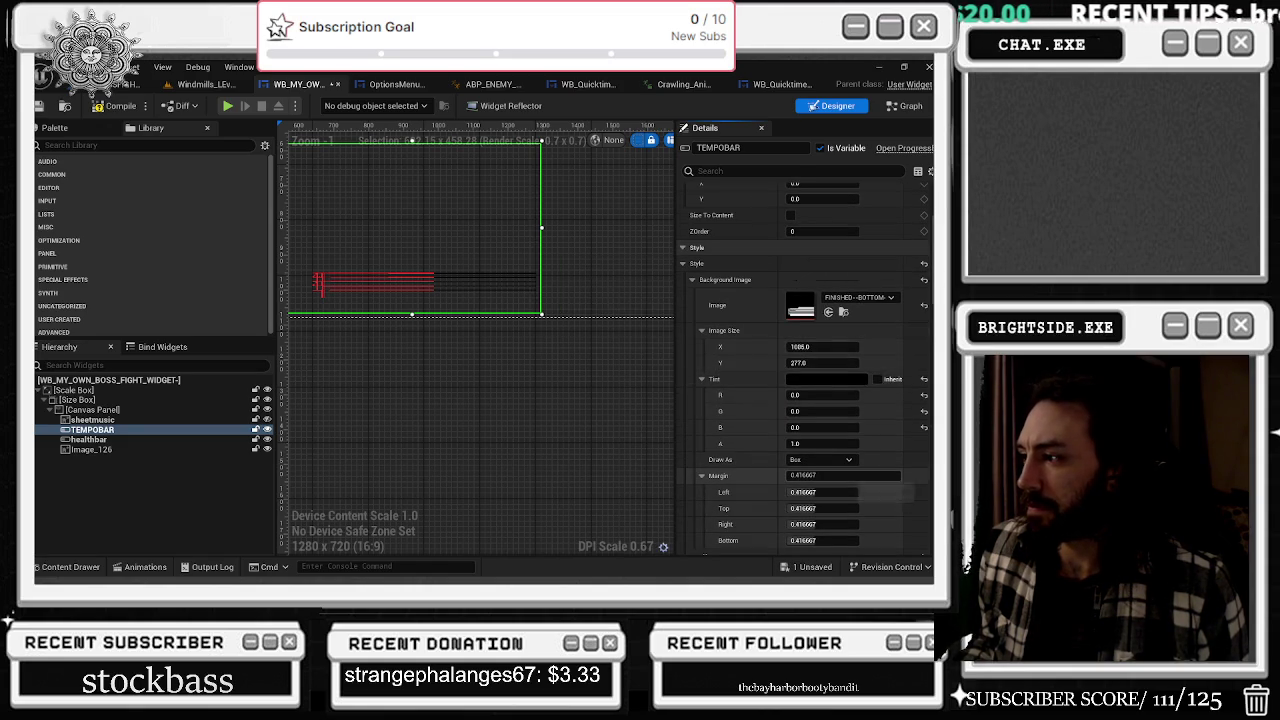
pyautogui.scroll(-1, 747, 392)
pyautogui.click(822, 421)
pyautogui.click(833, 476)
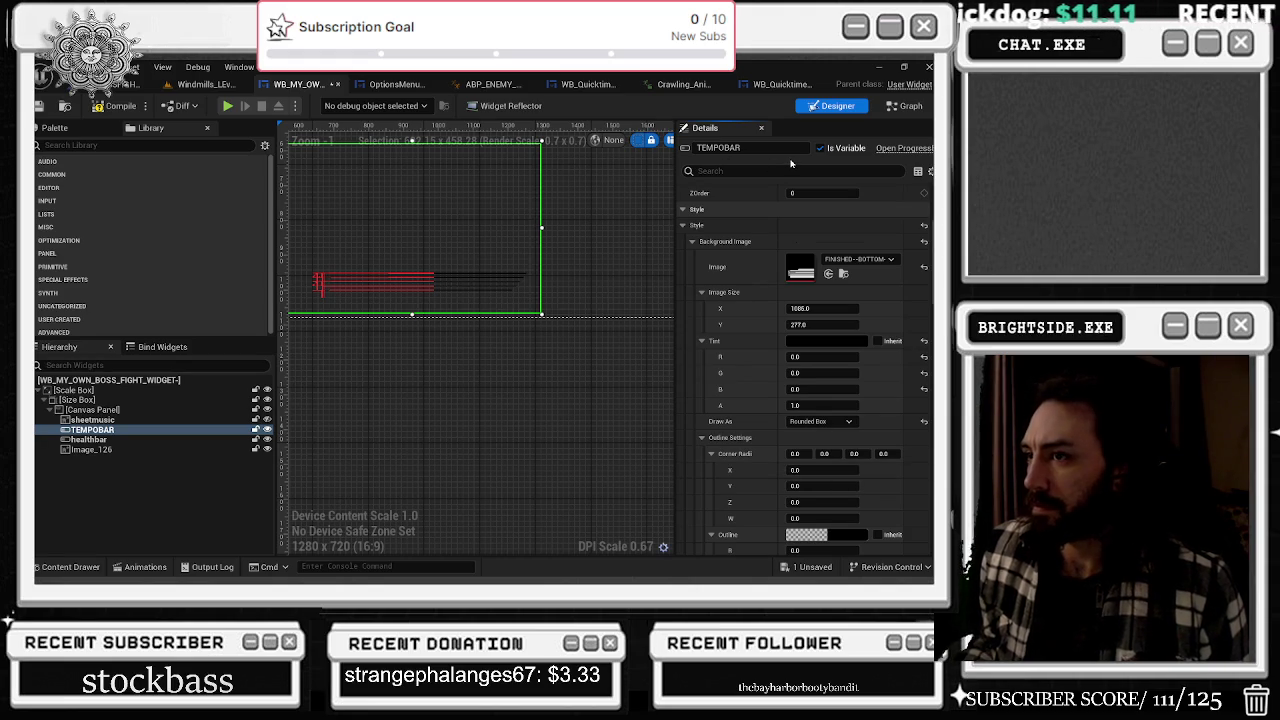
# - Set corner radii to 20.0 and leave the rounding type at Half Height Radius
pyautogui.scroll(-3, 830, 290)
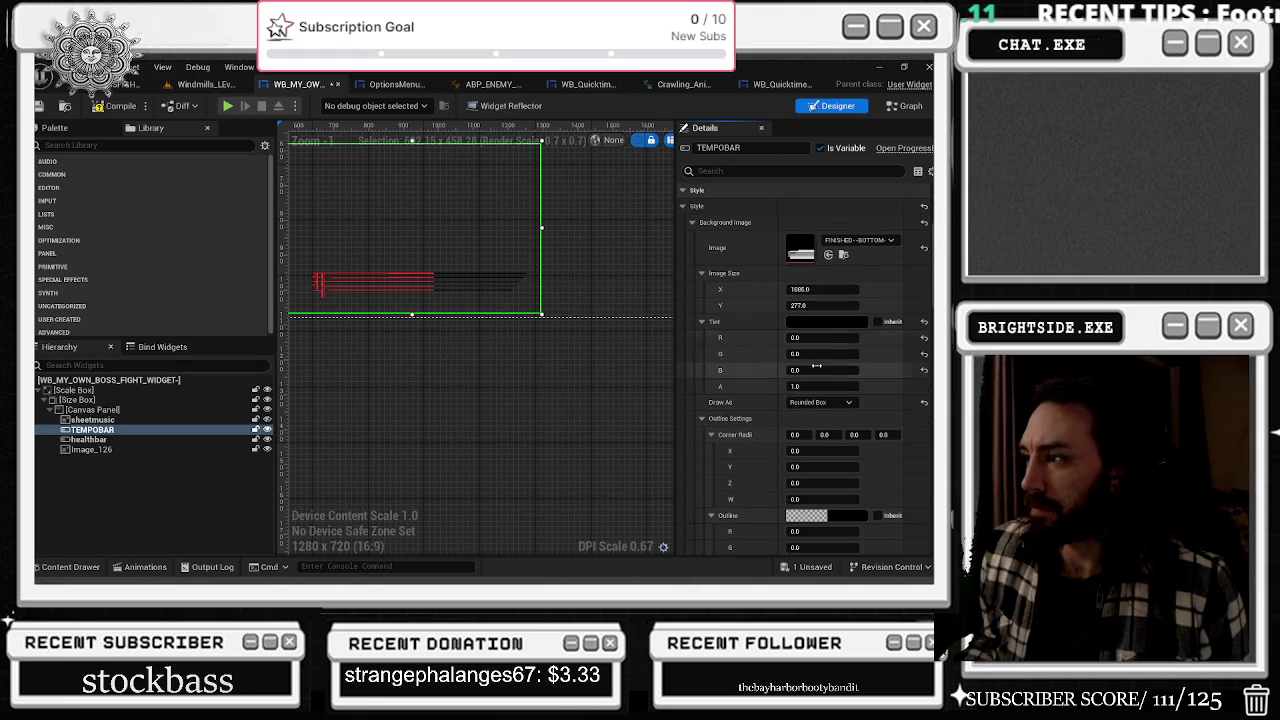
pyautogui.scroll(-2, 835, 320)
pyautogui.write('20')
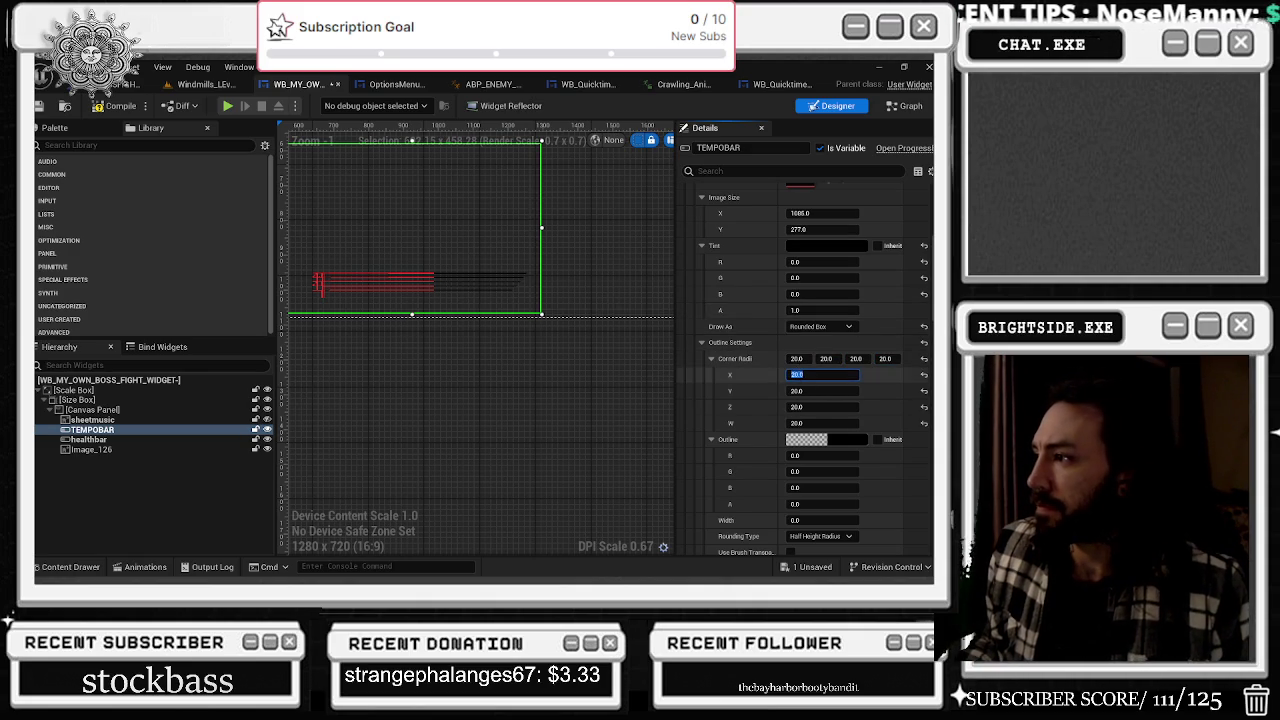
pyautogui.press('Return')
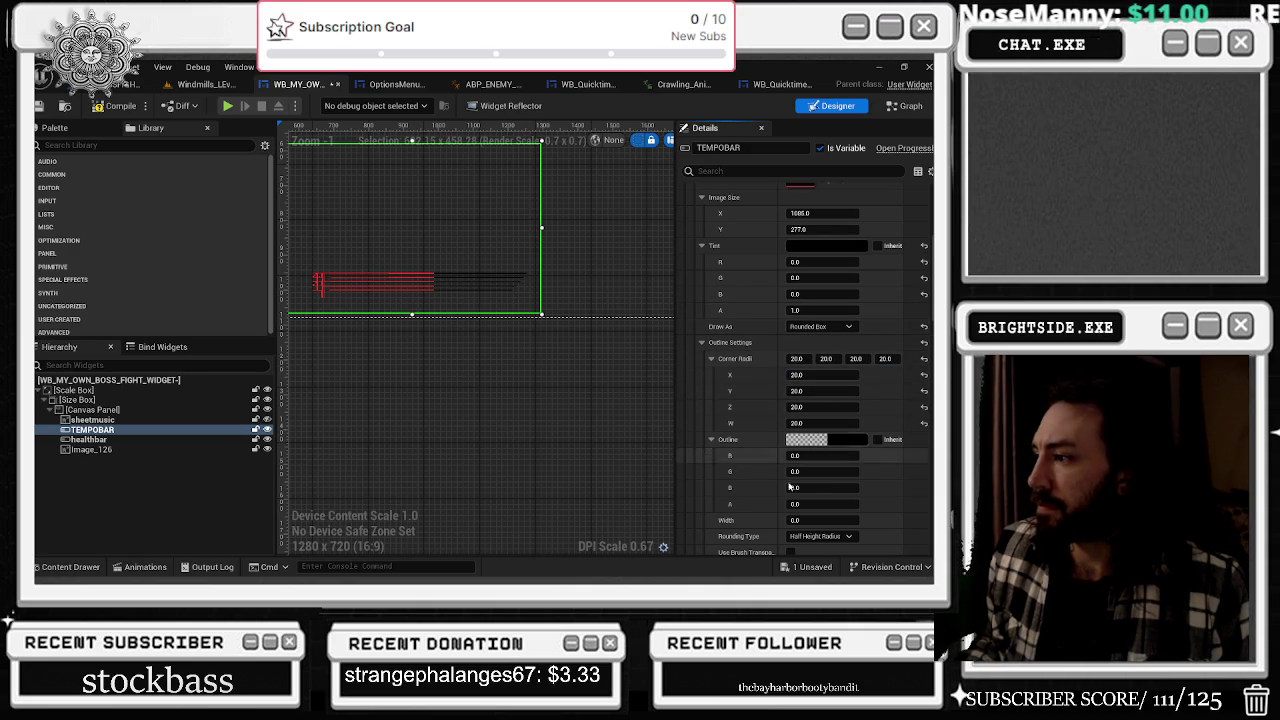
pyautogui.click(818, 538)
pyautogui.click(819, 551)
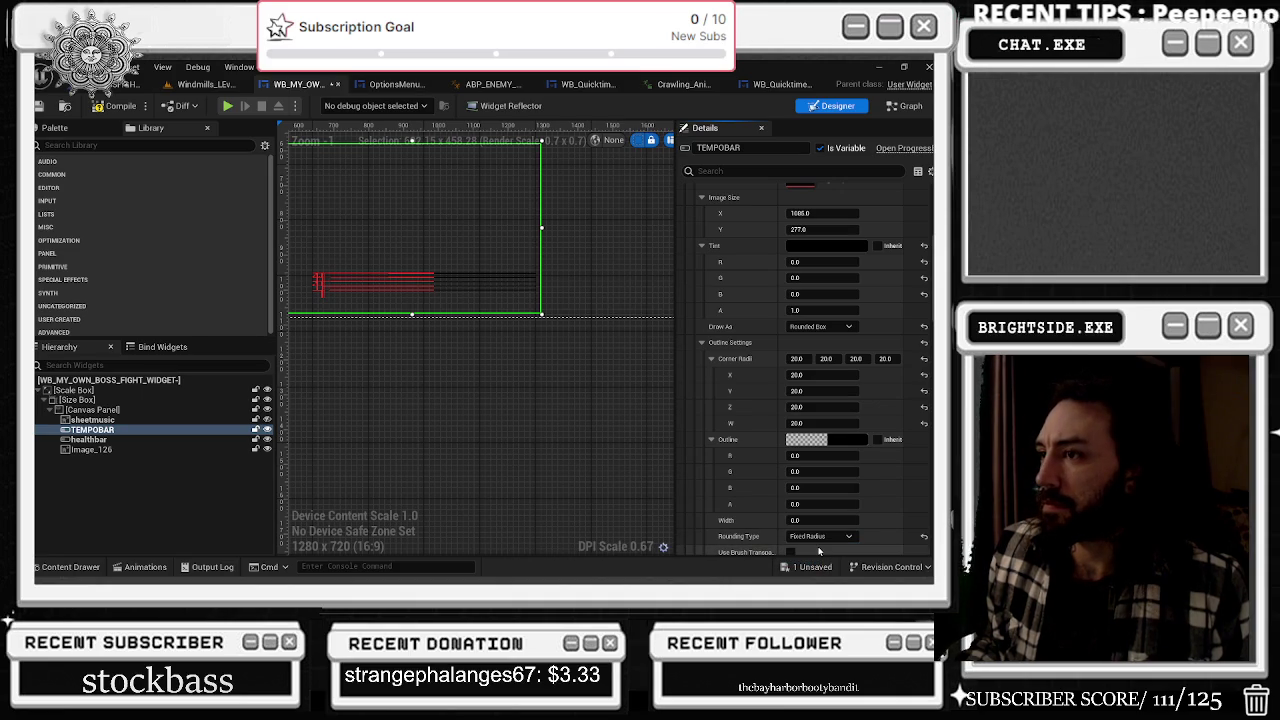
pyautogui.click(818, 537)
pyautogui.click(818, 562)
pyautogui.scroll(-1, 781, 527)
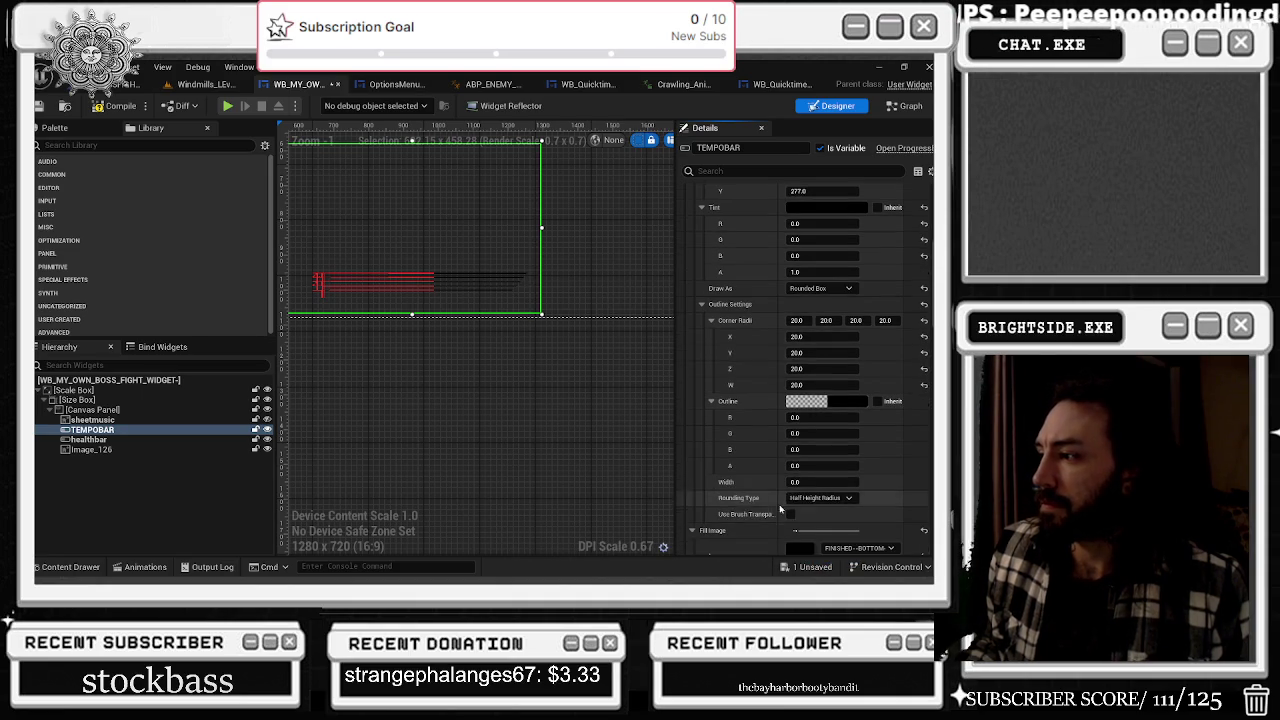
pyautogui.scroll(1, 781, 500)
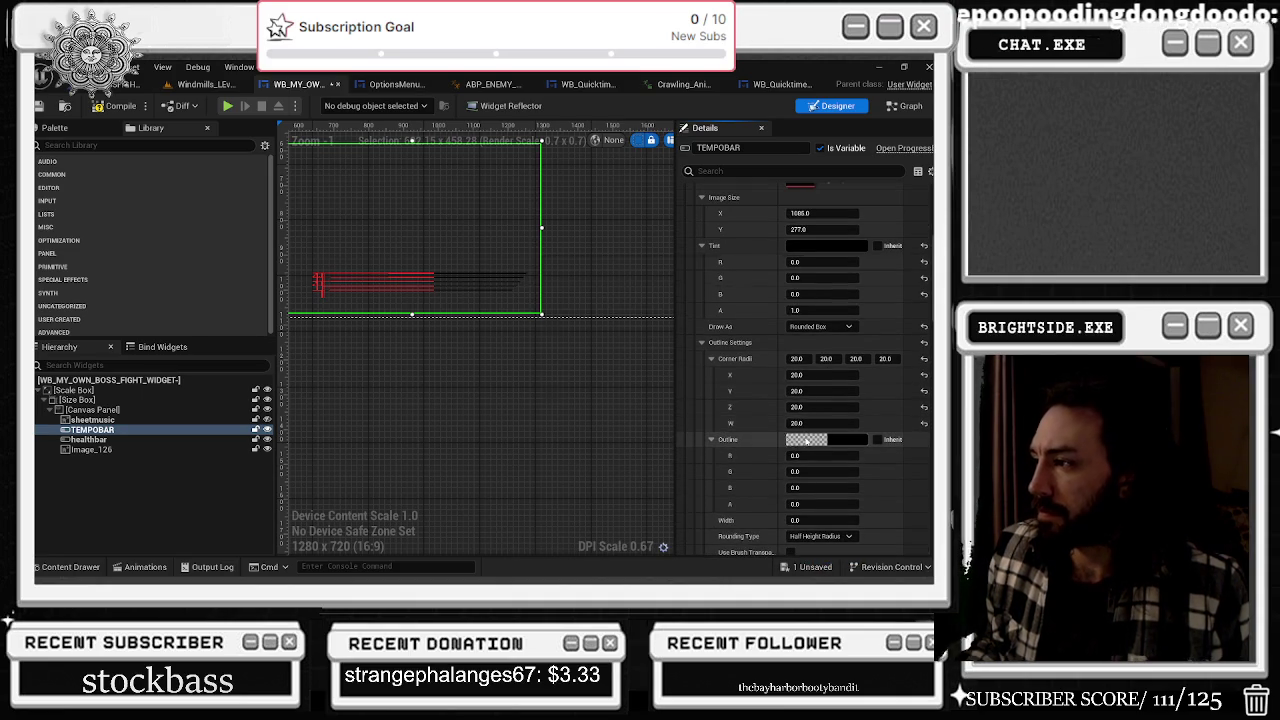
pyautogui.click(788, 440)
# - Make the outline colour fully transparent and try a fixed-radius rounding
pyautogui.moveTo(603, 521)
pyautogui.mouseDown()
pyautogui.moveTo(669, 521)
pyautogui.moveTo(578, 457)
pyautogui.mouseUp()
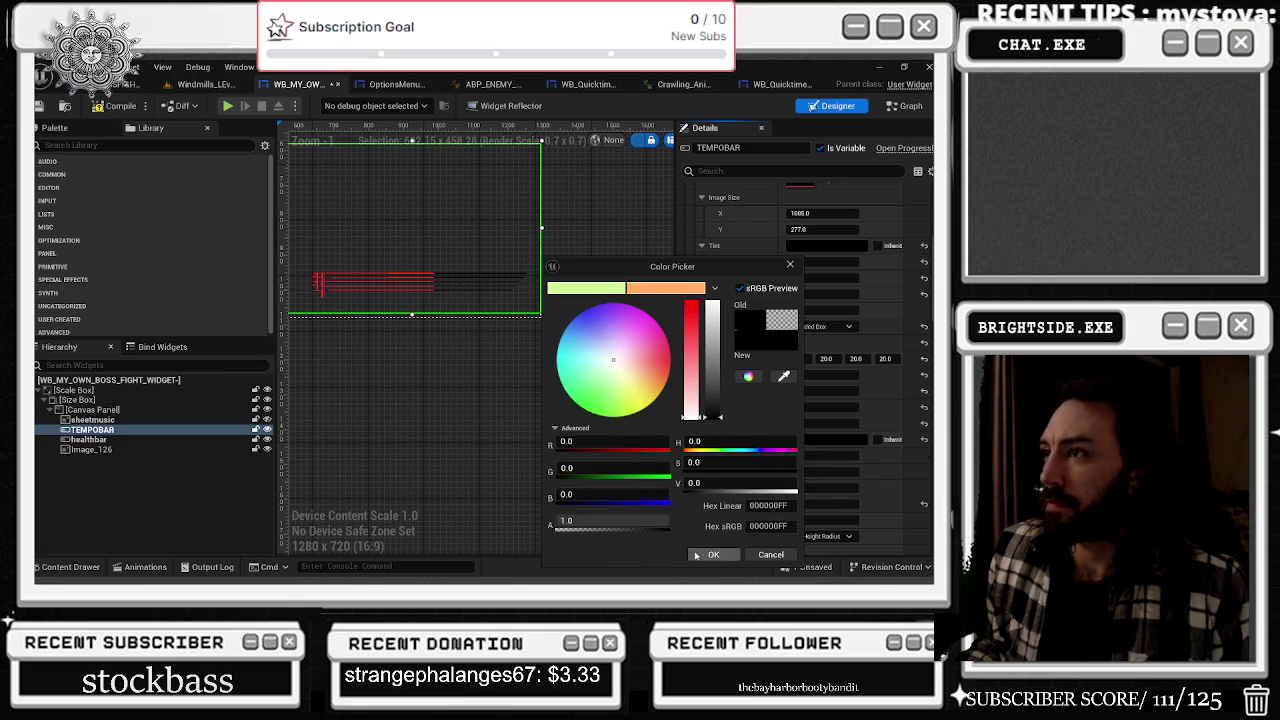
pyautogui.moveTo(662, 521); pyautogui.dragTo(557, 521)
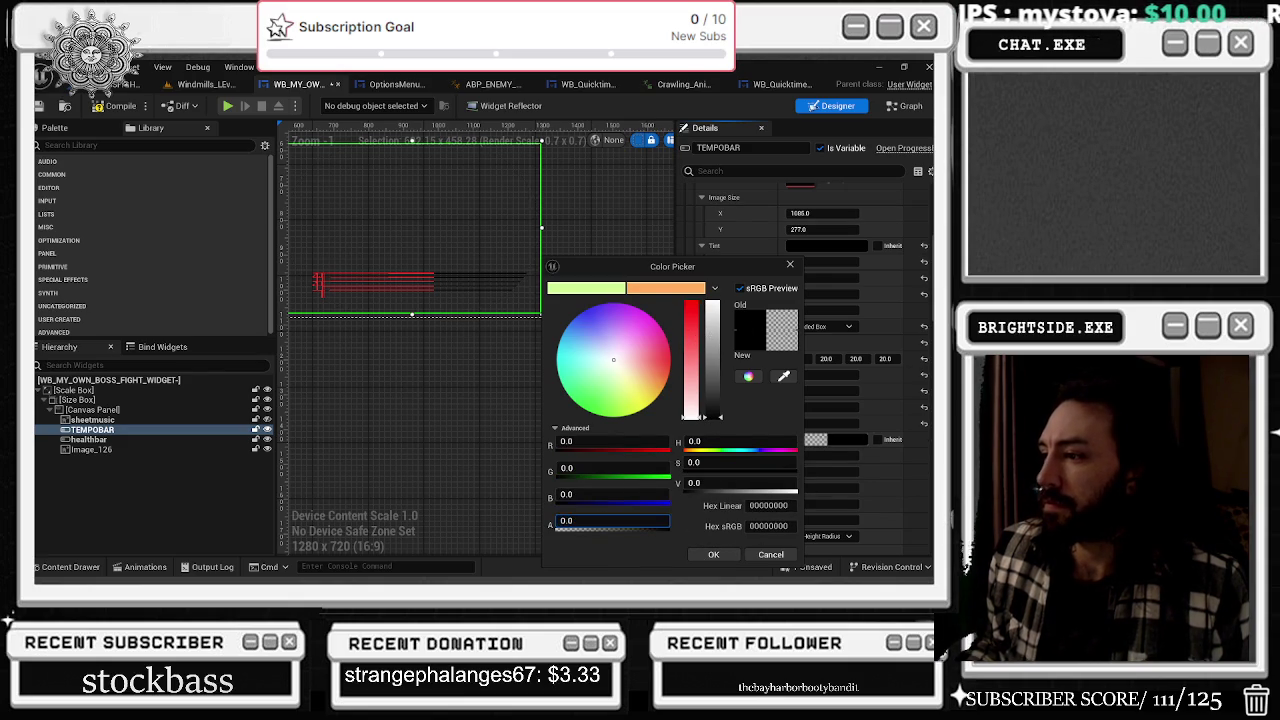
pyautogui.click(710, 557)
pyautogui.click(812, 548)
# - Test outline widths of about 158.7 and 34.7, then undo back to 0
pyautogui.press('Return')
pyautogui.moveTo(822, 520); pyautogui.dragTo(790, 520)
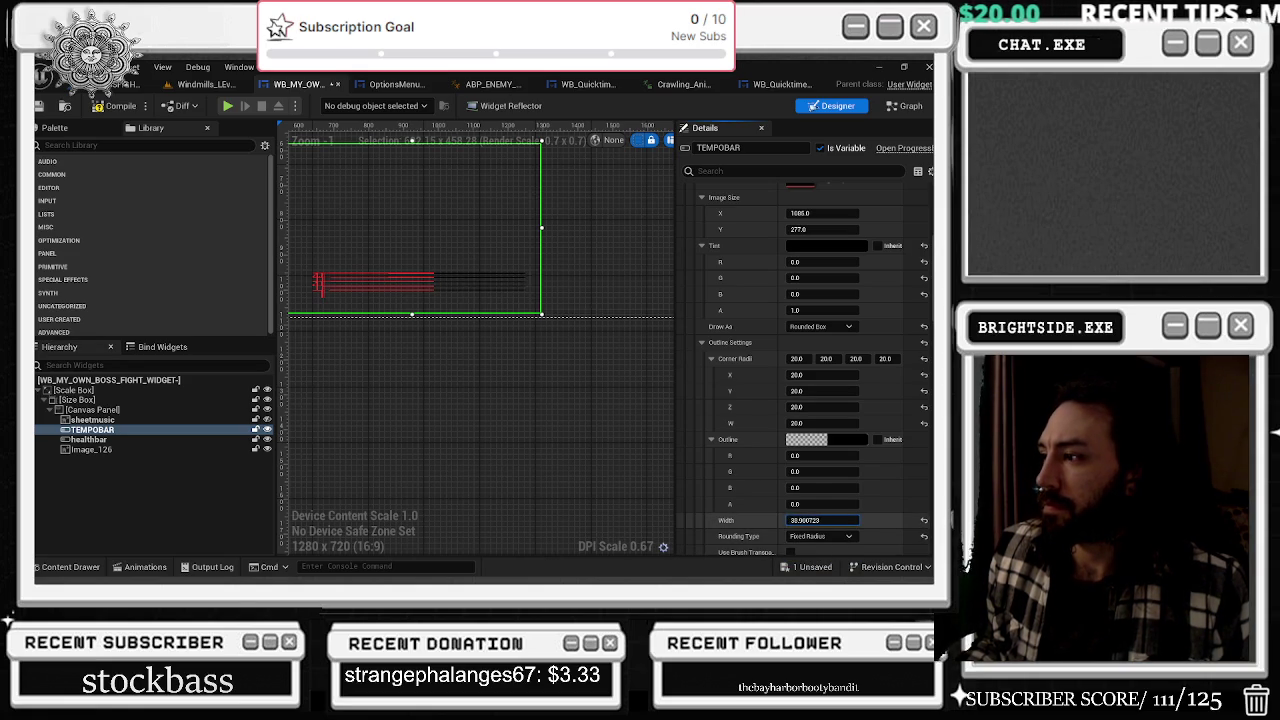
pyautogui.moveTo(805, 520); pyautogui.dragTo(805, 520)
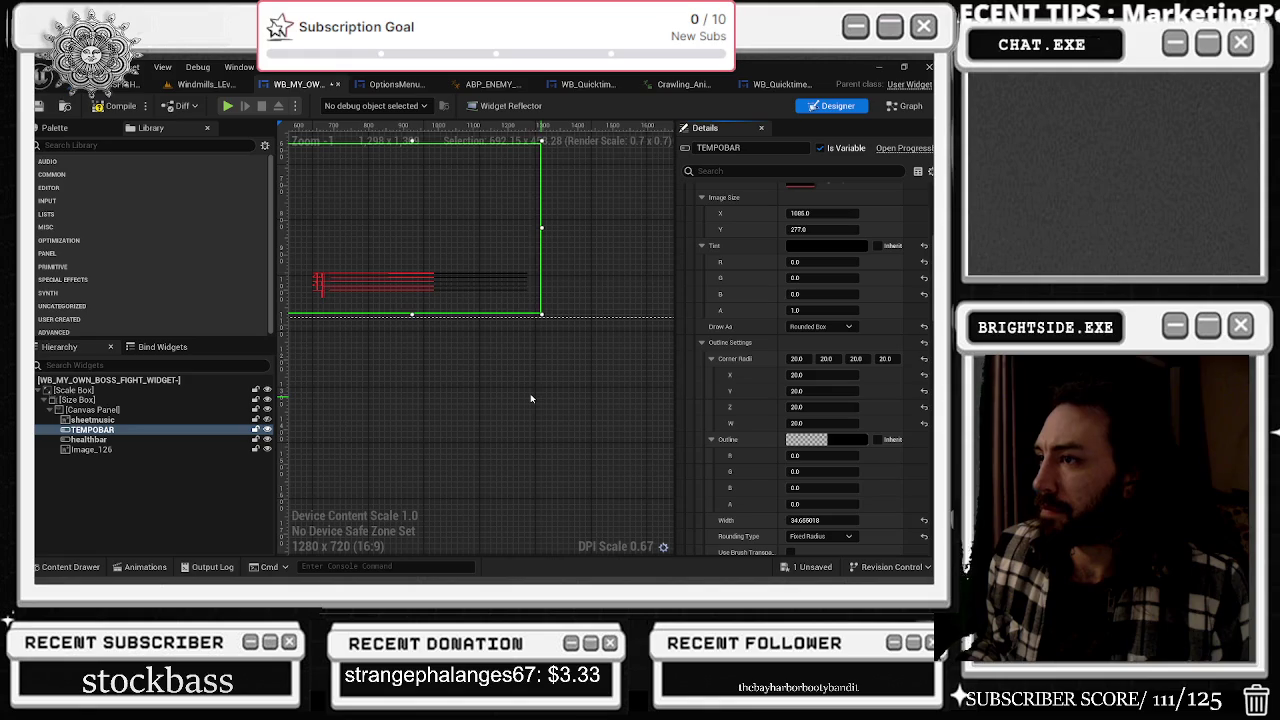
pyautogui.hotkey('ctrl', 'z')
pyautogui.hotkey('ctrl', 'z')
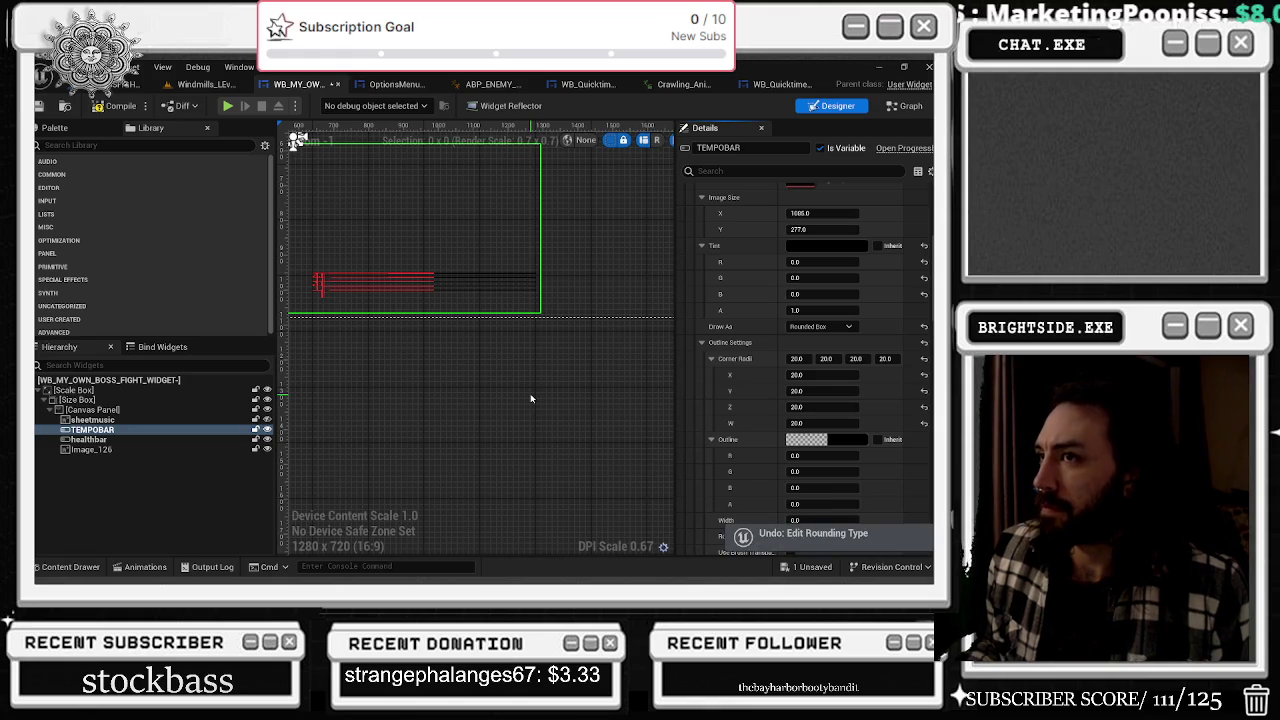
# - Filter the Details panel for 'PER', then clear the filter
pyautogui.scroll(-2, 537, 333)
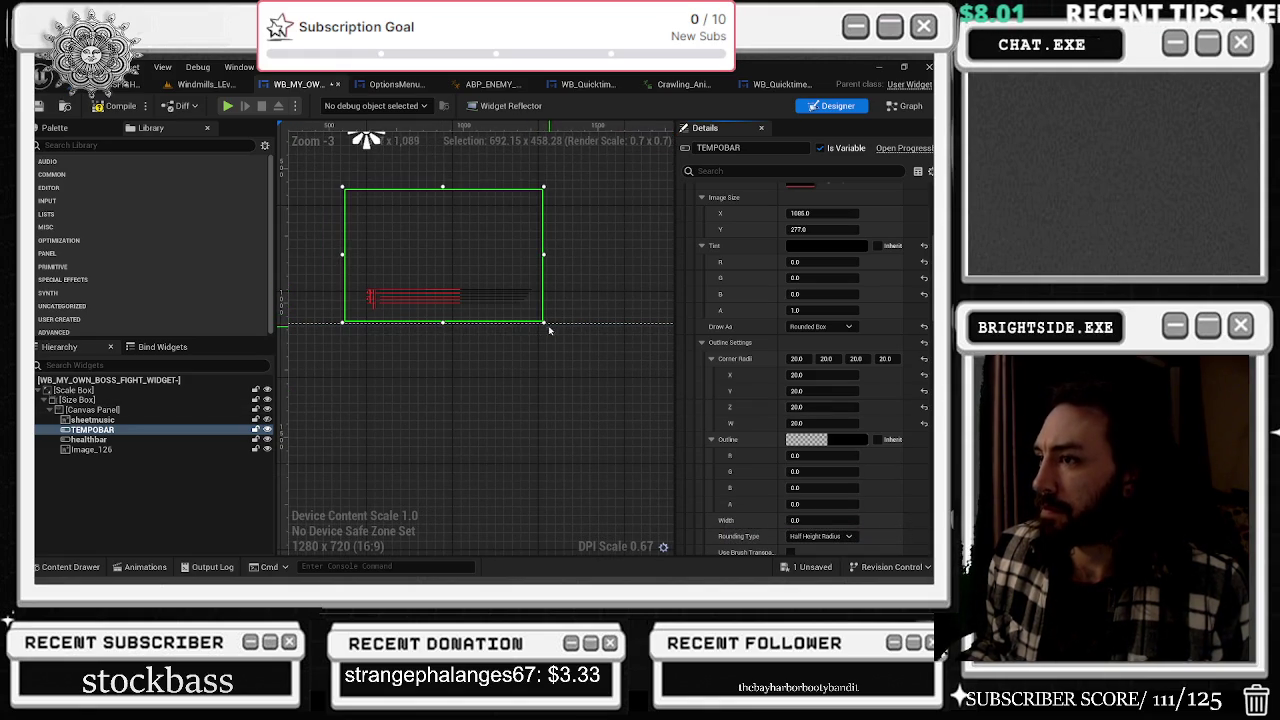
pyautogui.scroll(1, 436, 295)
pyautogui.scroll(-3, 870, 360)
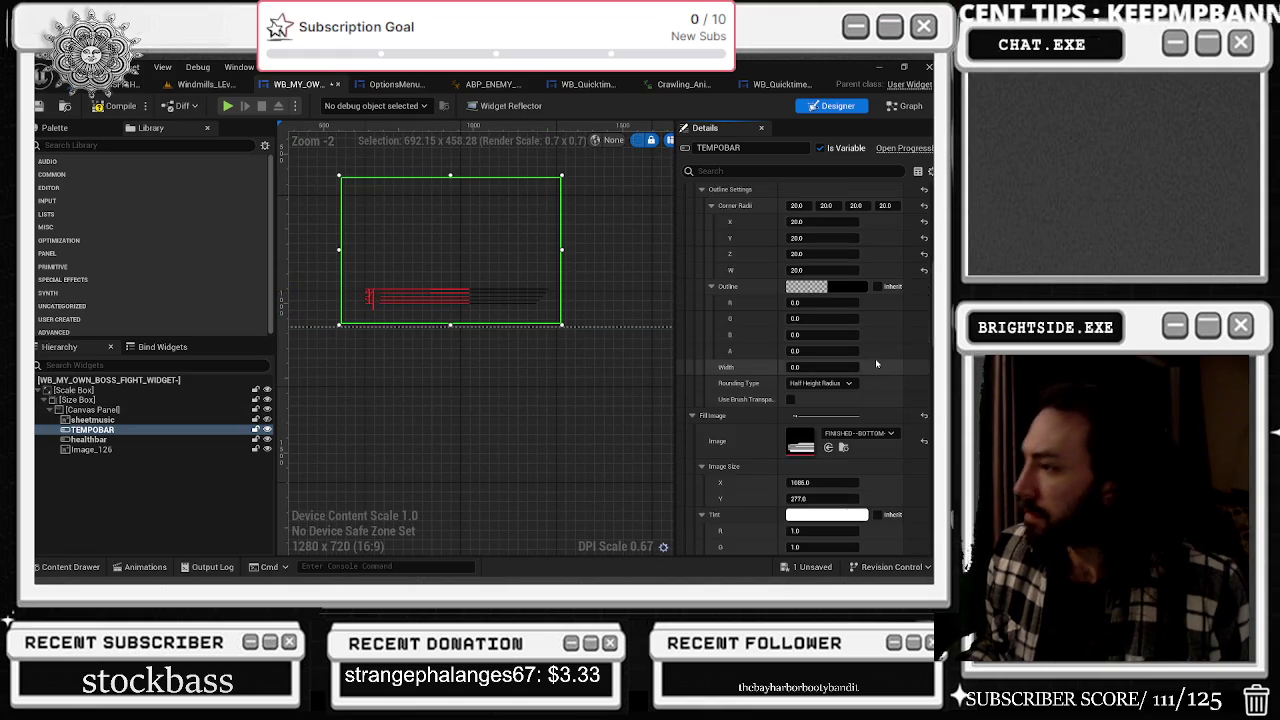
pyautogui.scroll(-1, 858, 371)
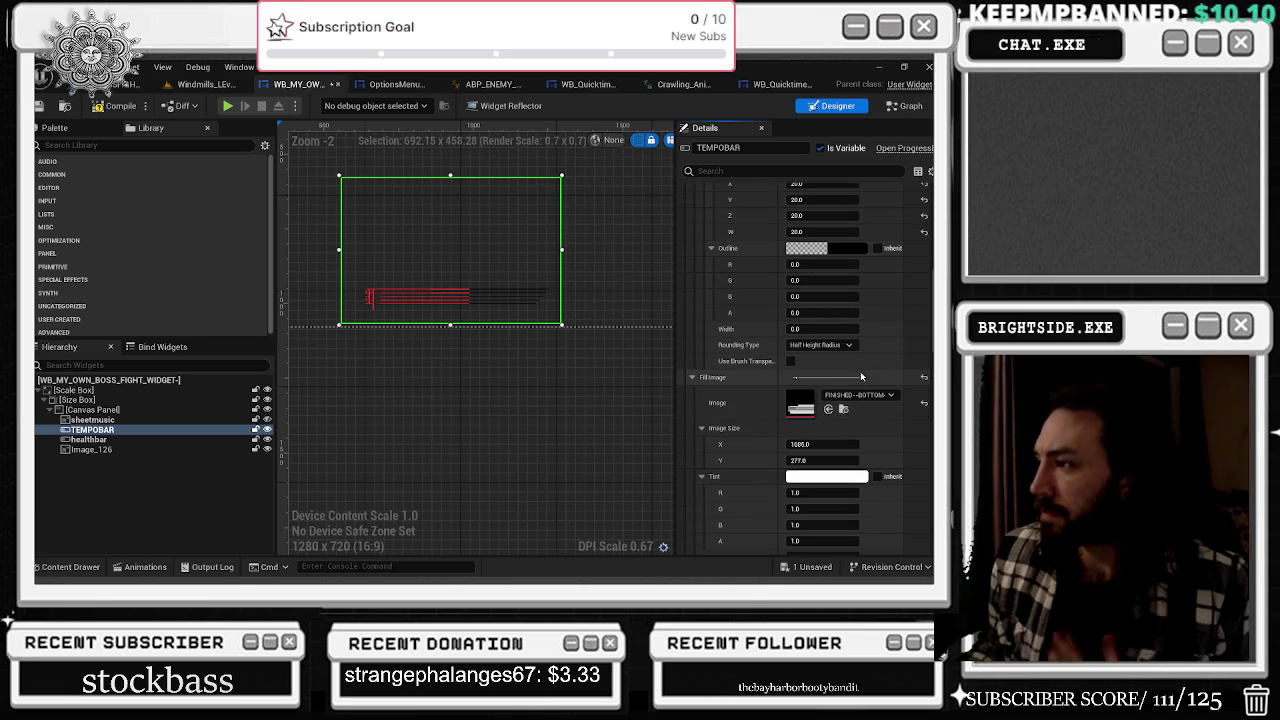
pyautogui.click(750, 171)
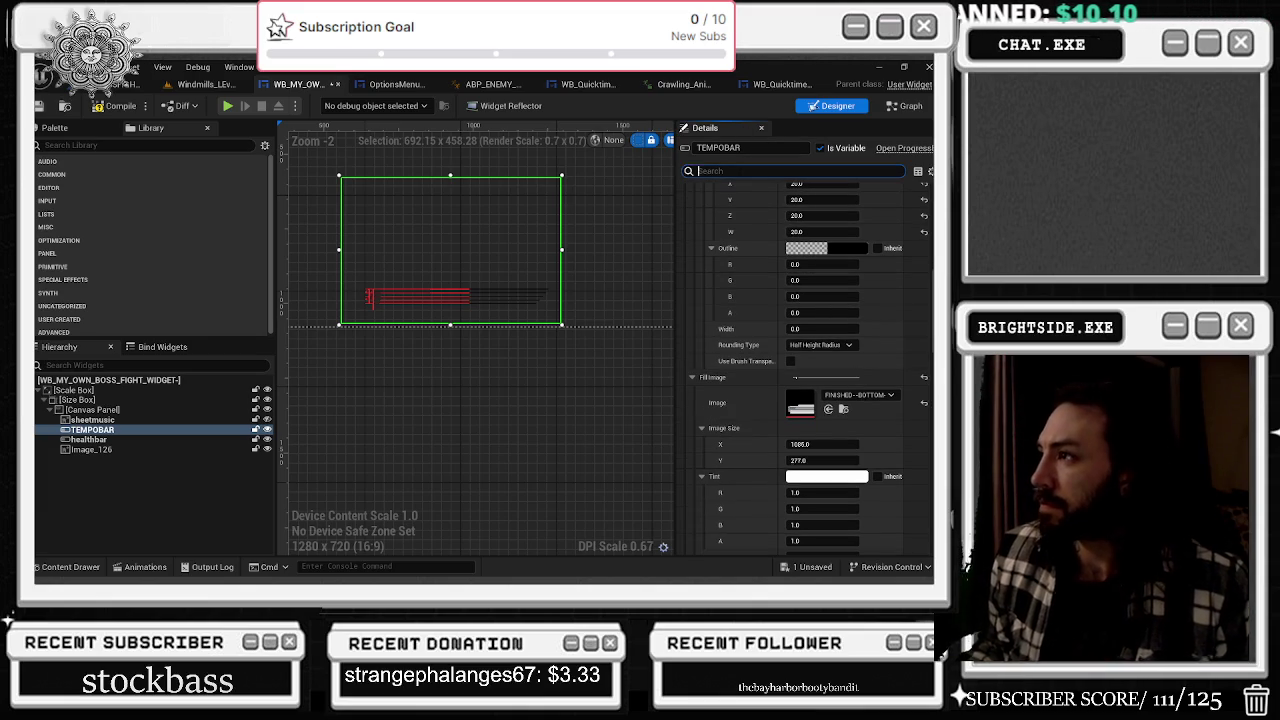
pyautogui.write('PER')
pyautogui.press('BackSpace')
pyautogui.press('BackSpace')
pyautogui.press('BackSpace')
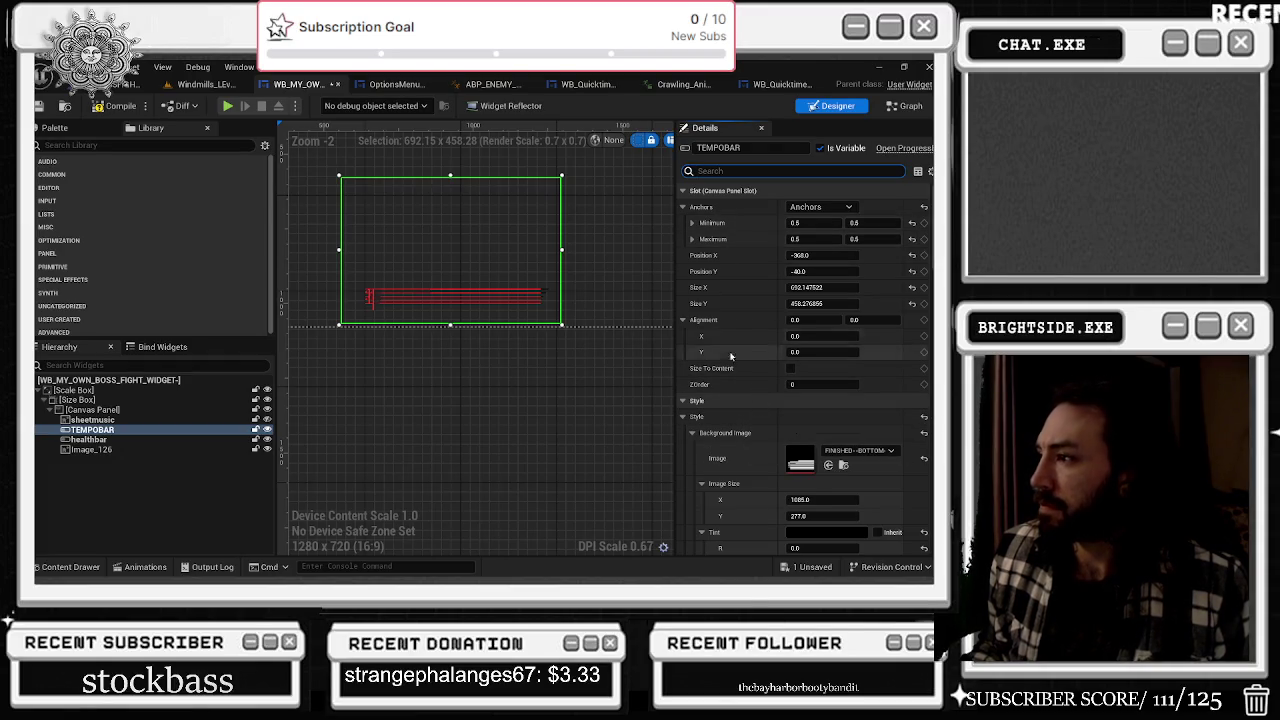
# - Undo the pasted black Fill Image tint so it returns to white and the bar shows red
pyautogui.scroll(-3, 735, 403)
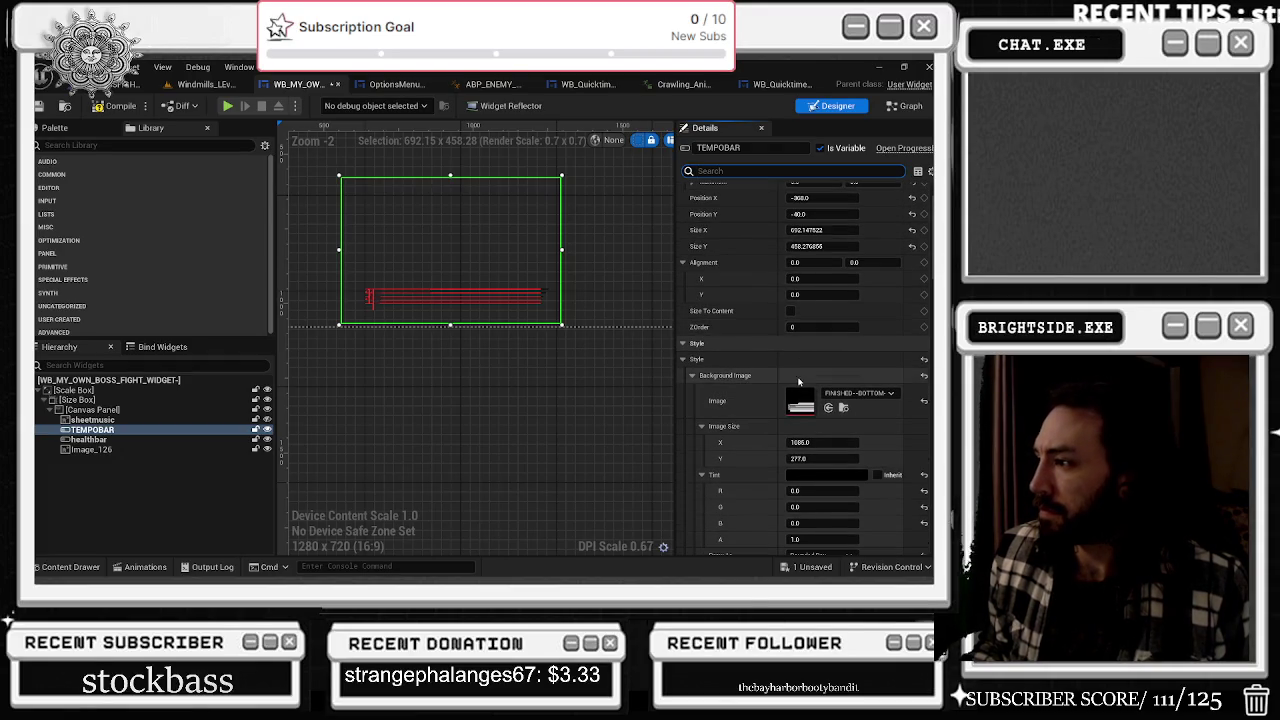
pyautogui.scroll(-2, 824, 327)
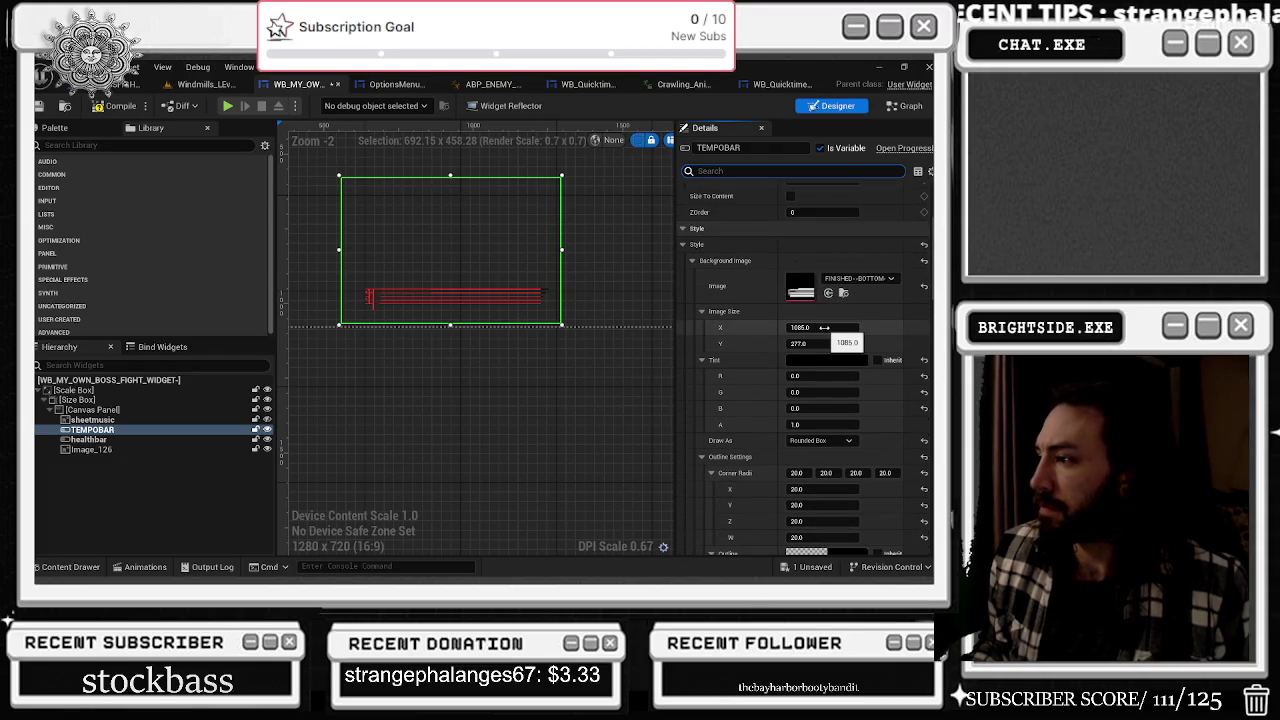
pyautogui.scroll(-1, 800, 370)
pyautogui.scroll(-9, 765, 400)
pyautogui.scroll(-6, 773, 377)
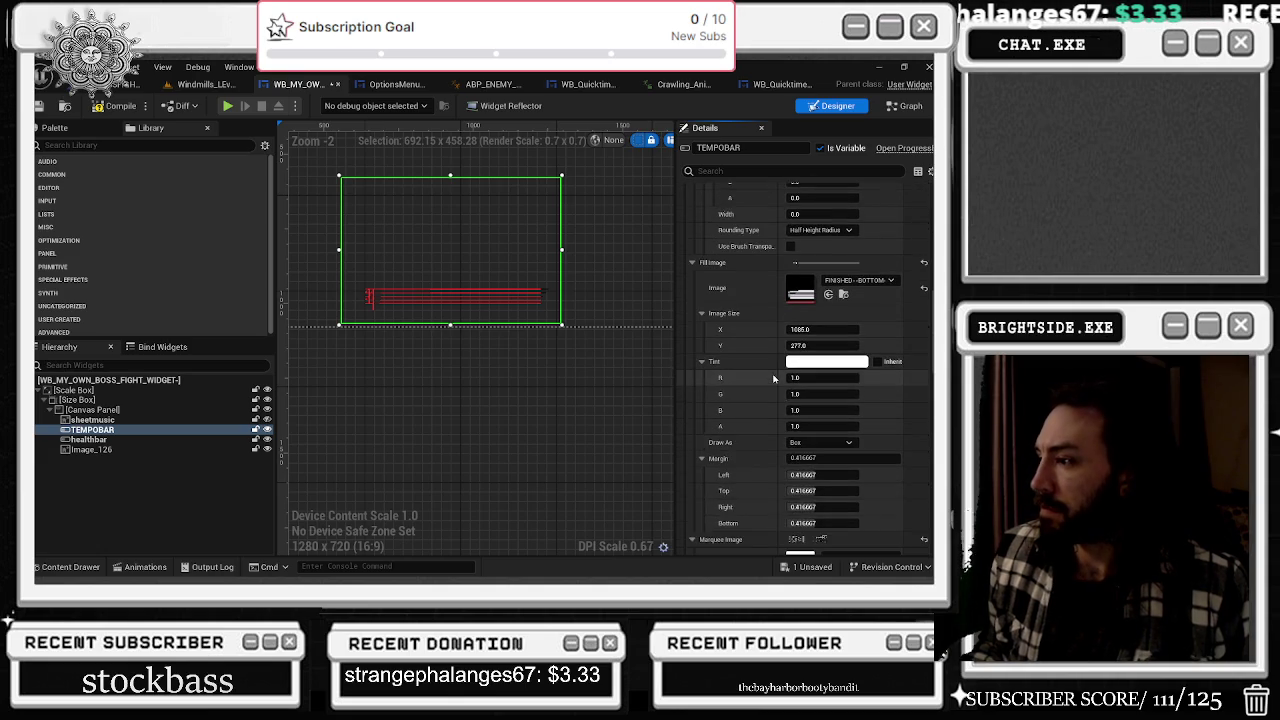
pyautogui.scroll(3, 769, 410)
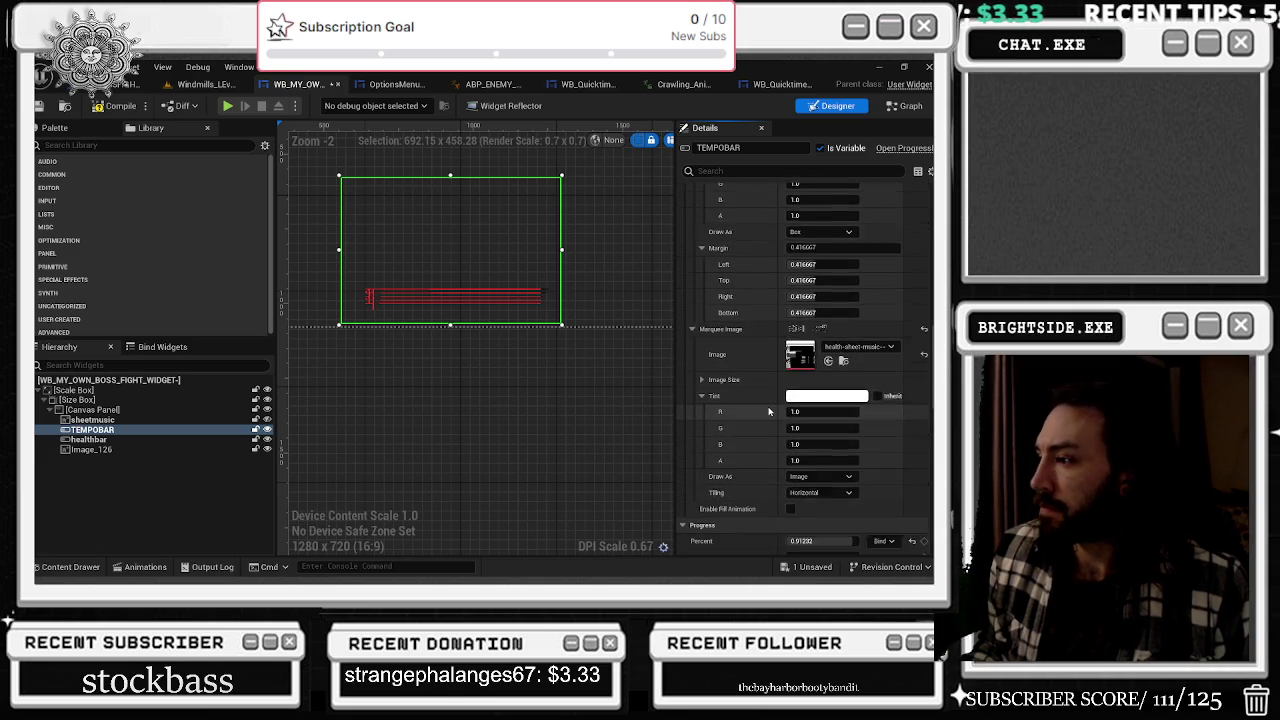
pyautogui.scroll(-1, 767, 403)
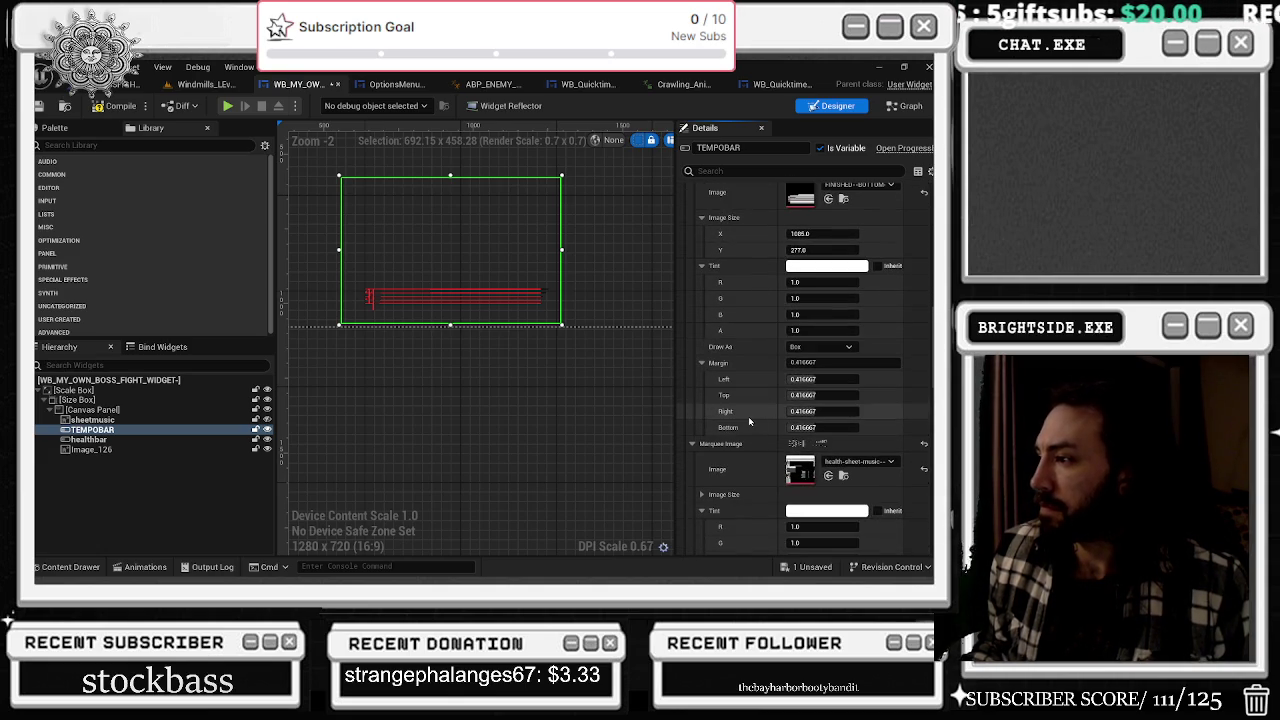
pyautogui.scroll(10, 748, 416)
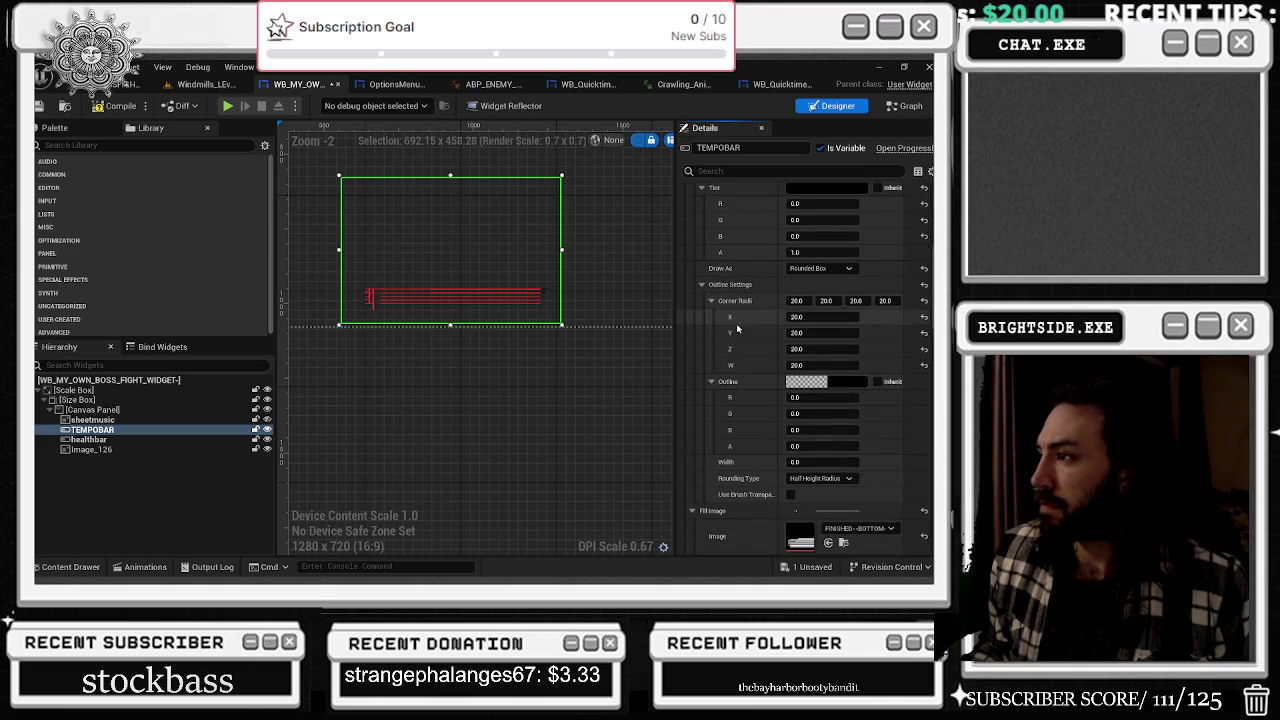
pyautogui.scroll(2, 745, 329)
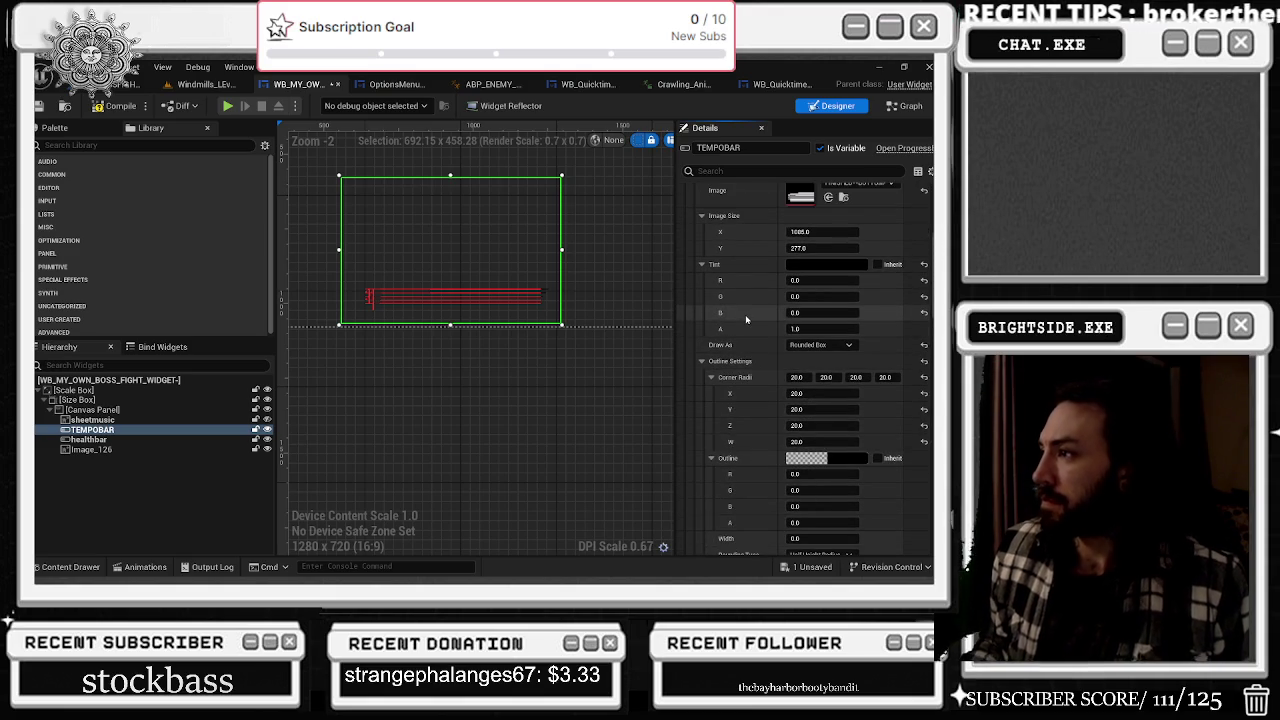
pyautogui.scroll(5, 745, 318)
pyautogui.scroll(2, 731, 321)
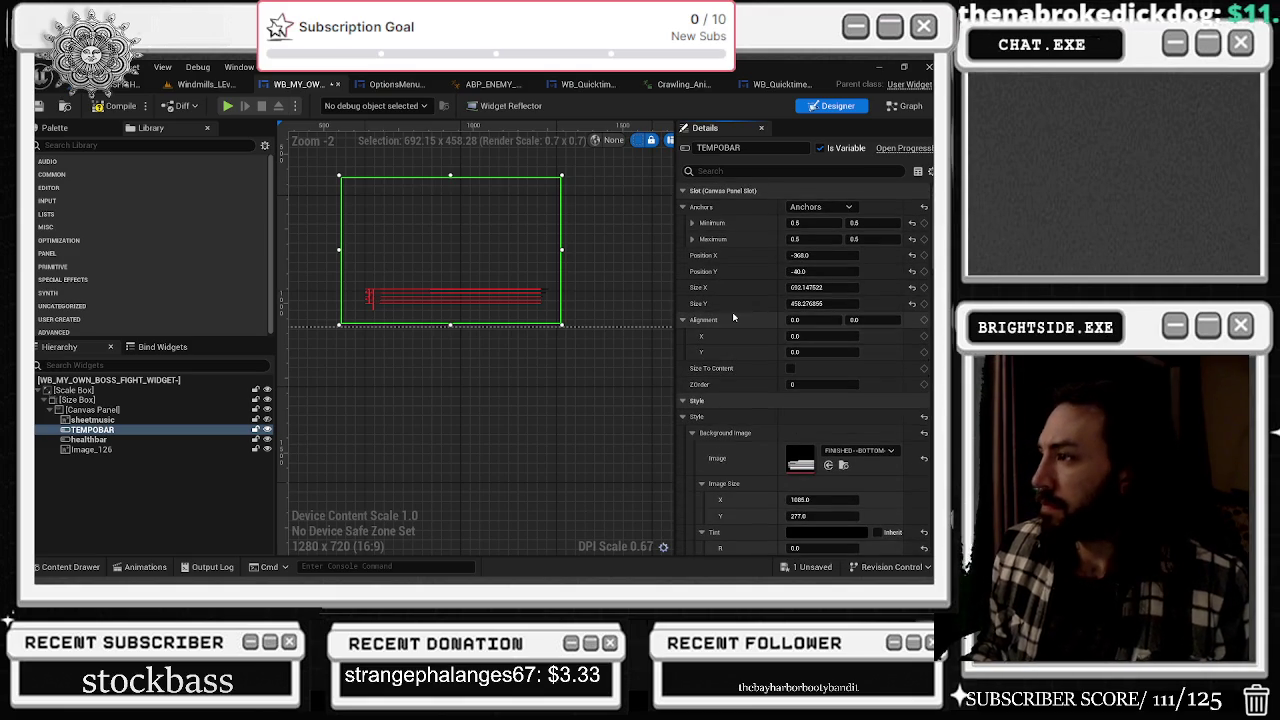
pyautogui.scroll(-2, 734, 322)
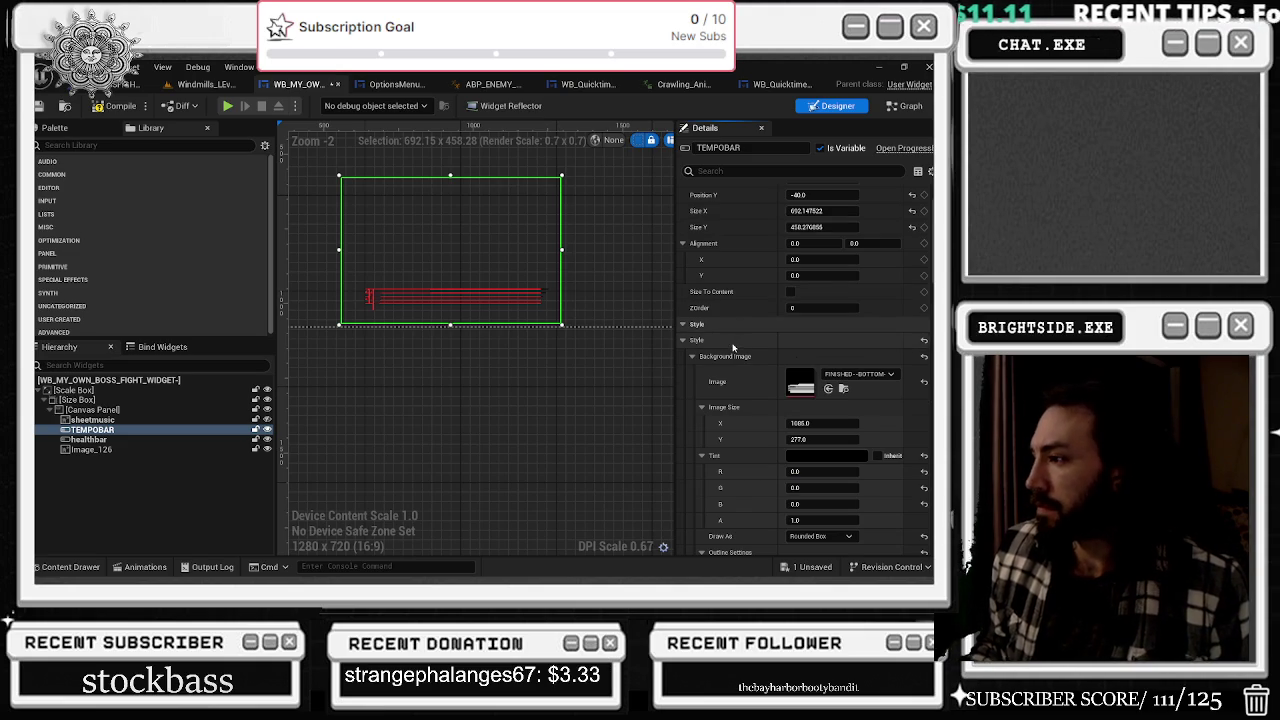
pyautogui.scroll(-8, 738, 358)
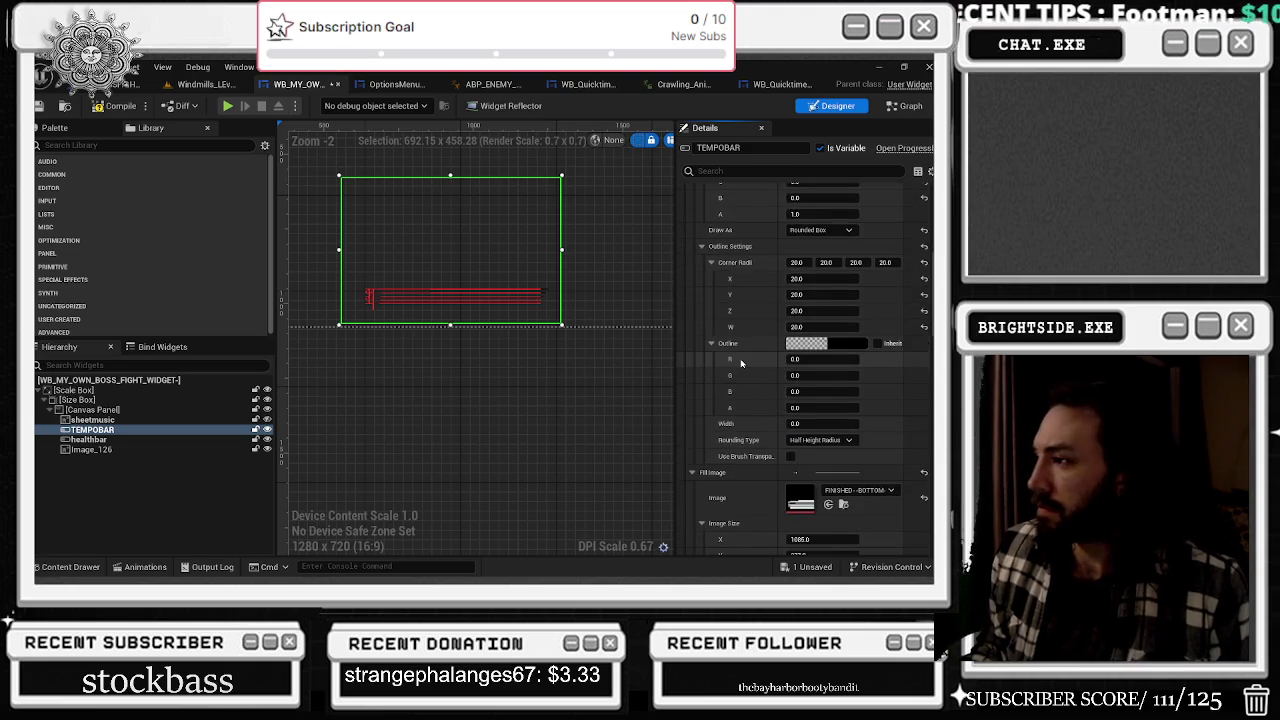
pyautogui.scroll(-2, 740, 370)
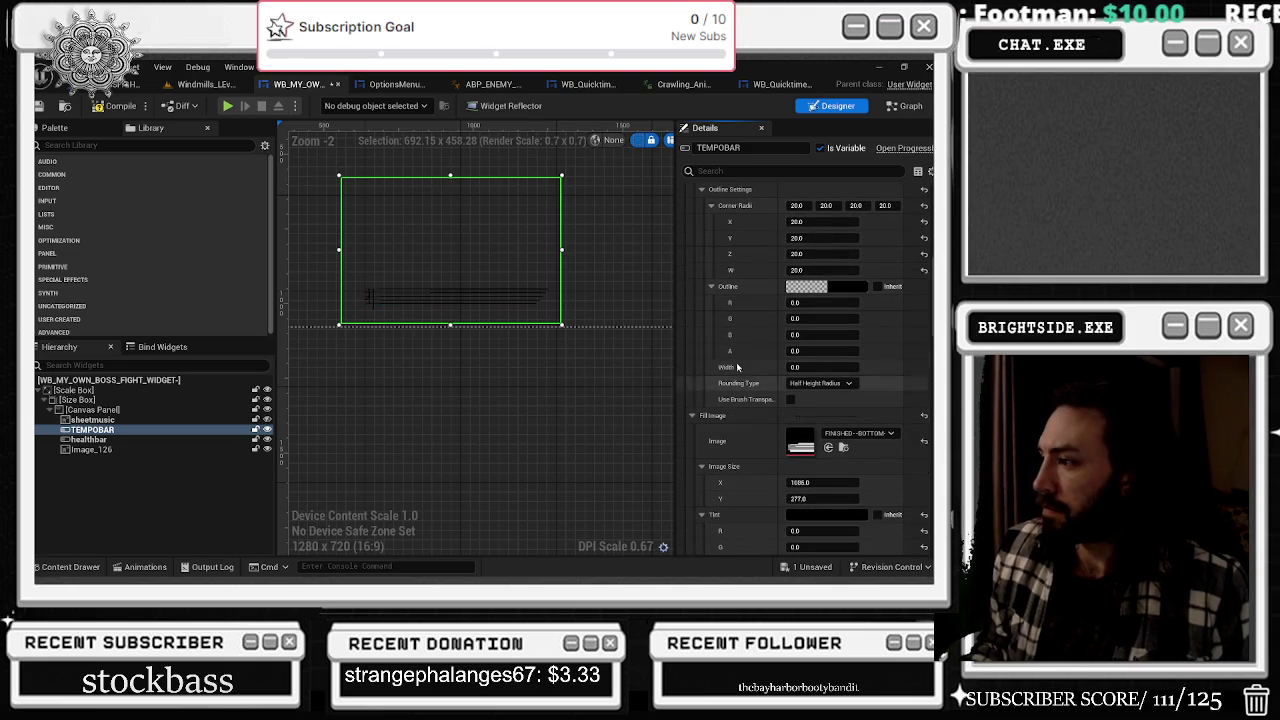
pyautogui.scroll(-1, 800, 496)
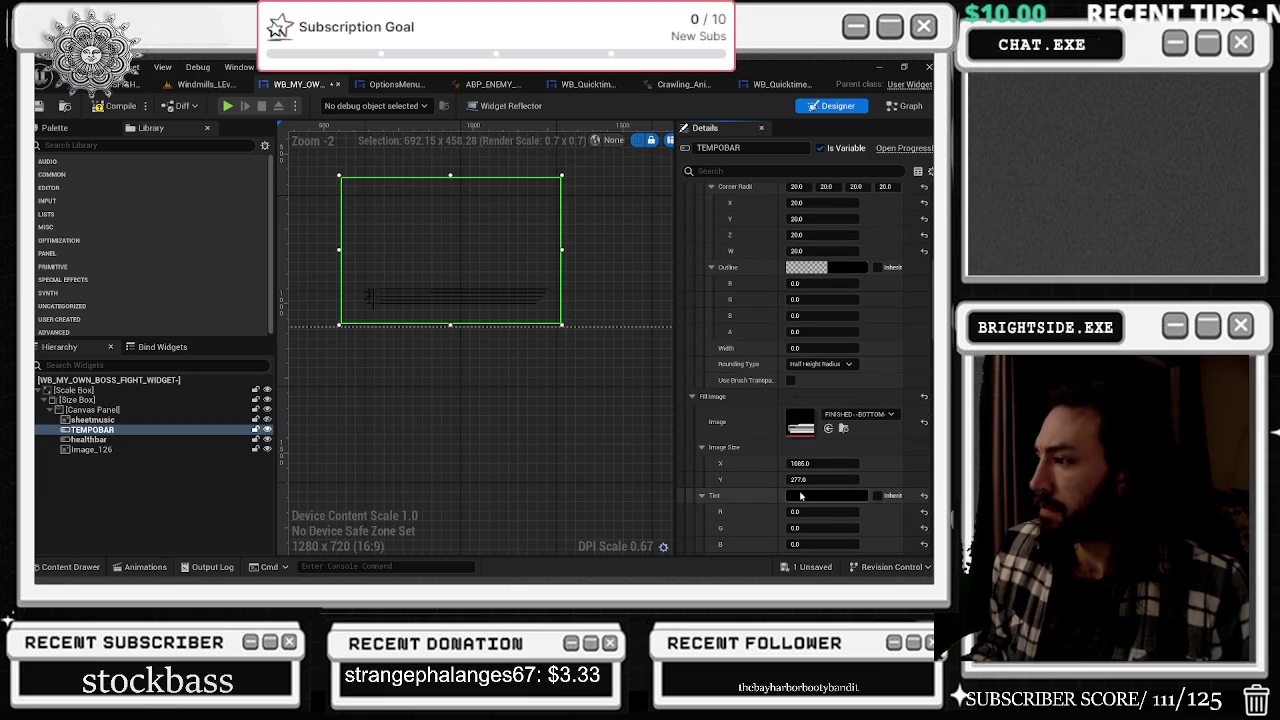
pyautogui.keyDown('shift'); pyautogui.click(877, 495); pyautogui.keyUp('shift')
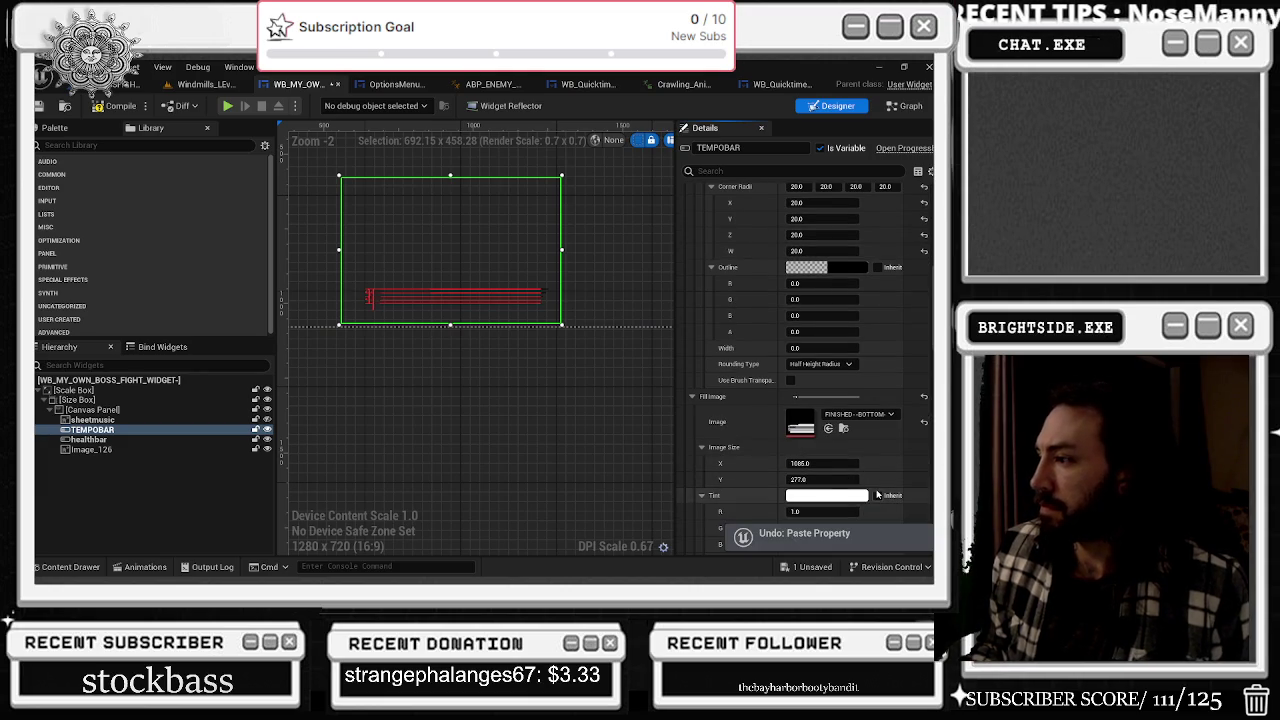
# - Review the undo history and inspect the fill tint colour without changing it
pyautogui.click(95, 67)
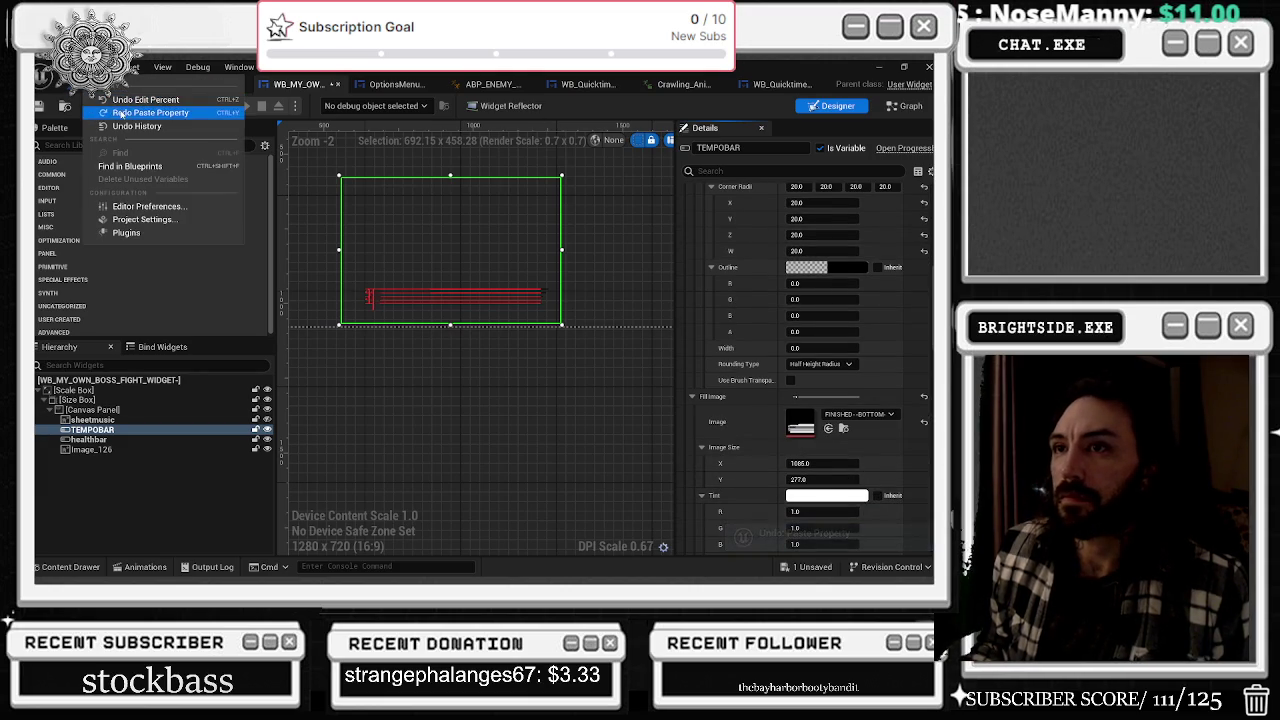
pyautogui.click(140, 112)
pyautogui.click(826, 495)
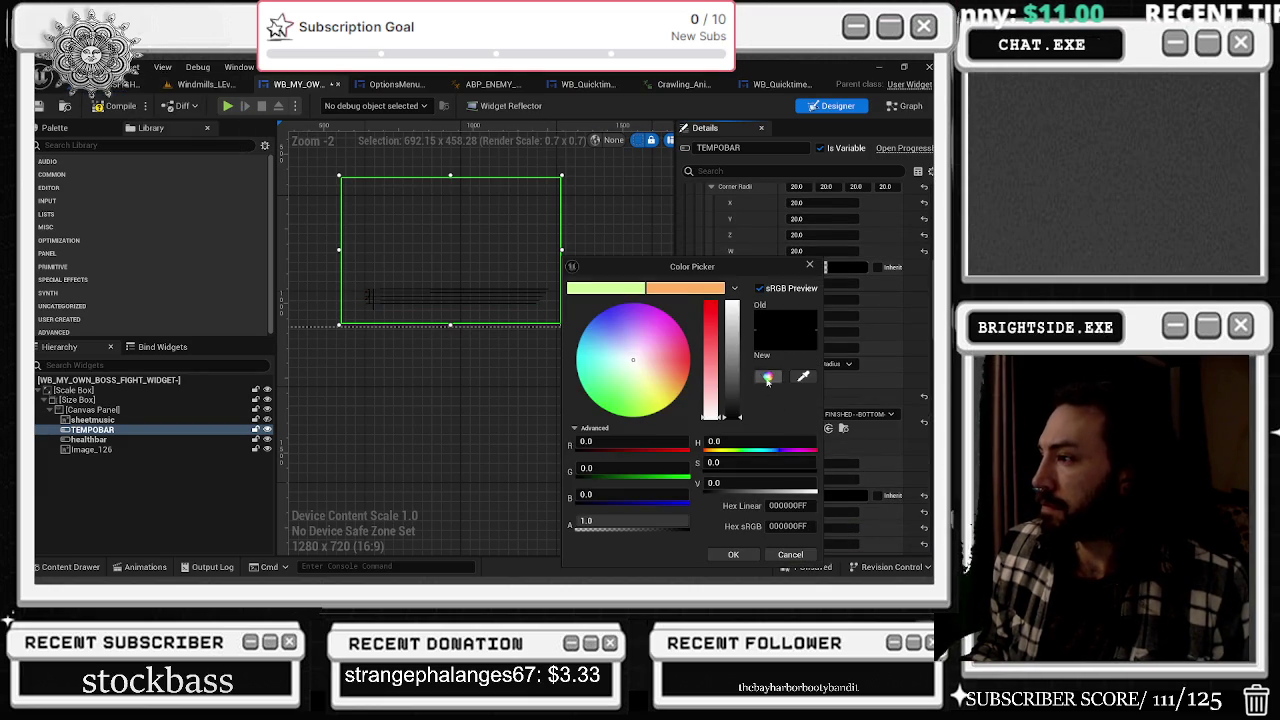
pyautogui.click(738, 558)
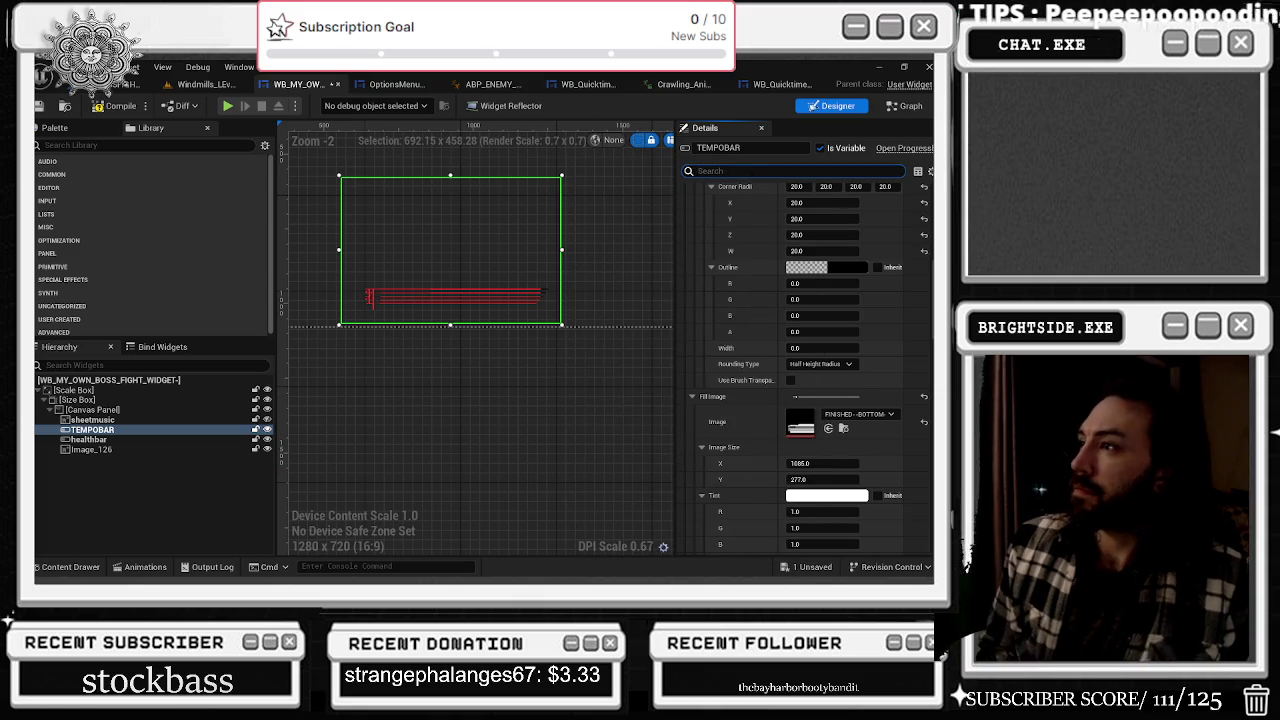
pyautogui.click(752, 174)
pyautogui.write('PER')
# - Lower the Percent value to preview a mostly empty bar, then clear the filter
pyautogui.click(825, 206)
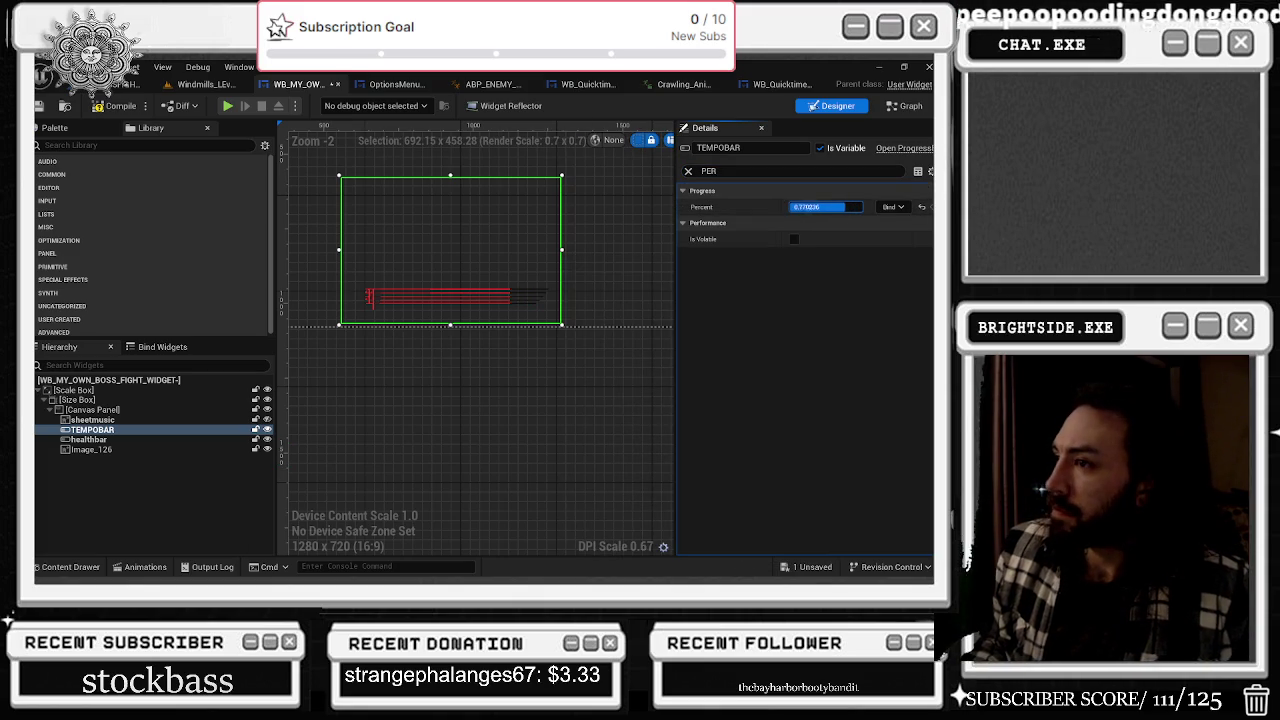
pyautogui.moveTo(858, 207); pyautogui.dragTo(815, 207)
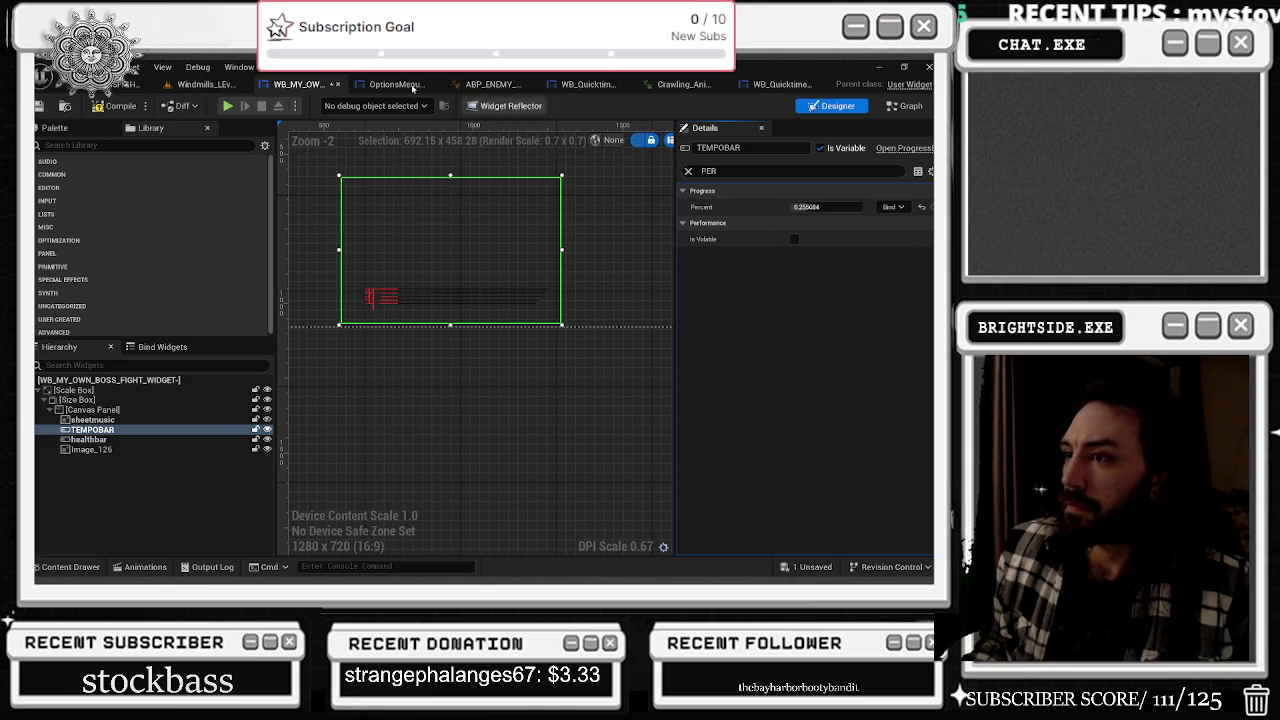
pyautogui.scroll(3, 535, 356)
pyautogui.scroll(-3, 535, 356)
pyautogui.scroll(-2, 563, 349)
pyautogui.scroll(1, 486, 340)
pyautogui.moveTo(451, 252); pyautogui.dragTo(487, 284)
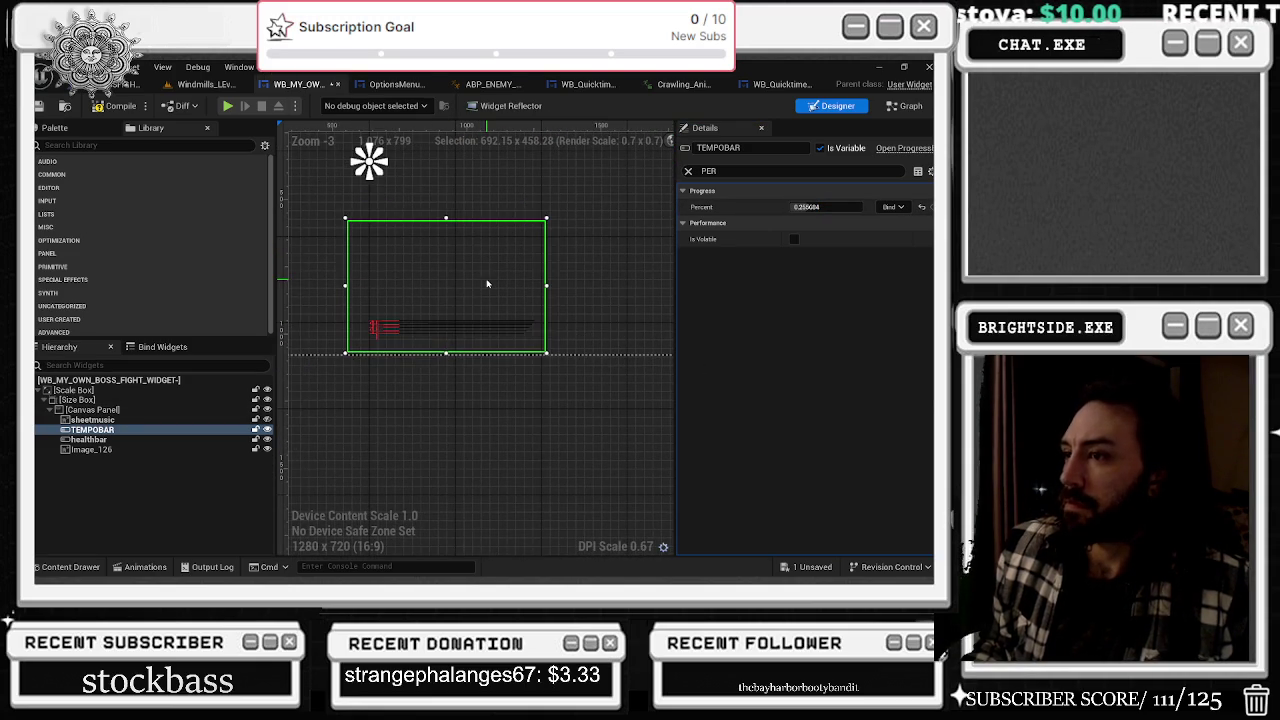
pyautogui.scroll(-1, 495, 288)
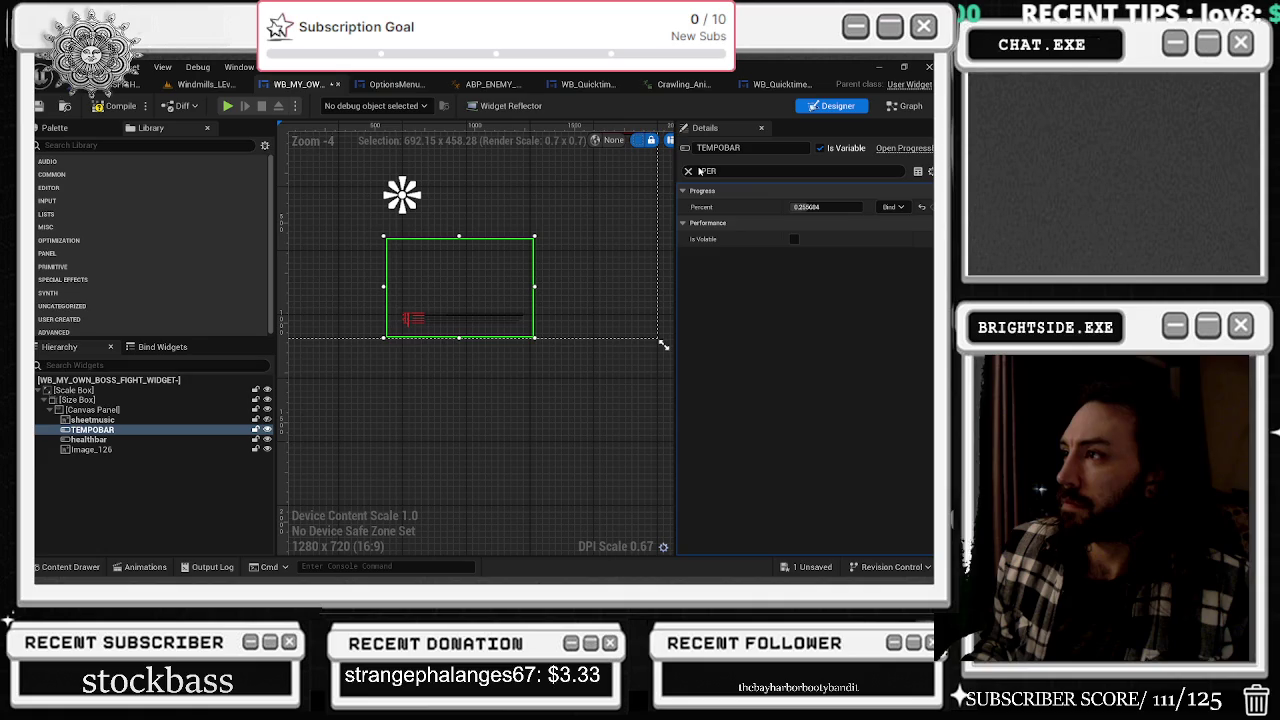
pyautogui.click(688, 171)
# - Tint the background image a mid grey of about 0.31 on R, G and B
pyautogui.scroll(-2, 811, 400)
pyautogui.click(811, 460)
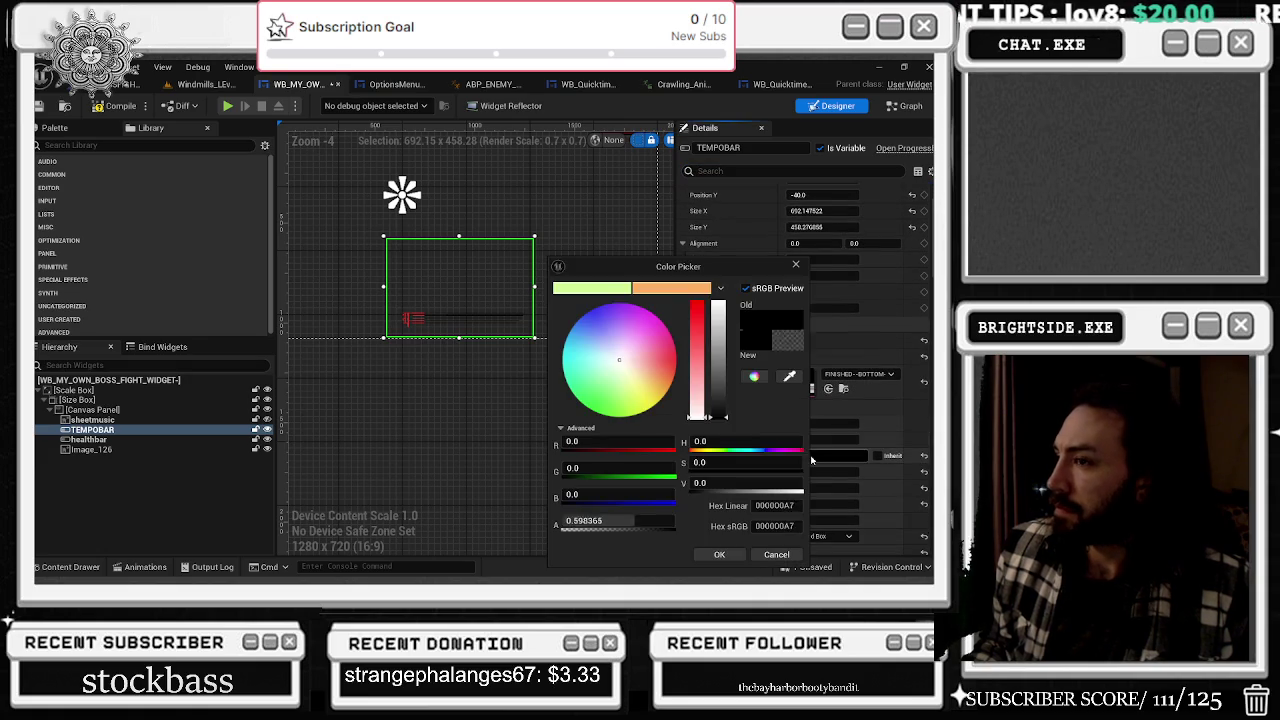
pyautogui.moveTo(721, 402)
pyautogui.mouseDown()
pyautogui.moveTo(734, 372)
pyautogui.moveTo(734, 395)
pyautogui.moveTo(734, 383)
pyautogui.mouseUp()
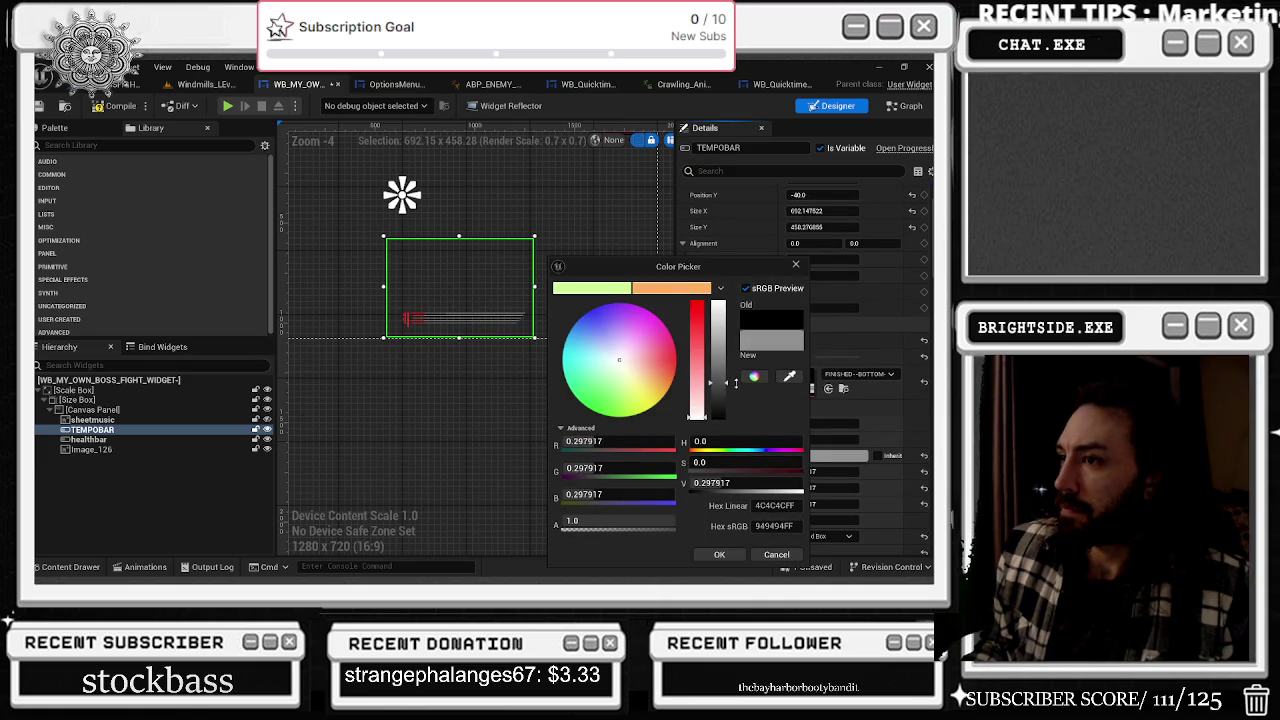
pyautogui.click(719, 554)
pyautogui.scroll(6, 433, 370)
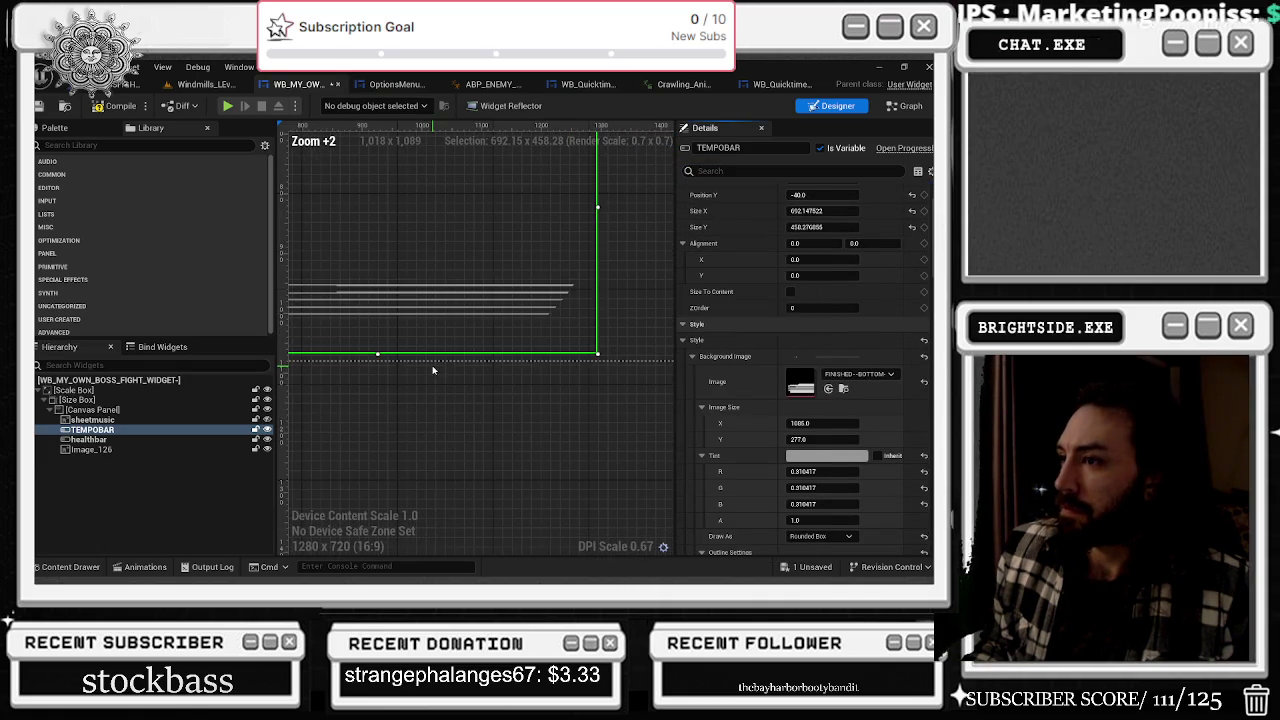
# - Adjust the background tint's alpha value
pyautogui.scroll(-3, 857, 472)
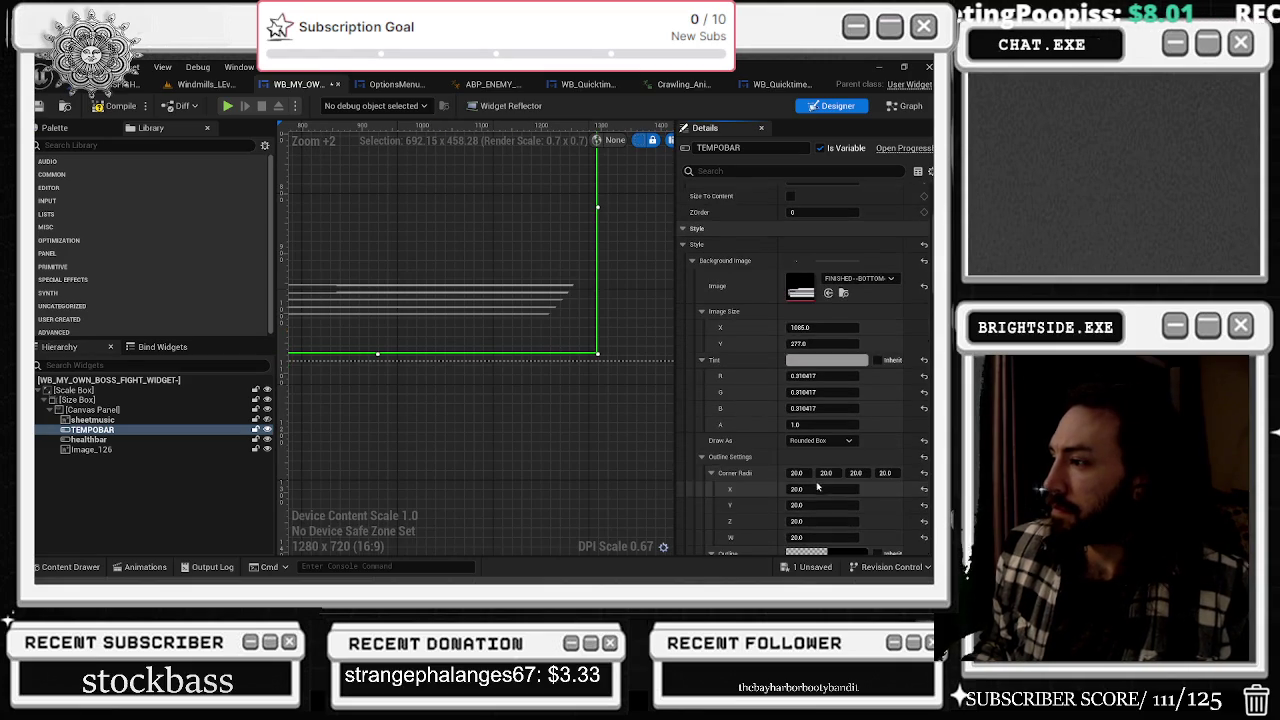
pyautogui.moveTo(815, 424); pyautogui.dragTo(823, 424)
pyautogui.scroll(-4, 769, 425)
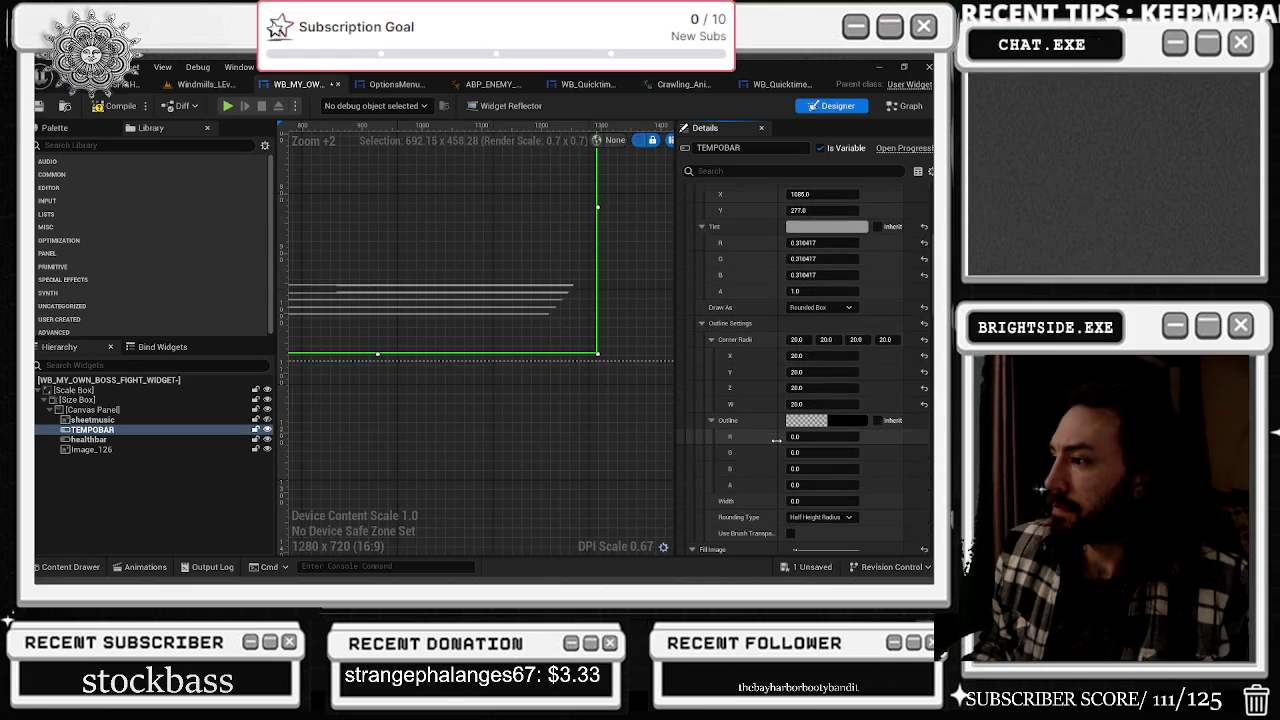
pyautogui.scroll(-7, 712, 420)
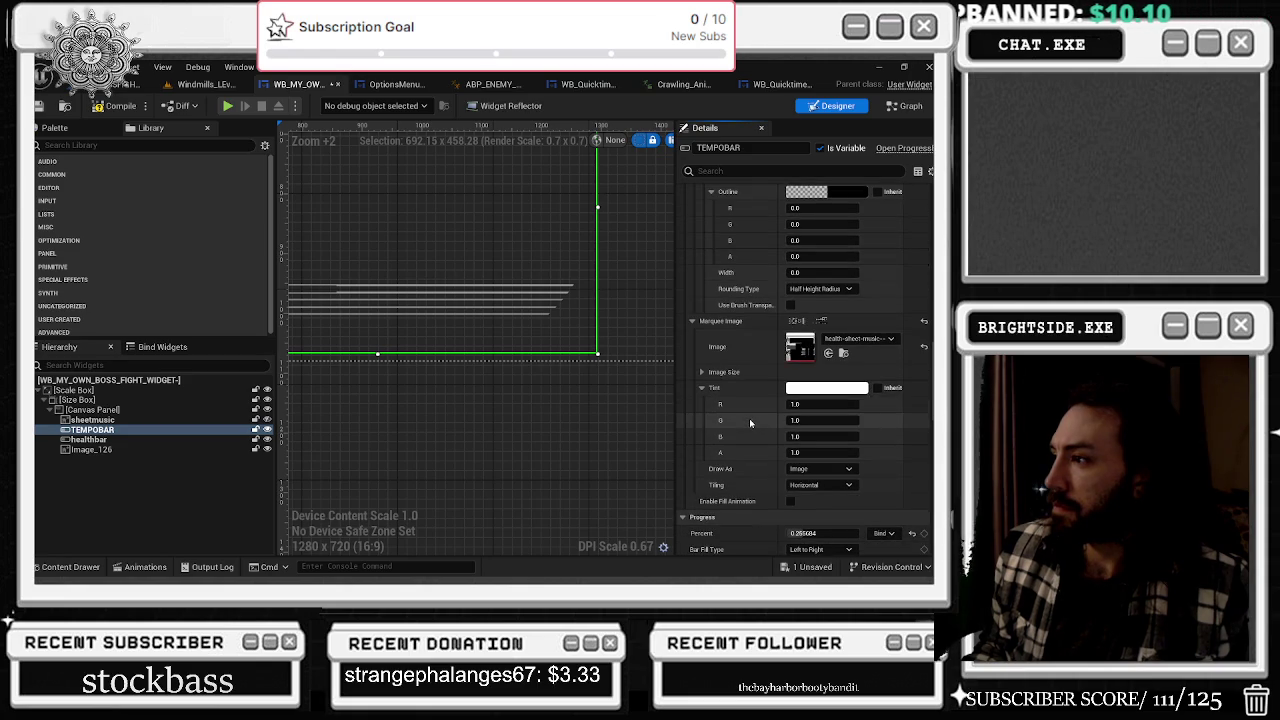
pyautogui.scroll(-3, 750, 375)
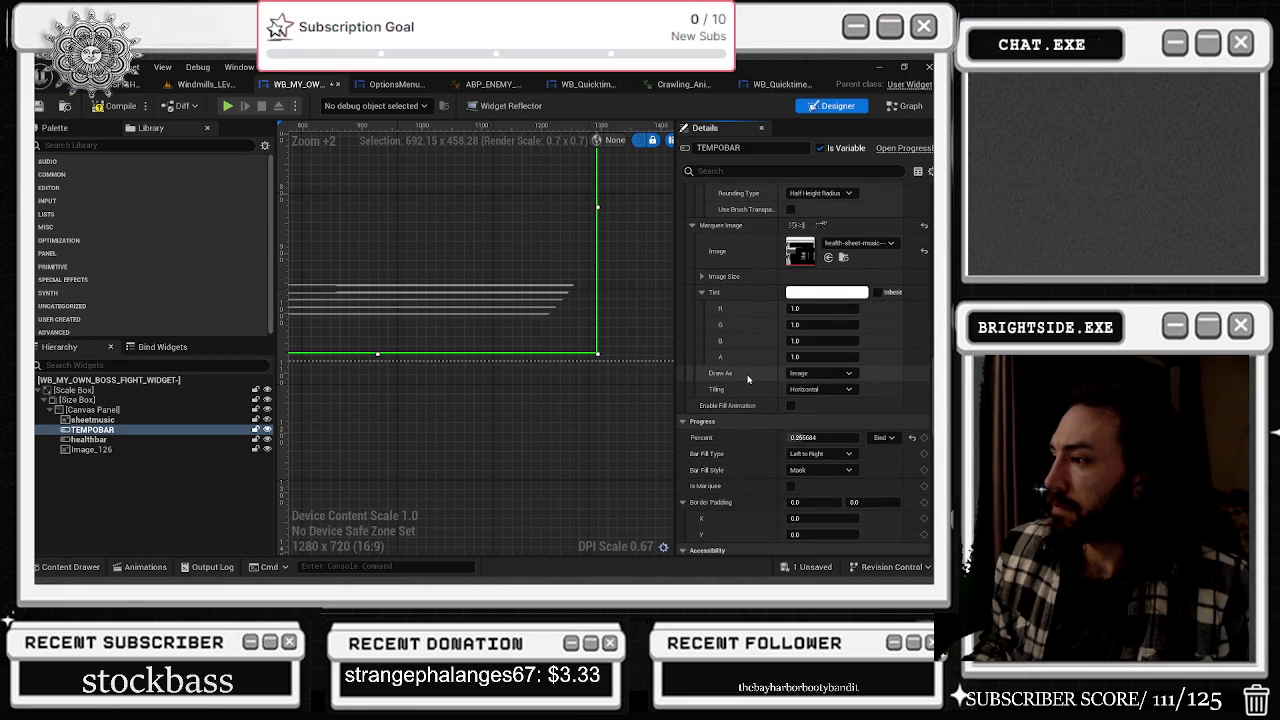
# - Test Bar Fill Style Scale with Percent near 0.86, then switch back to Mask
pyautogui.click(810, 470)
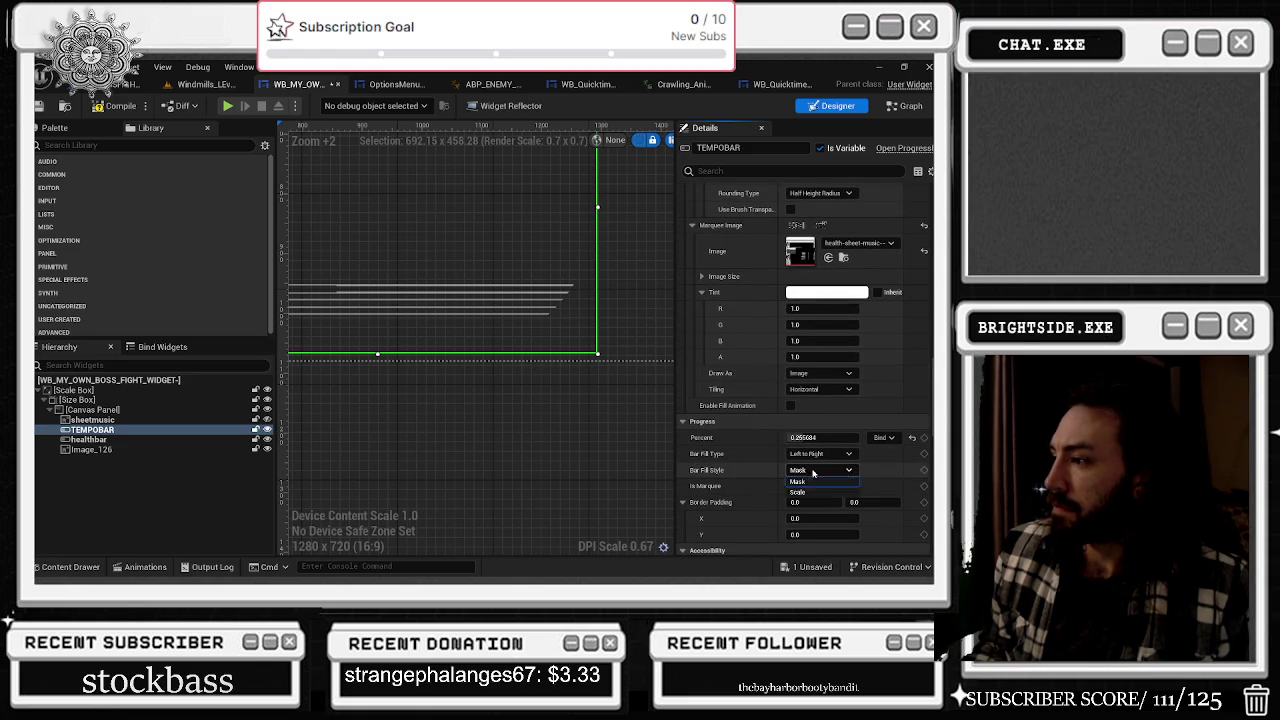
pyautogui.click(810, 486)
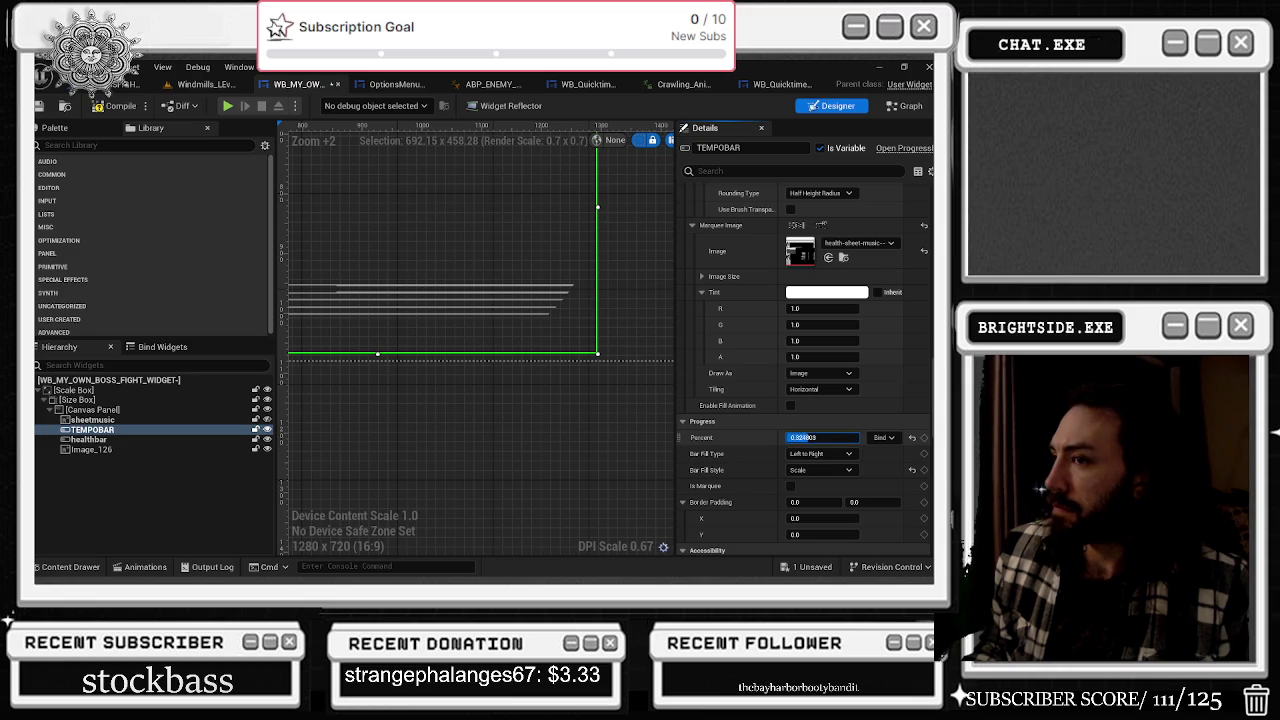
pyautogui.moveTo(816, 437)
pyautogui.mouseDown()
pyautogui.moveTo(837, 437)
pyautogui.moveTo(788, 437)
pyautogui.moveTo(814, 437)
pyautogui.mouseUp()
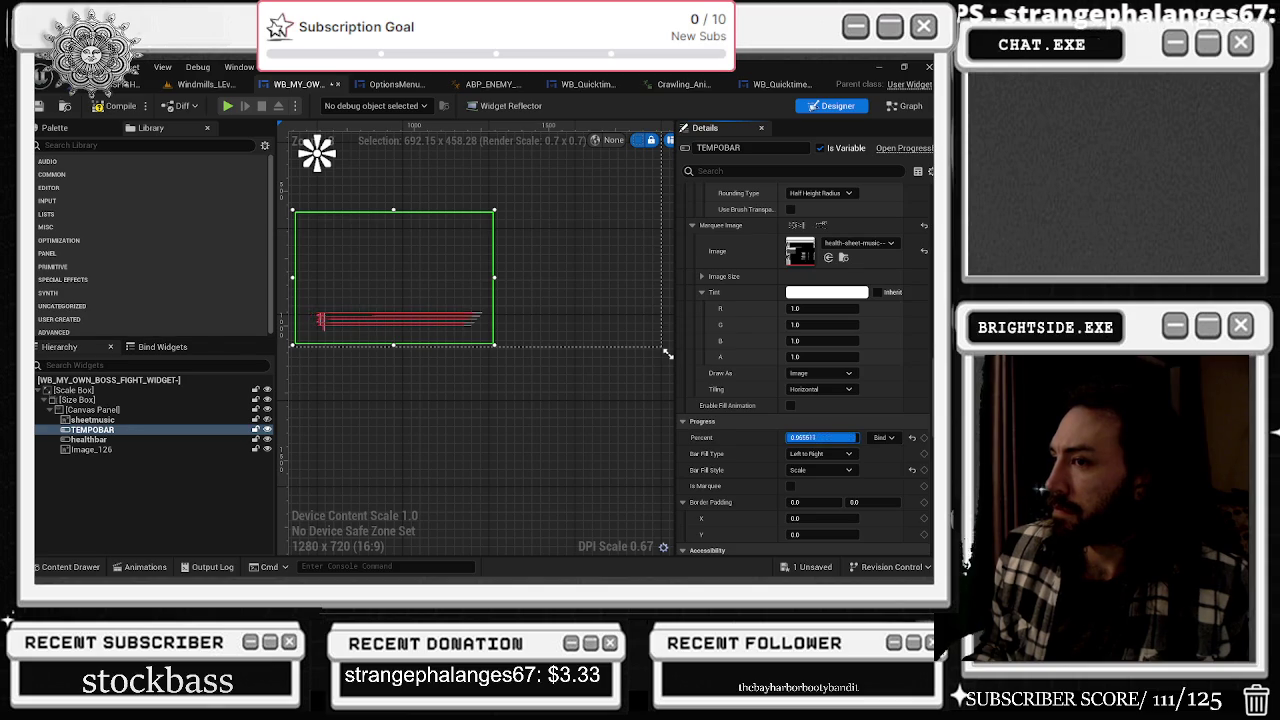
pyautogui.moveTo(799, 437); pyautogui.dragTo(849, 437)
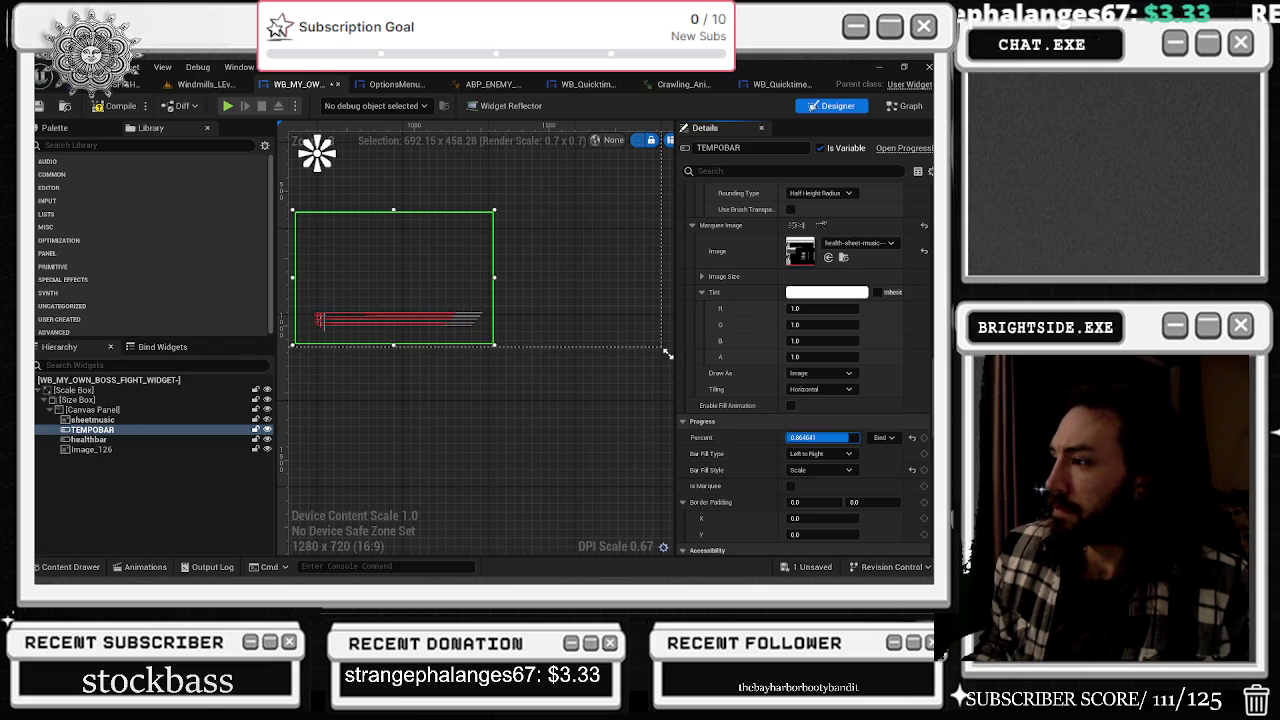
pyautogui.click(820, 469)
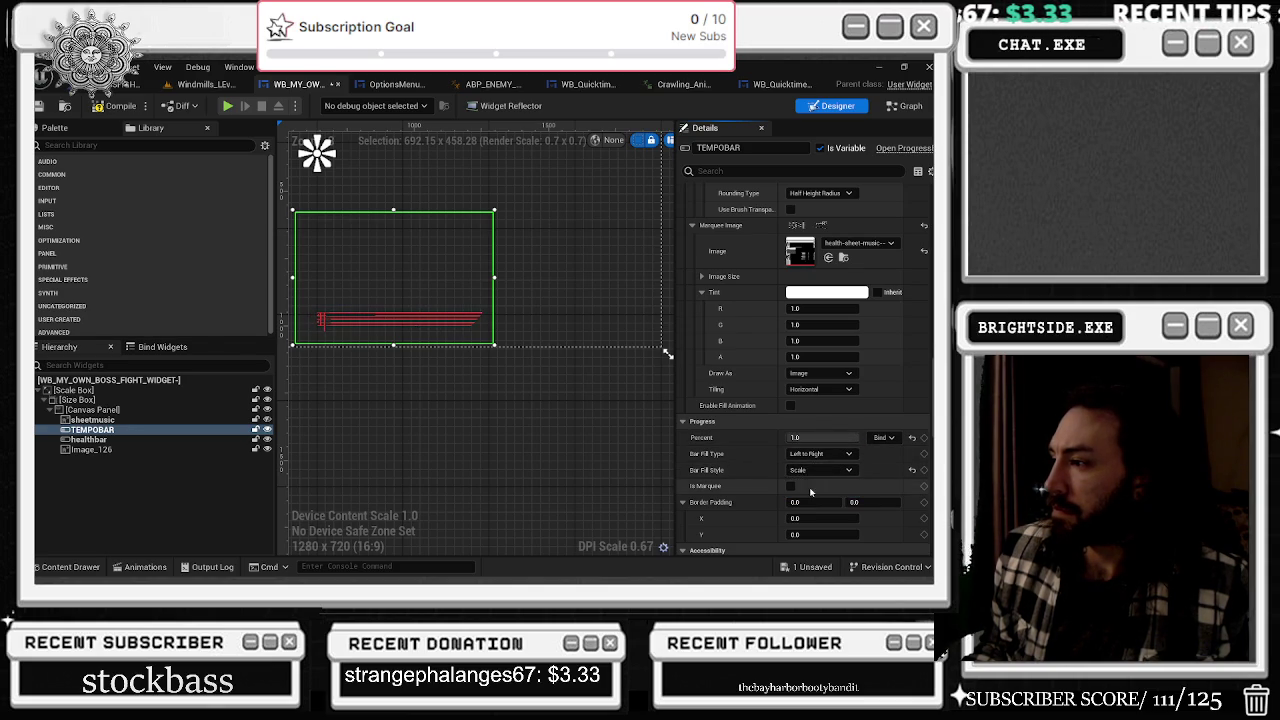
pyautogui.click(809, 481)
# - Set Percent to 1.0 and save the boss fight widget blueprint
pyautogui.write('1')
pyautogui.press('Return')
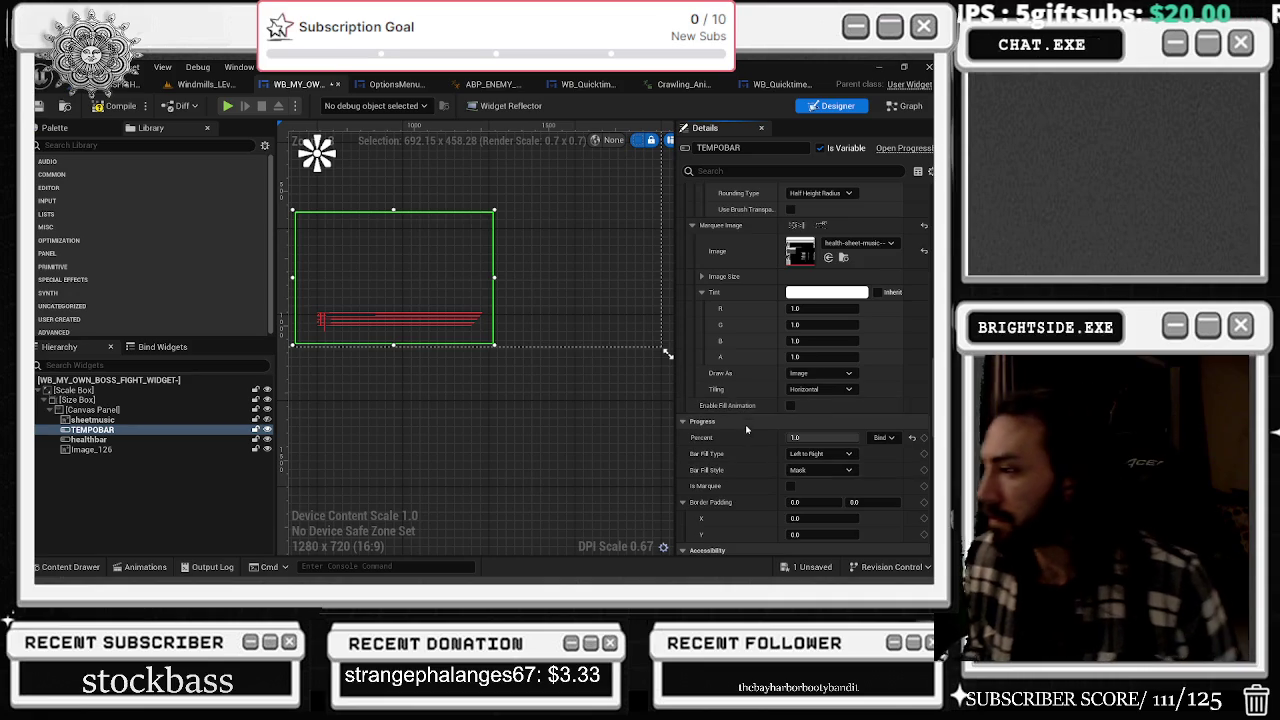
pyautogui.scroll(-5, 746, 427)
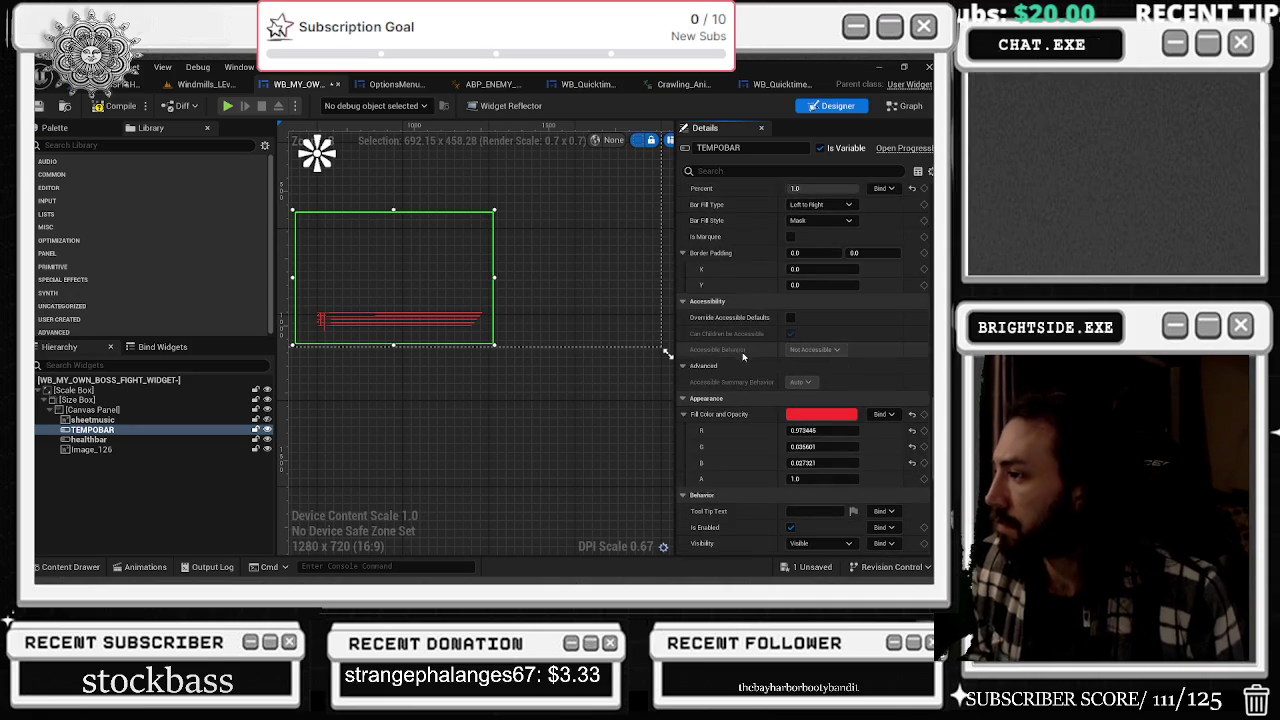
pyautogui.scroll(-3, 743, 356)
pyautogui.scroll(-2, 717, 338)
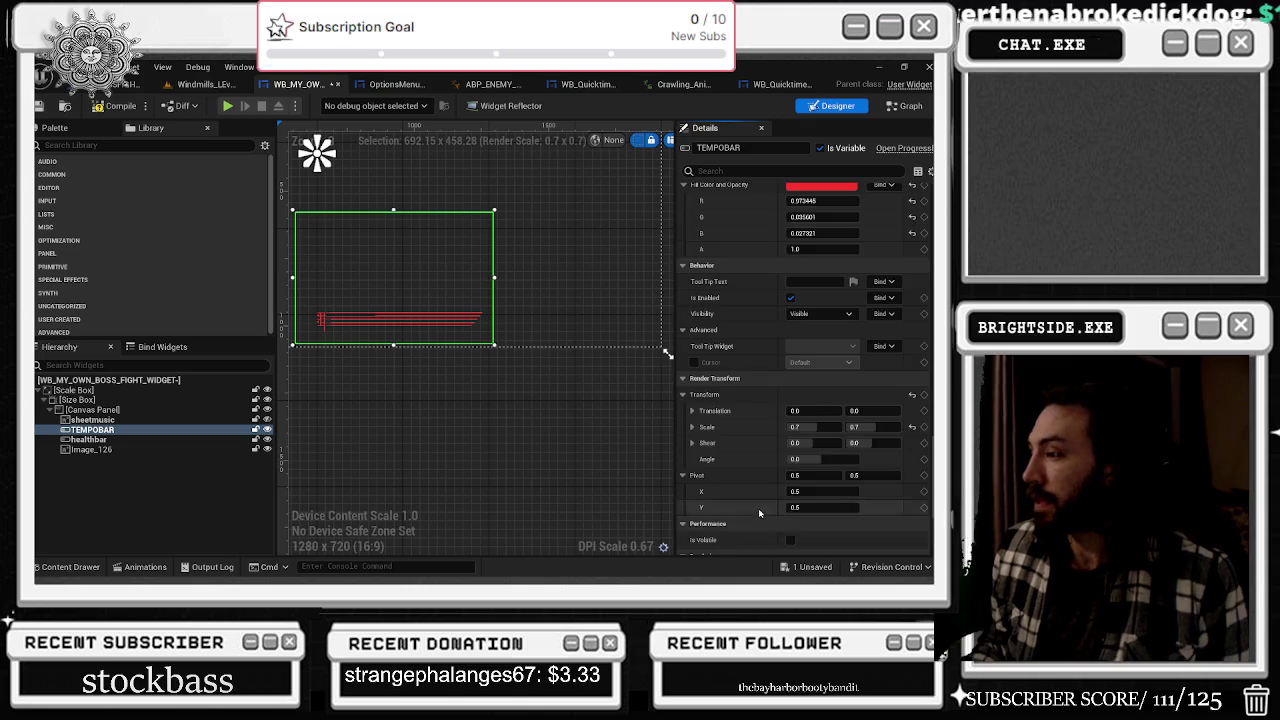
pyautogui.scroll(-2, 745, 400)
pyautogui.scroll(-2, 702, 353)
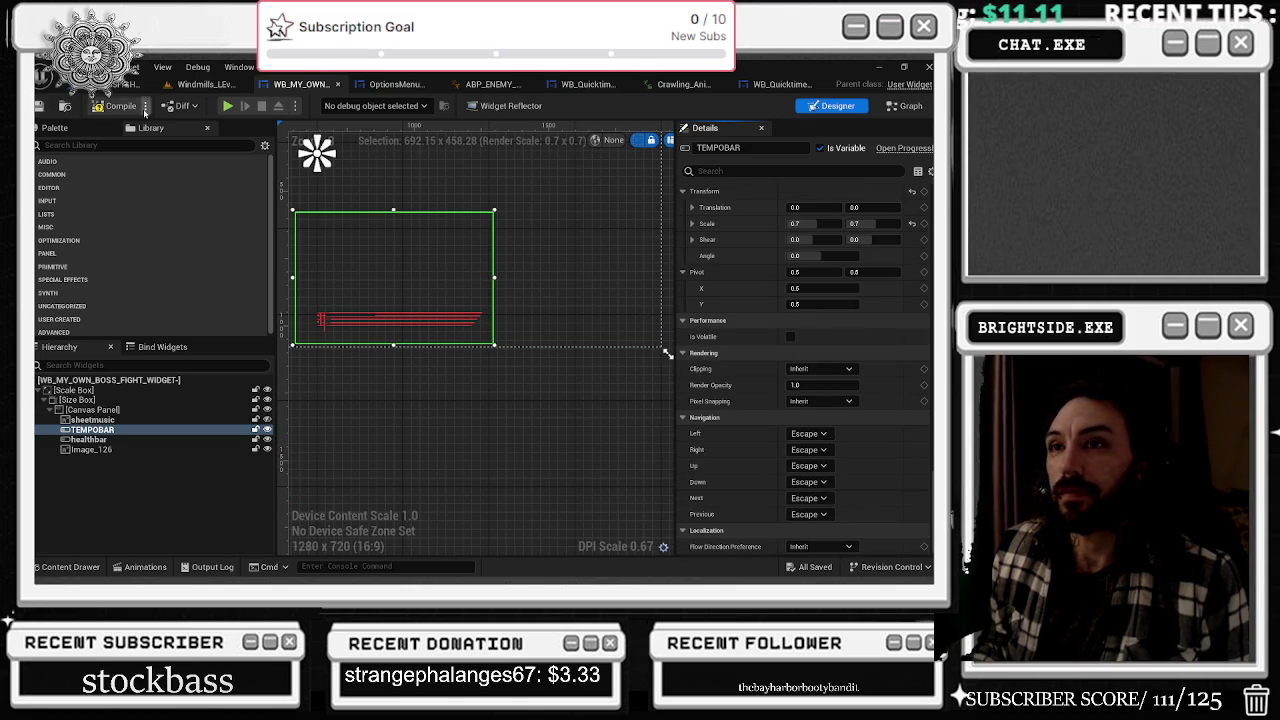
pyautogui.hotkey('ctrl', 's')
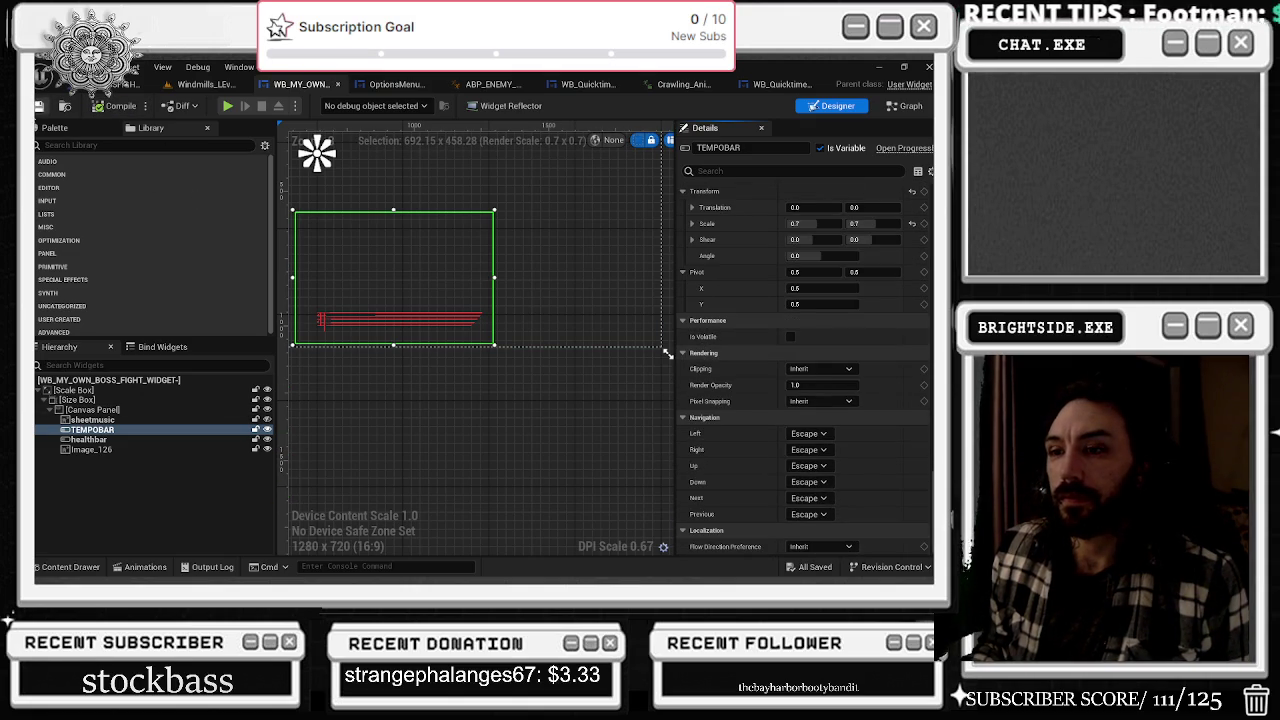
# - Switch between the OptionsMenu, enemy animation blueprint and quicktime attack tabs
pyautogui.scroll(4, 340, 244)
pyautogui.scroll(-3, 340, 244)
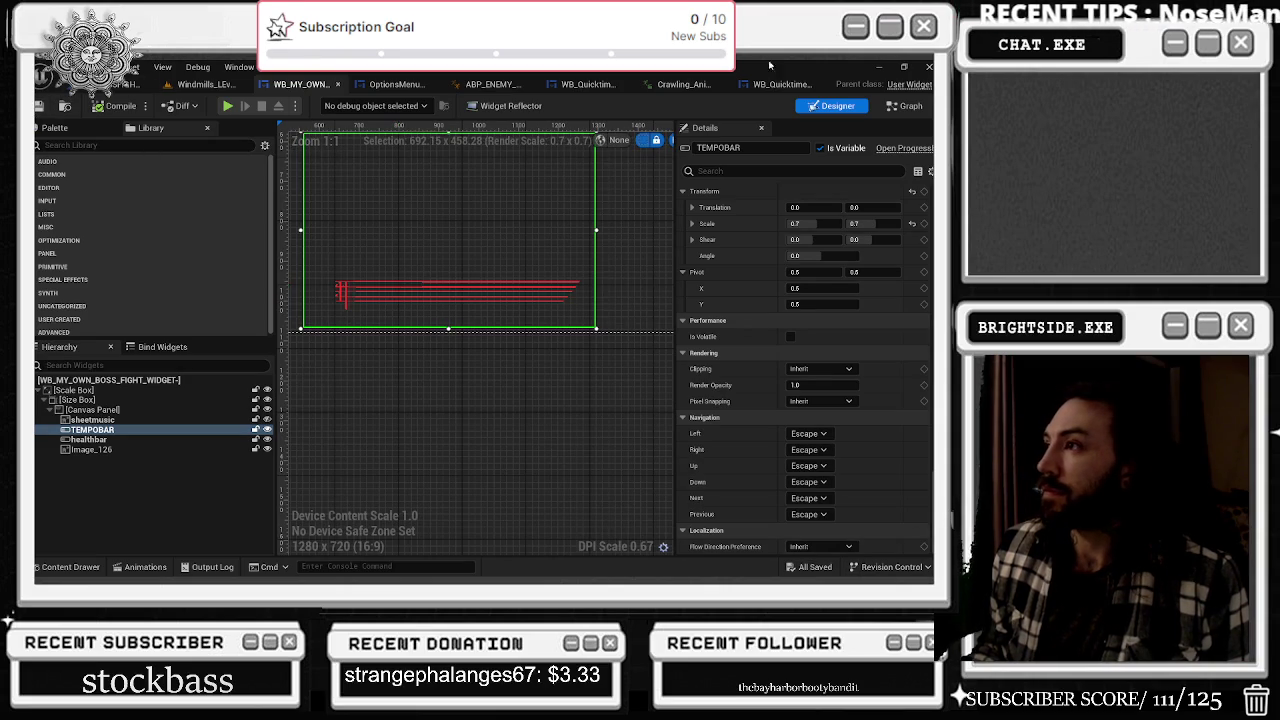
pyautogui.click(385, 84)
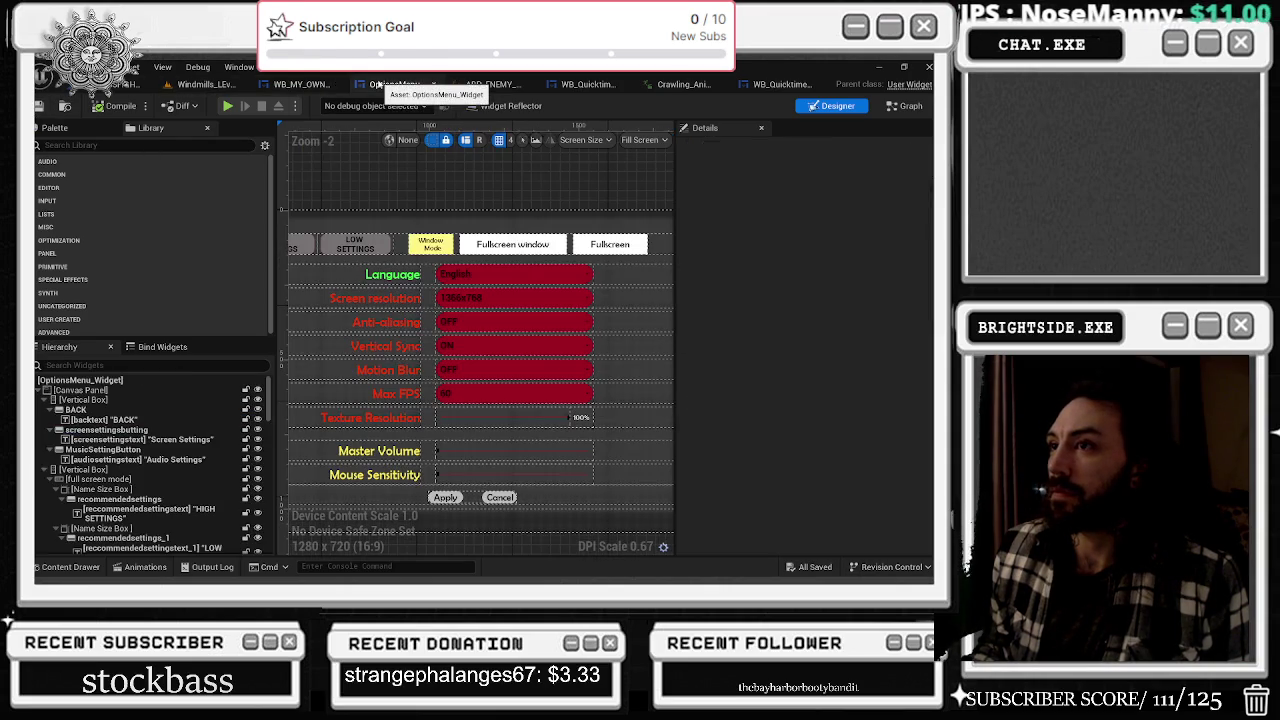
pyautogui.click(488, 84)
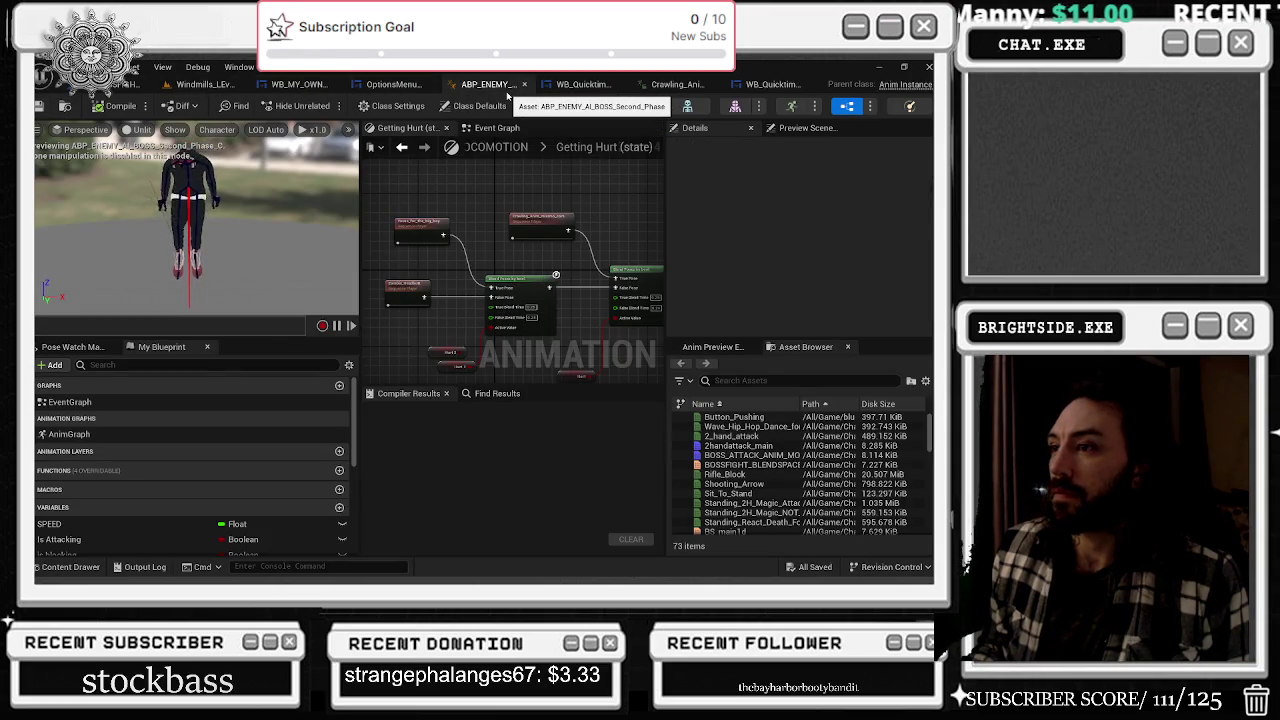
pyautogui.click(545, 86)
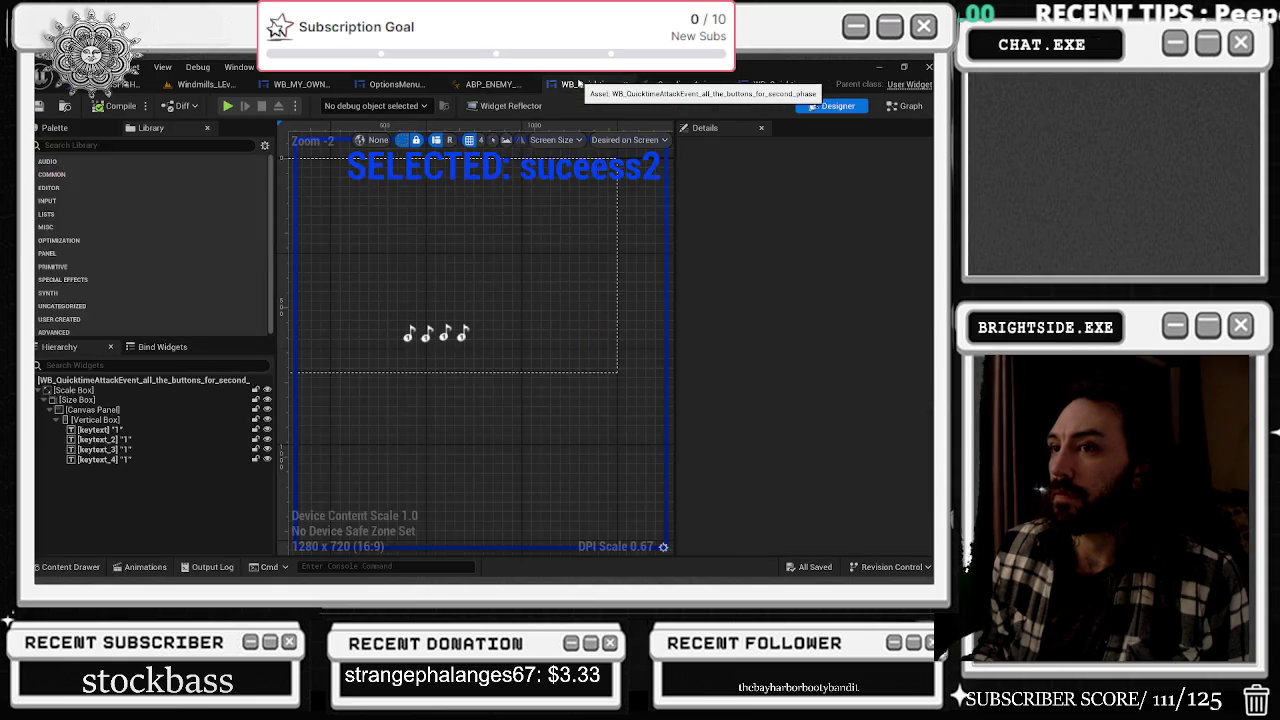
pyautogui.click(490, 84)
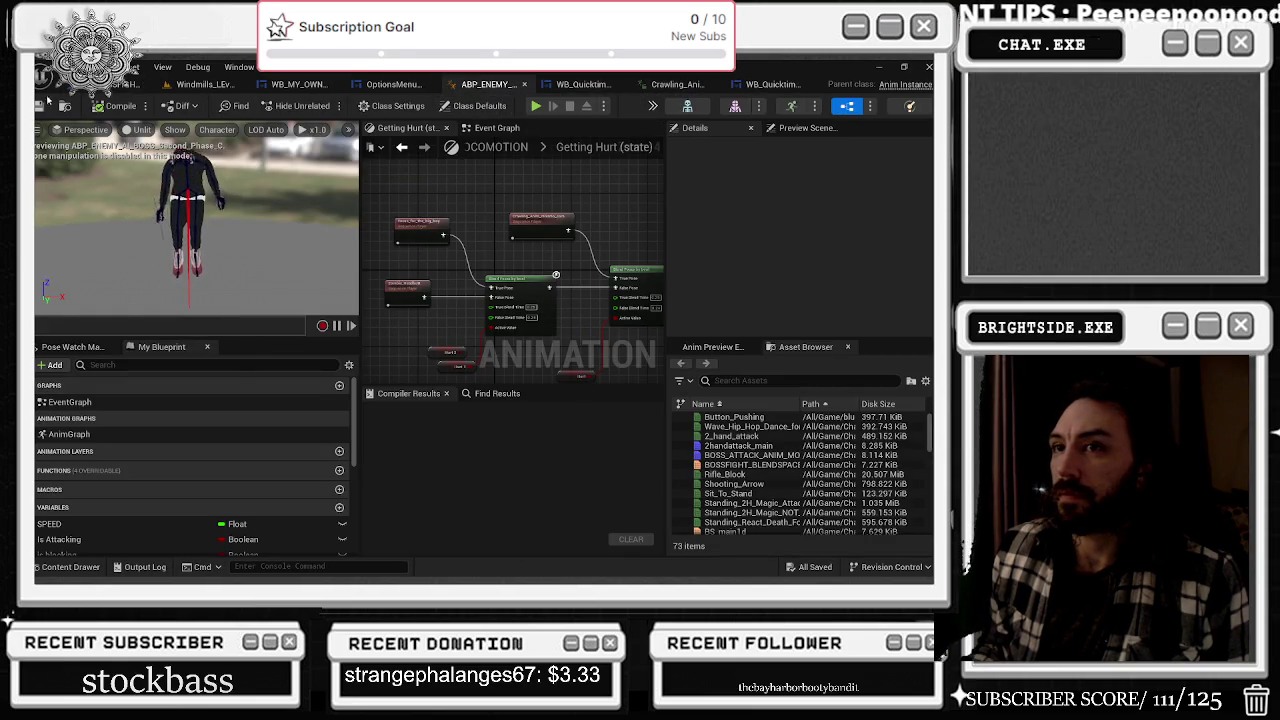
# - Close the ABP_ENEMY tab and move through the remaining tabs to OptionsMenu_Widget
pyautogui.click(524, 84)
pyautogui.click(556, 85)
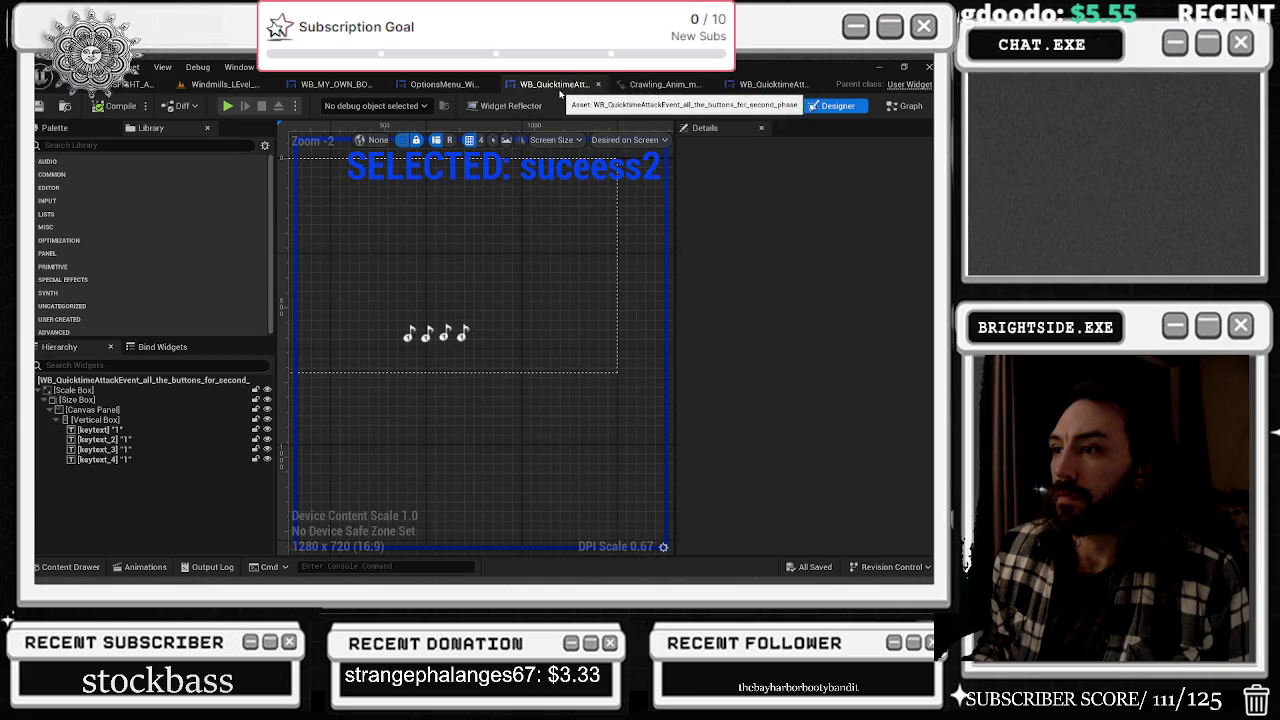
pyautogui.click(656, 86)
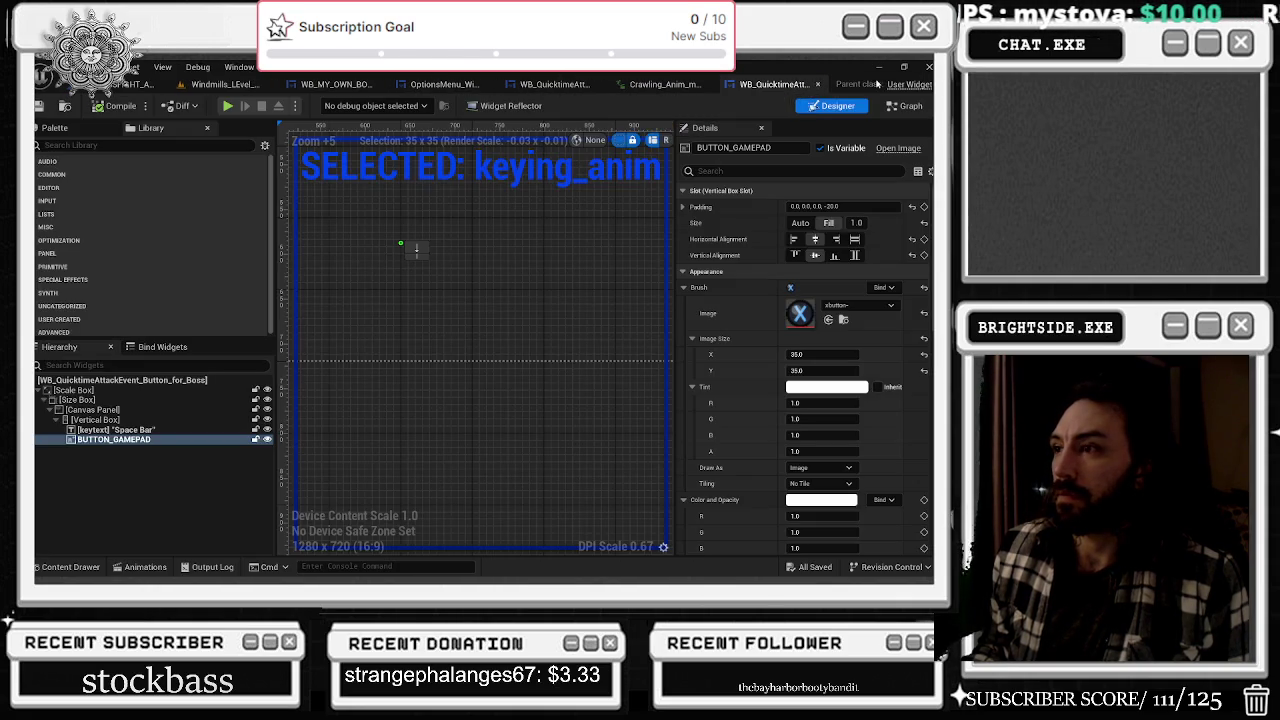
pyautogui.click(866, 84)
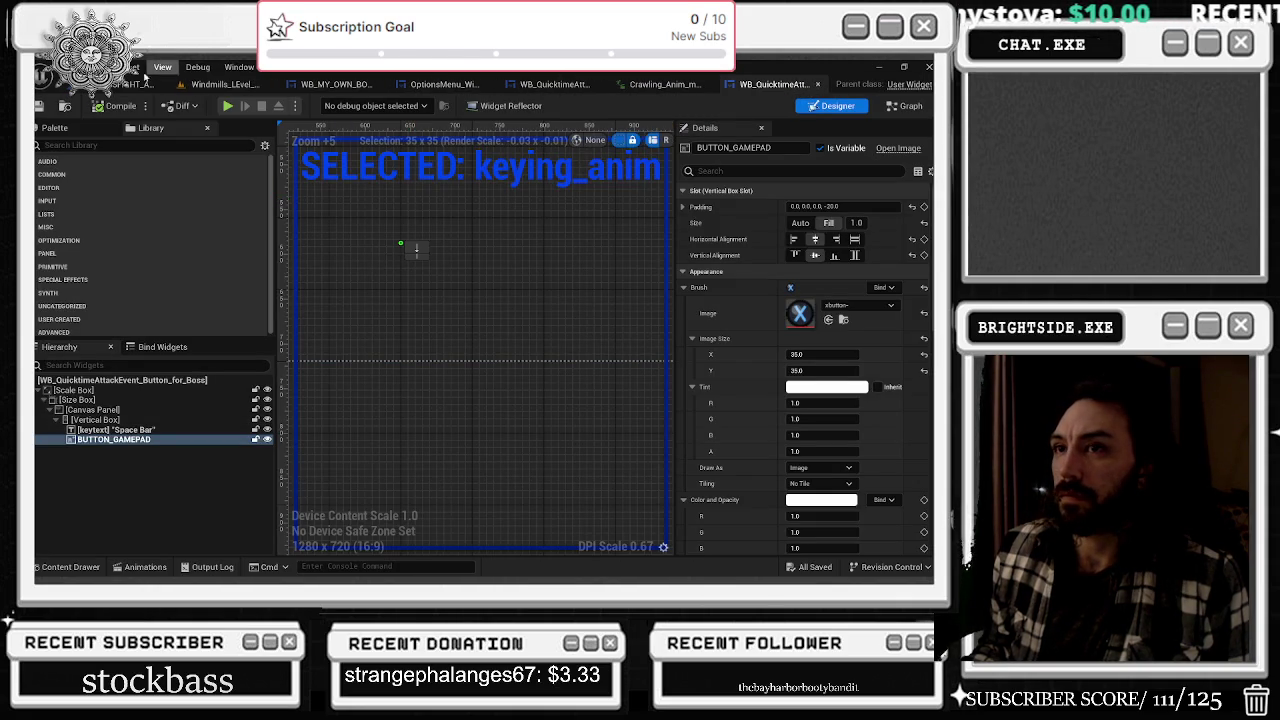
pyautogui.click(225, 84)
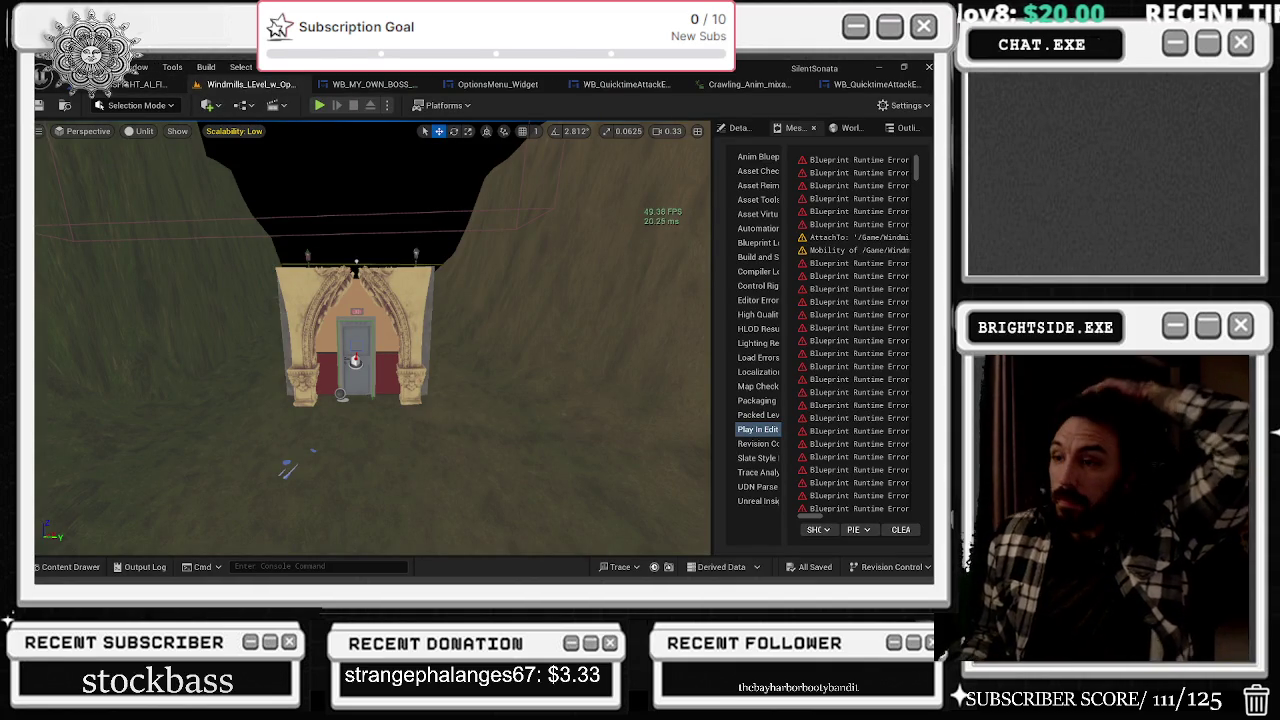
pyautogui.click(370, 84)
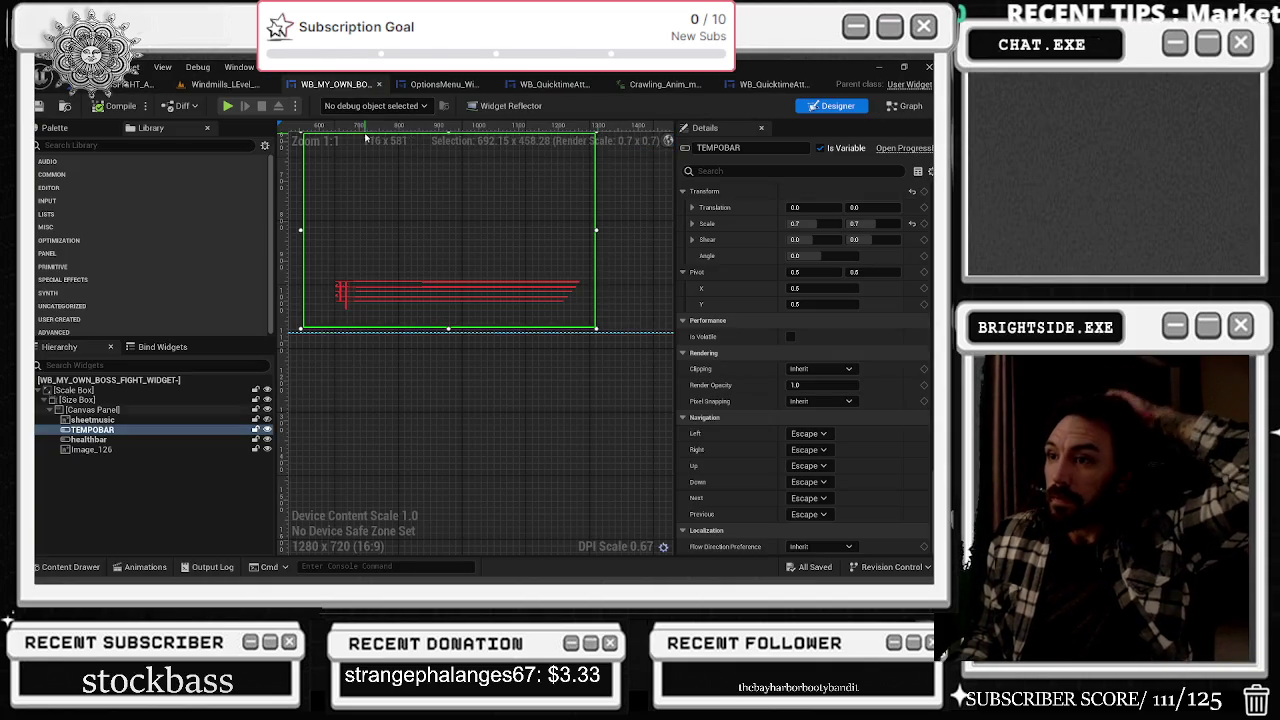
pyautogui.click(458, 82)
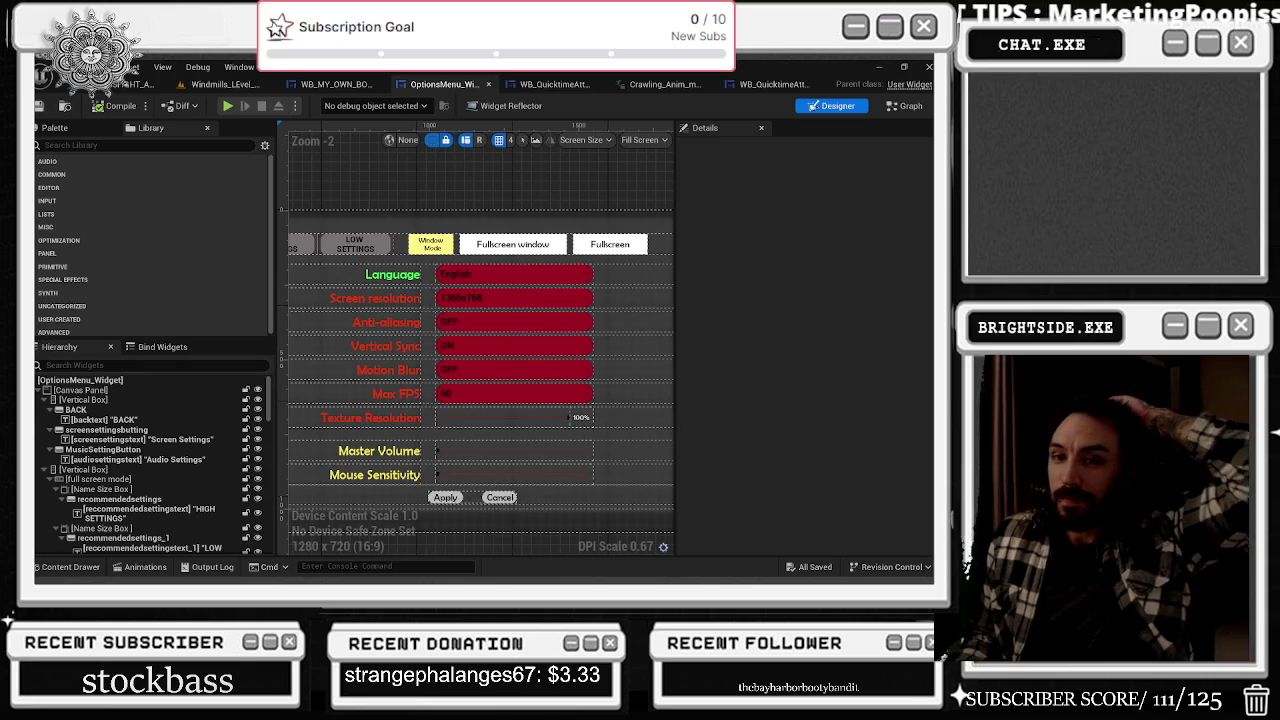
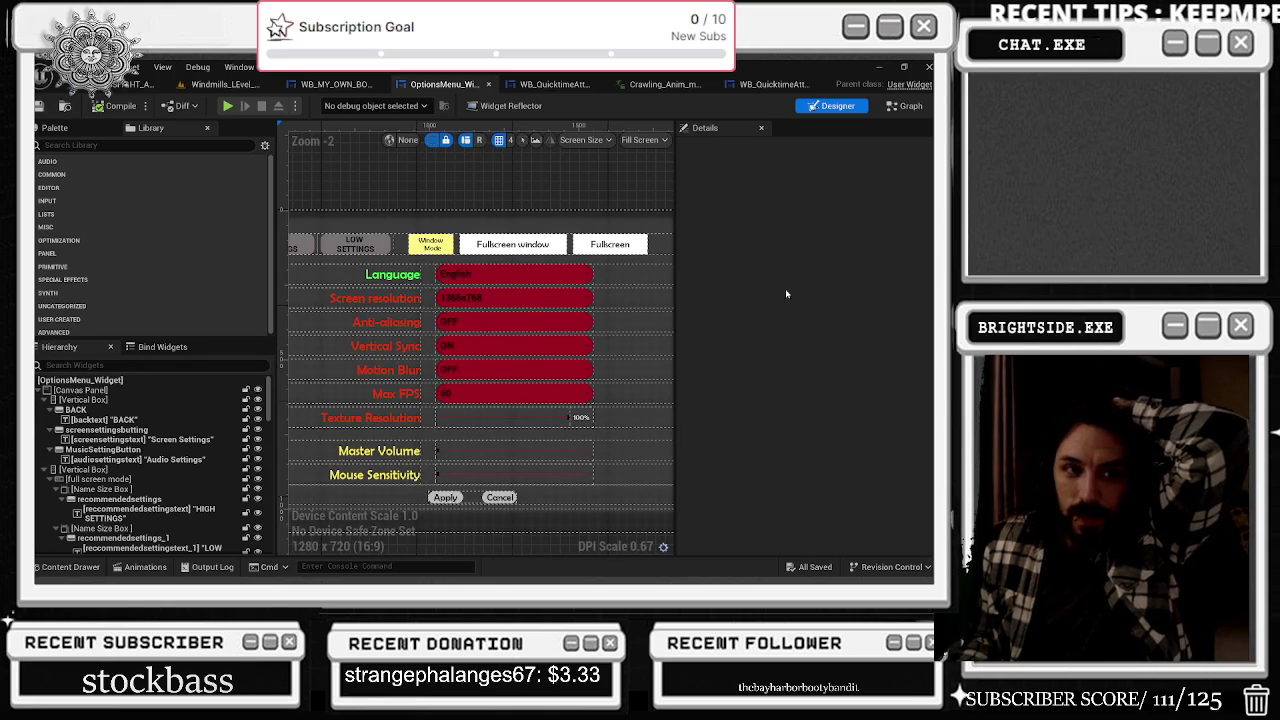
# - Switch to the maximized Edge window and pause the Skream video
pyautogui.hotkey('alt', 'Tab')
pyautogui.click(596, 111)
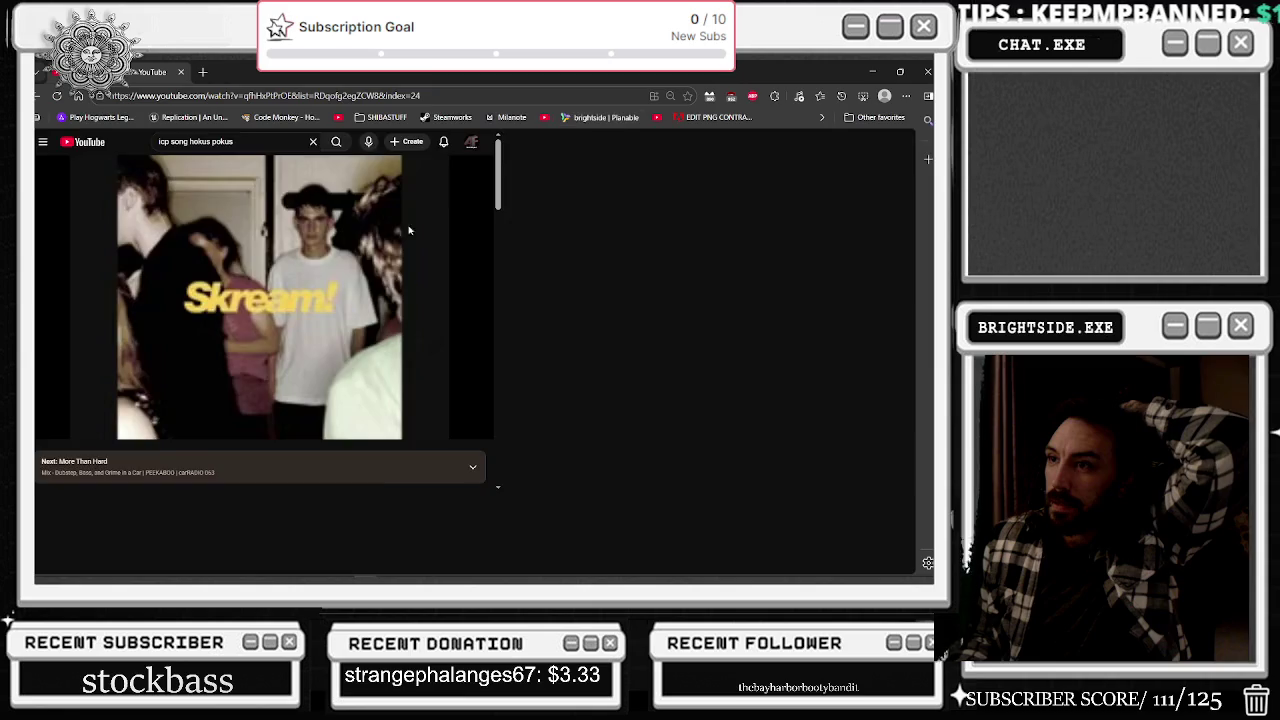
pyautogui.click(403, 296)
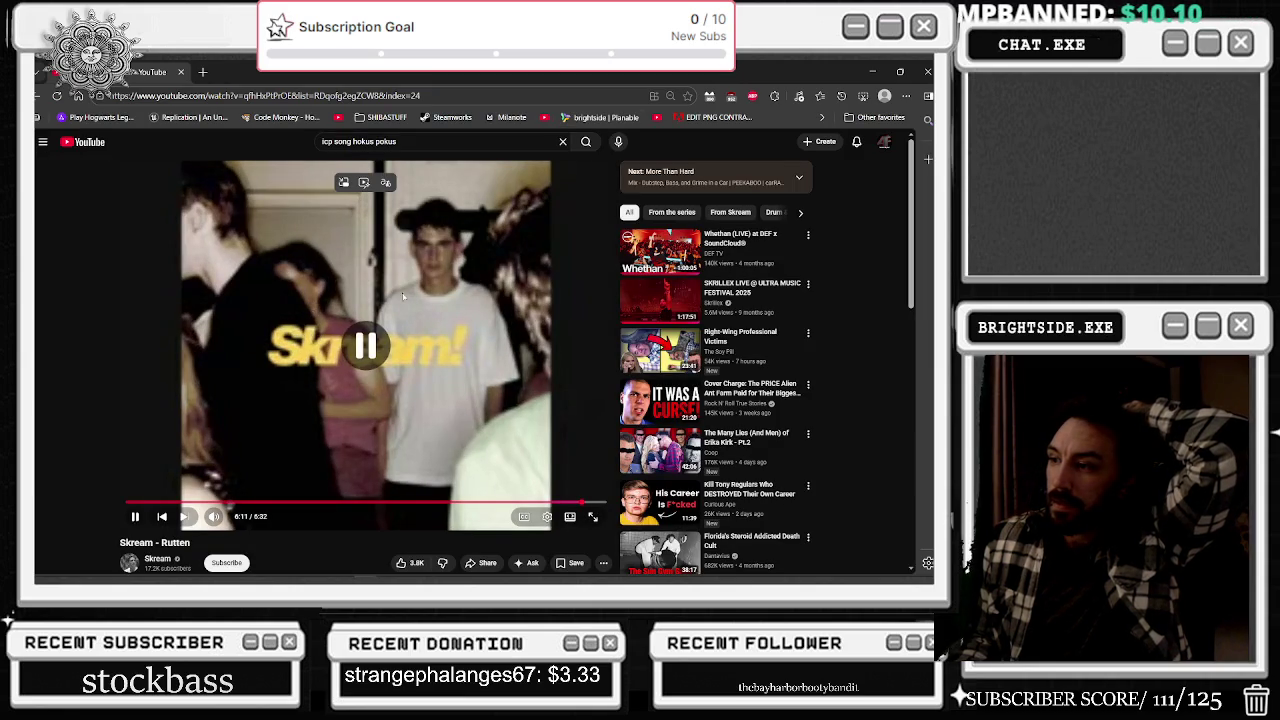
# - Scroll through the comments and play the Rump Shaker recommendation by Wreckx-N-Effect
pyautogui.scroll(-5, 310, 340)
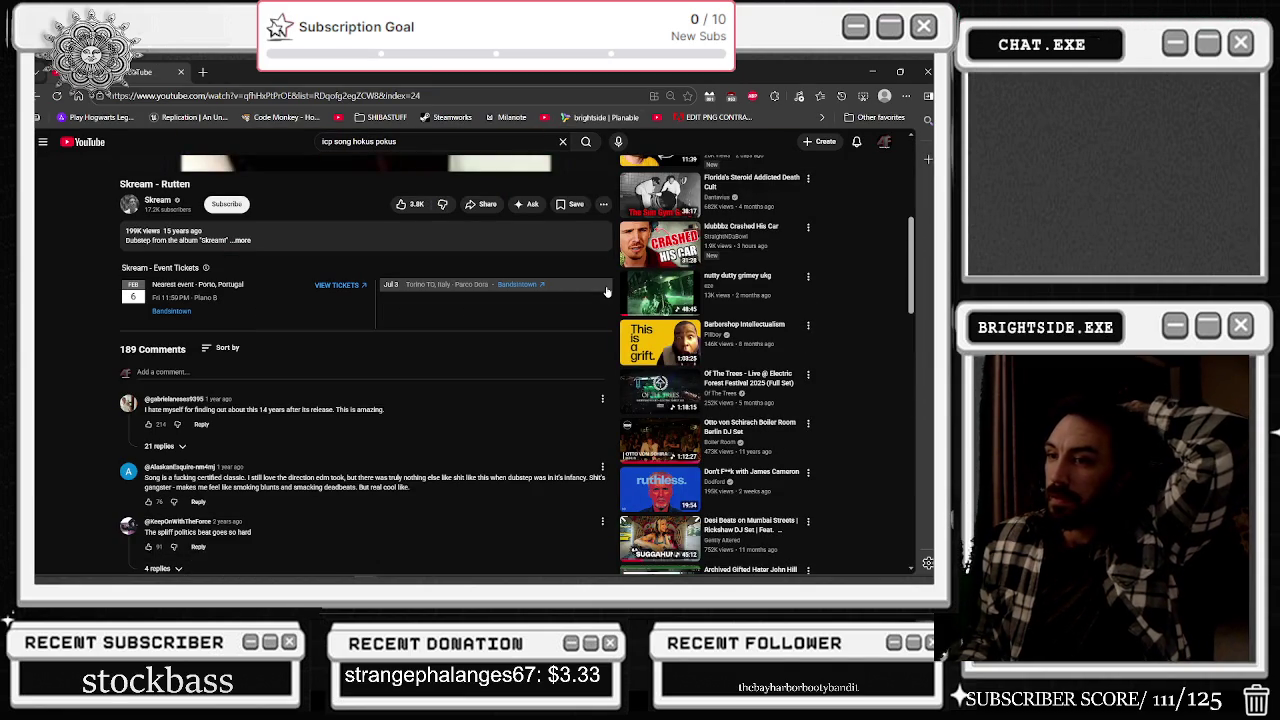
pyautogui.scroll(-2, 606, 291)
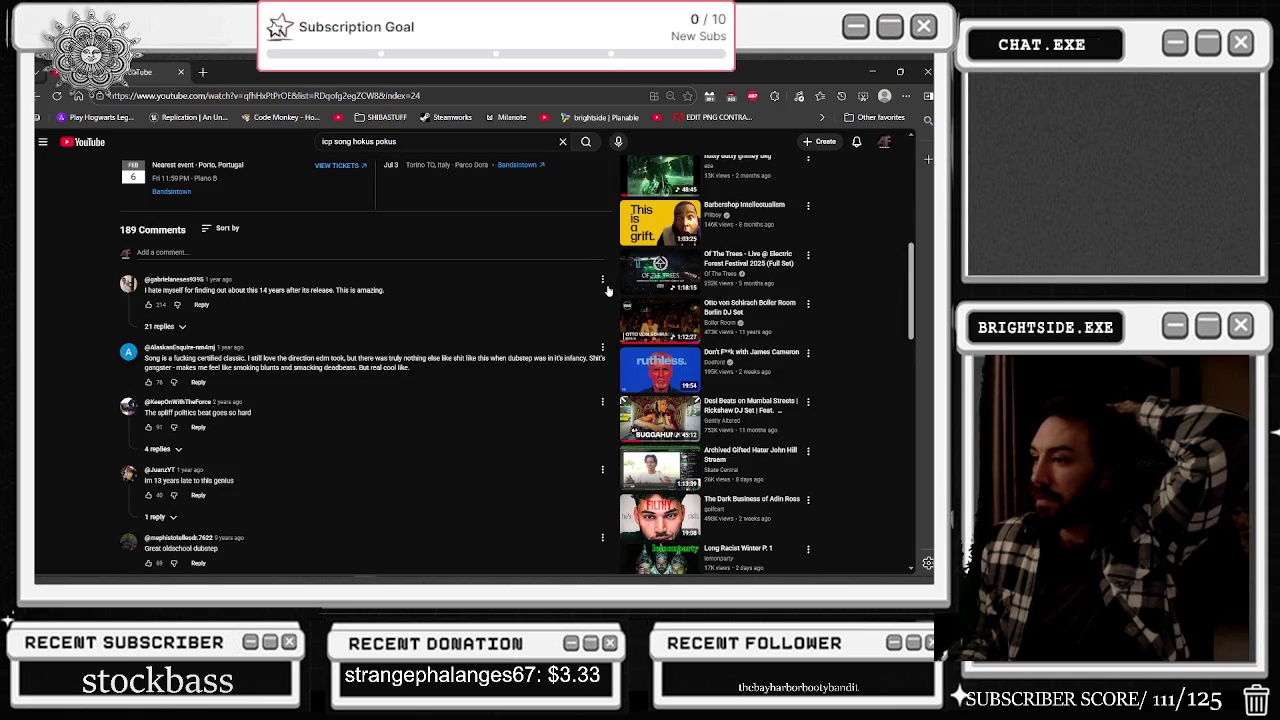
pyautogui.scroll(-3, 606, 291)
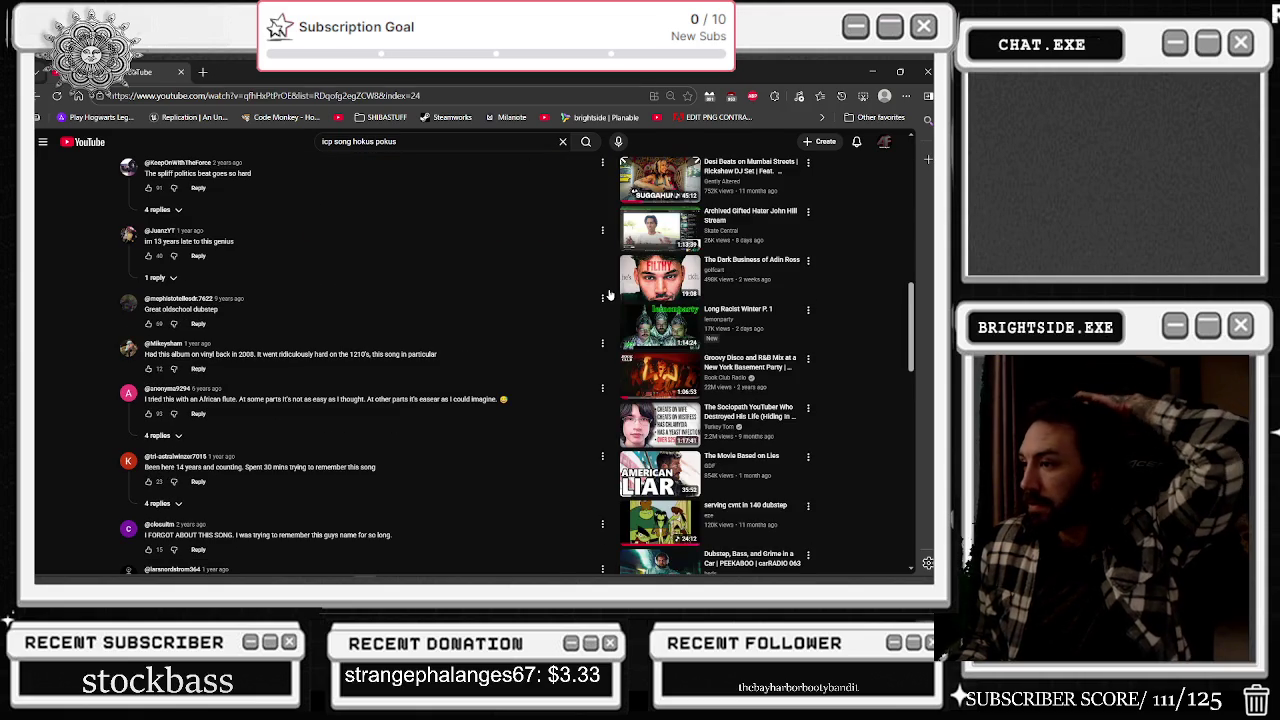
pyautogui.scroll(-3, 606, 297)
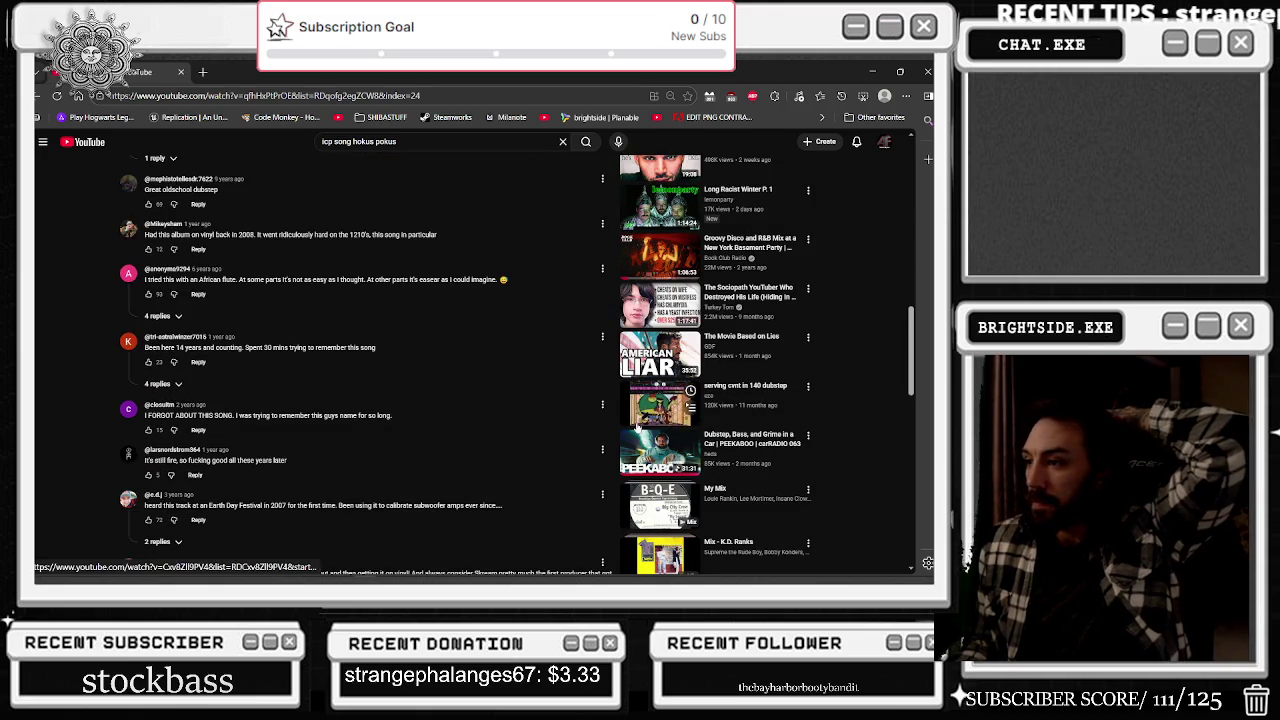
pyautogui.scroll(-6, 640, 427)
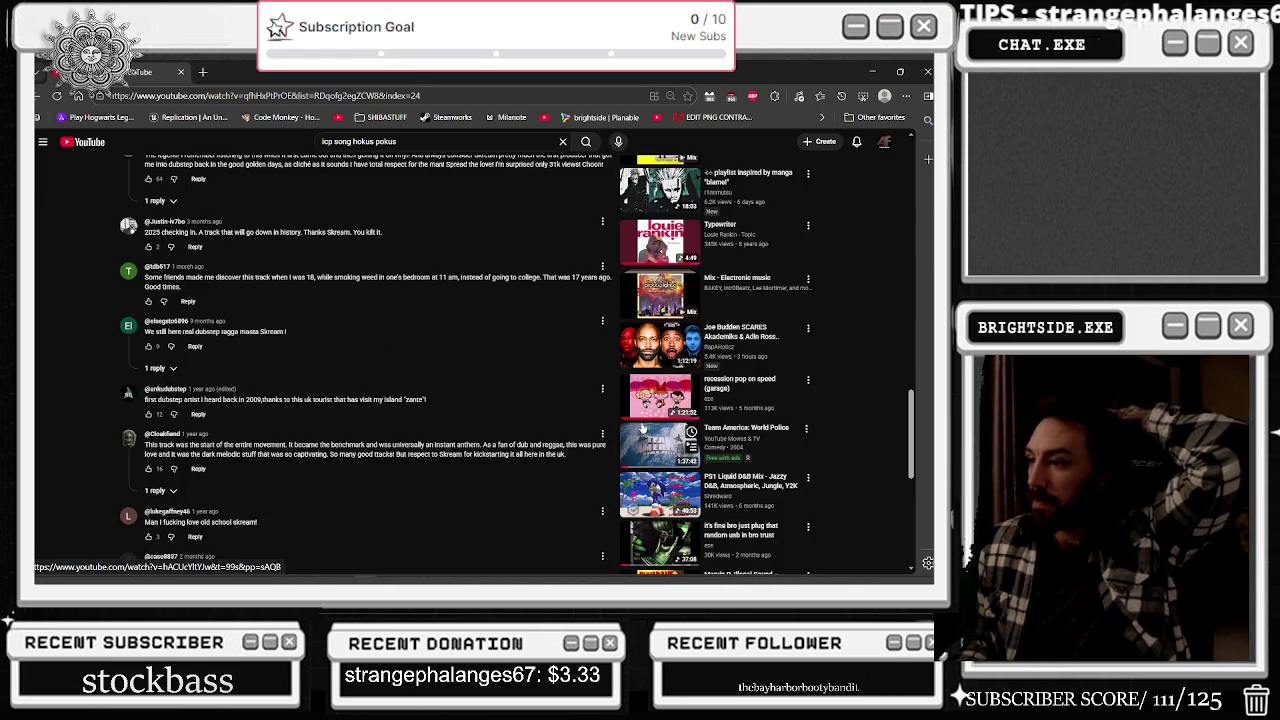
pyautogui.scroll(-3, 562, 489)
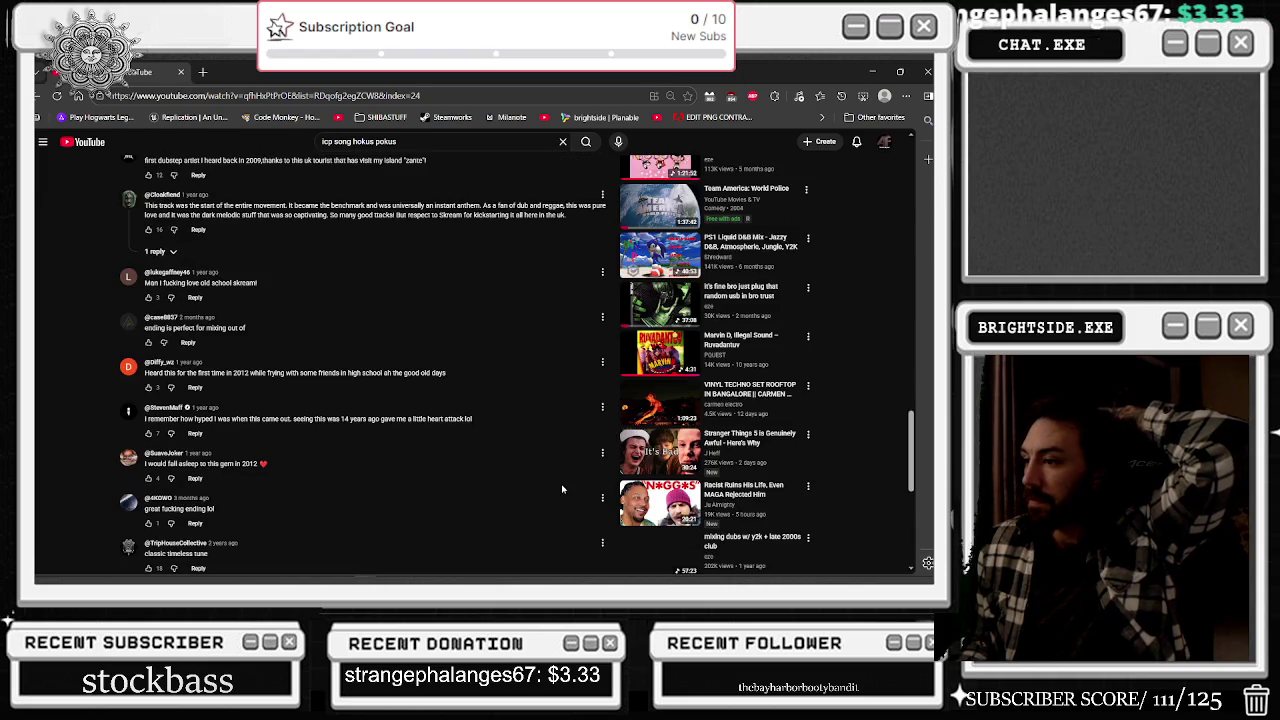
pyautogui.scroll(-3, 562, 489)
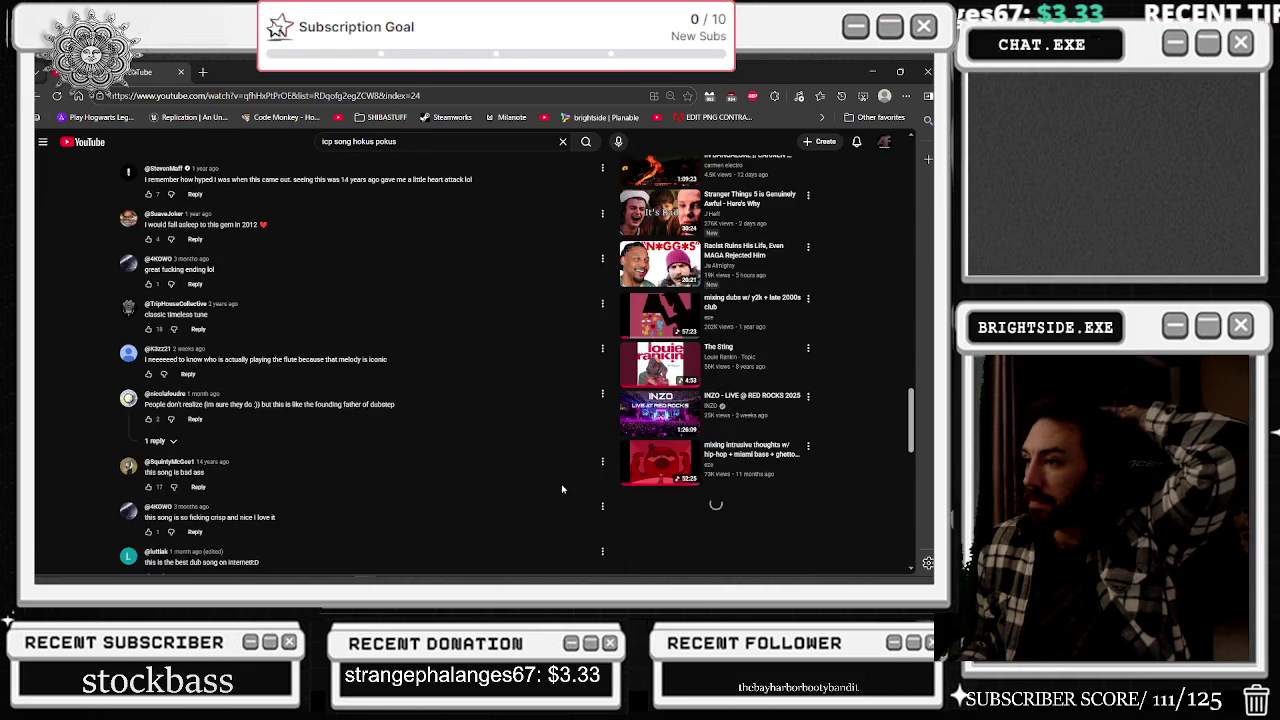
pyautogui.scroll(-3, 627, 291)
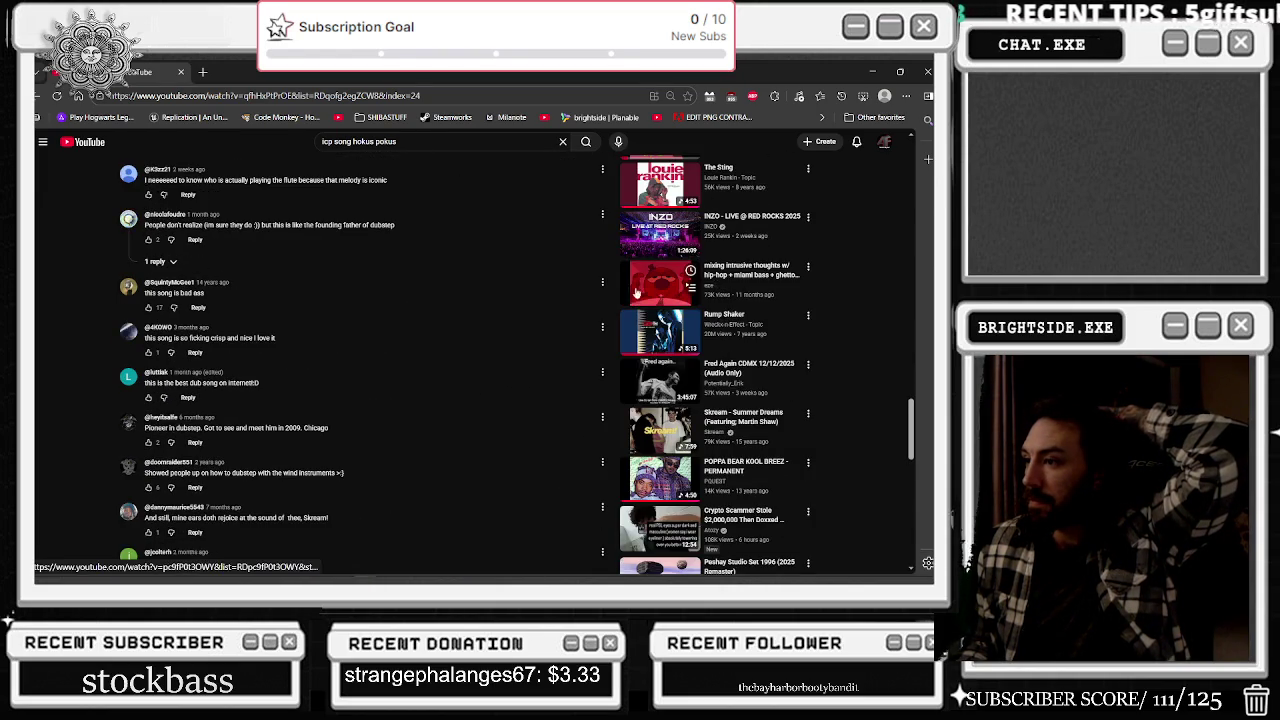
pyautogui.click(648, 280)
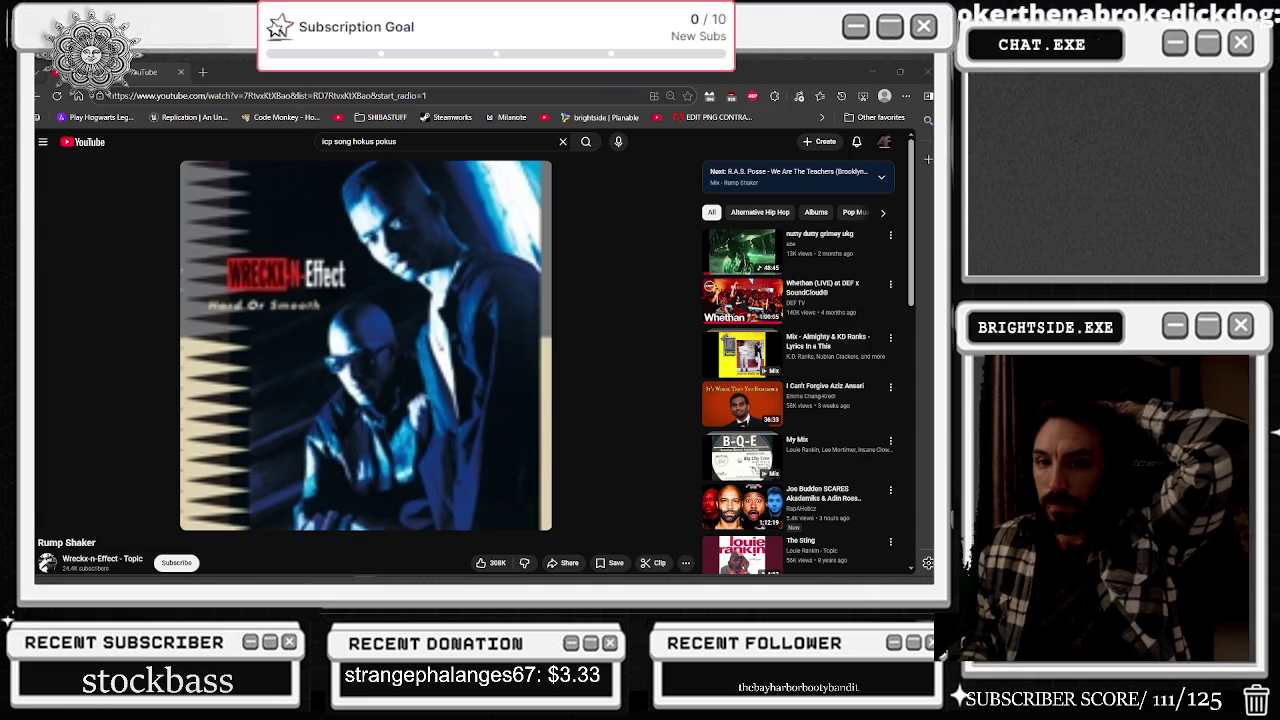
# - Minimize the browser and return to the OptionsMenu widget designer
pyautogui.click(871, 74)
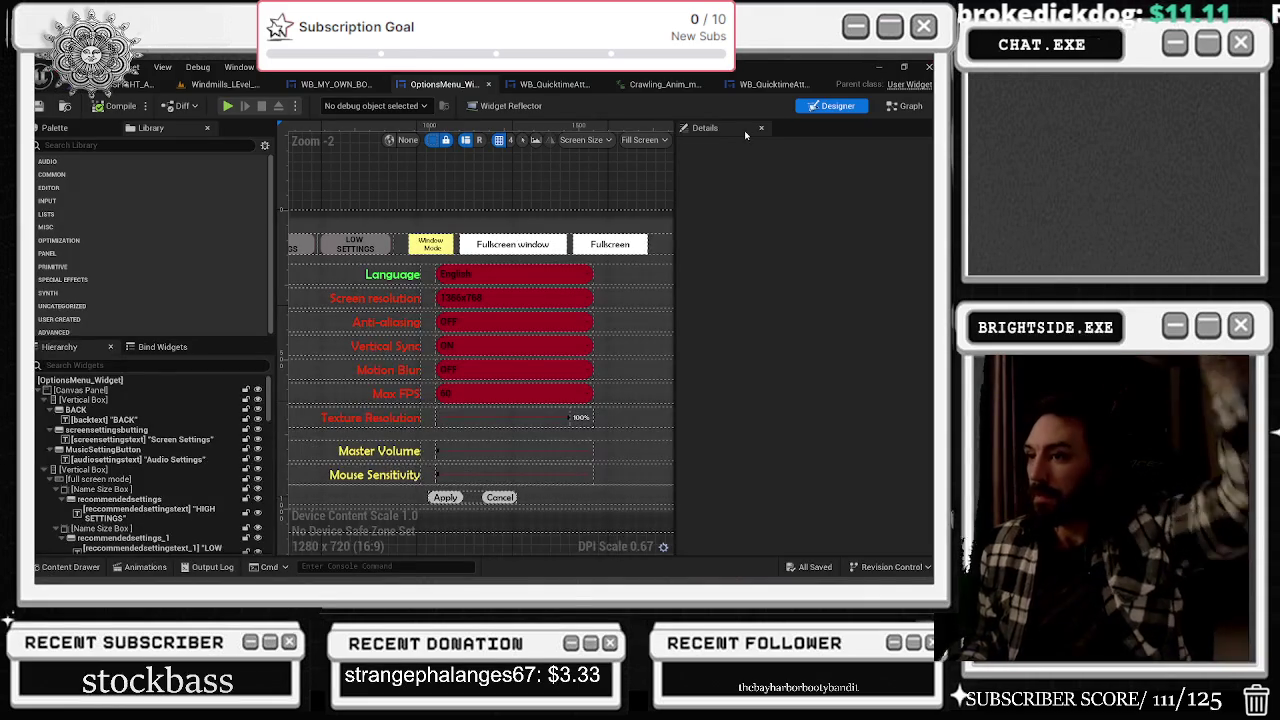
pyautogui.scroll(2, 363, 188)
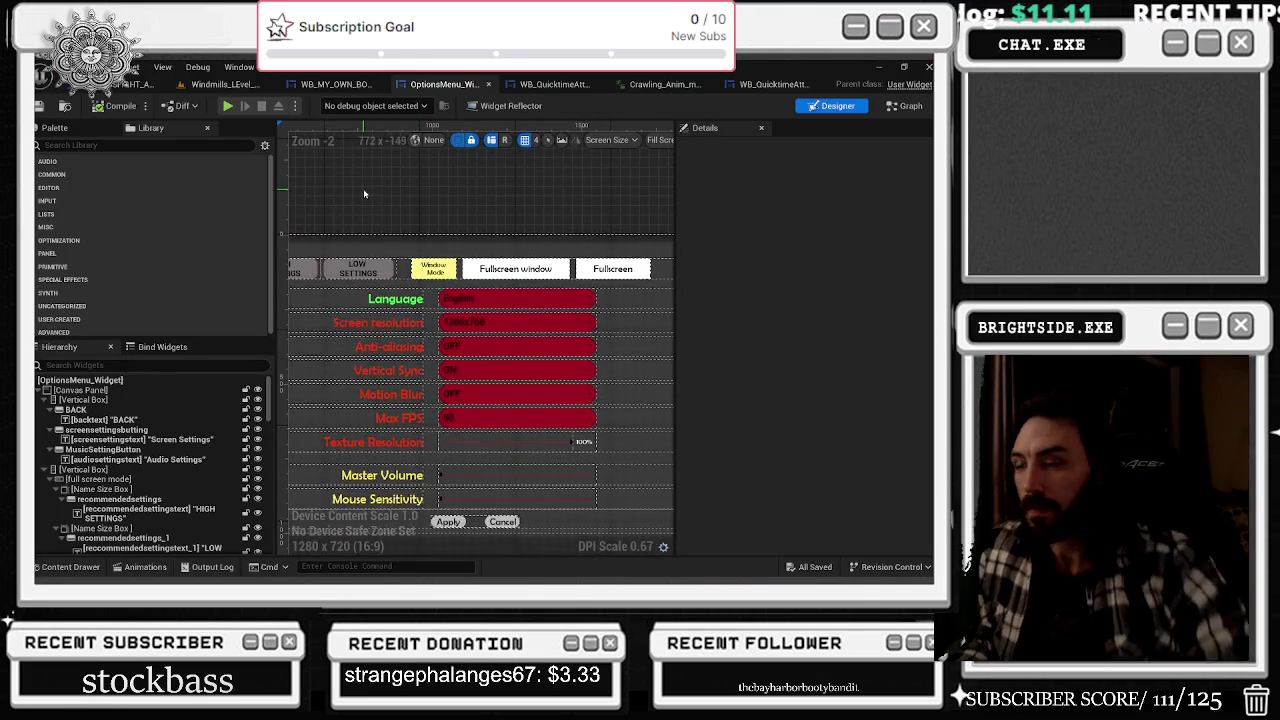
pyautogui.scroll(-2, 456, 236)
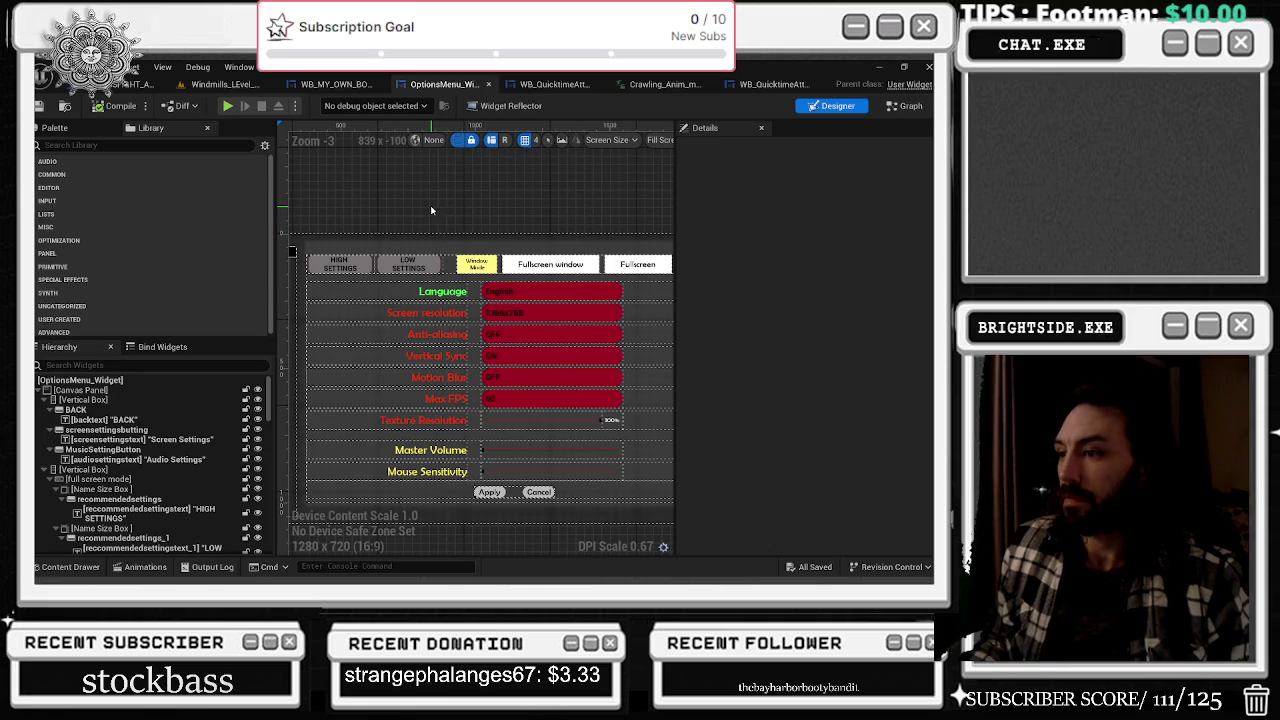
pyautogui.moveTo(422, 222); pyautogui.dragTo(405, 215)
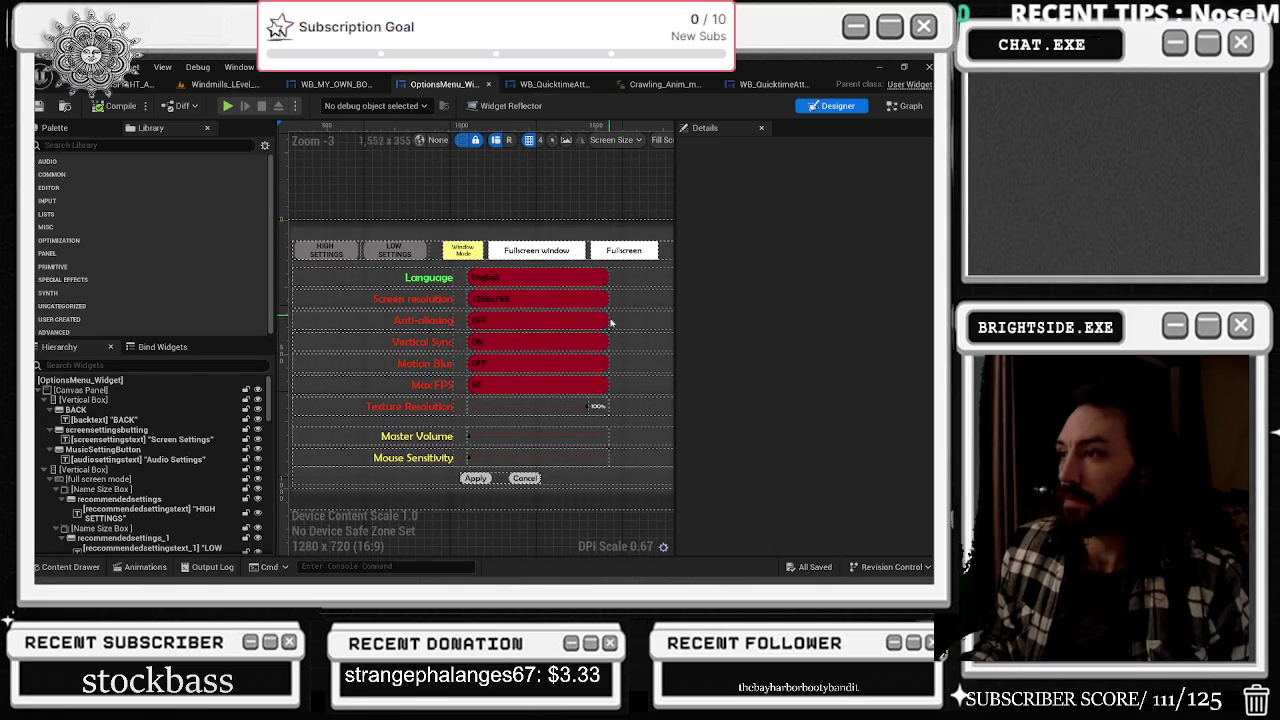
pyautogui.scroll(5, 597, 291)
pyautogui.scroll(-4, 636, 294)
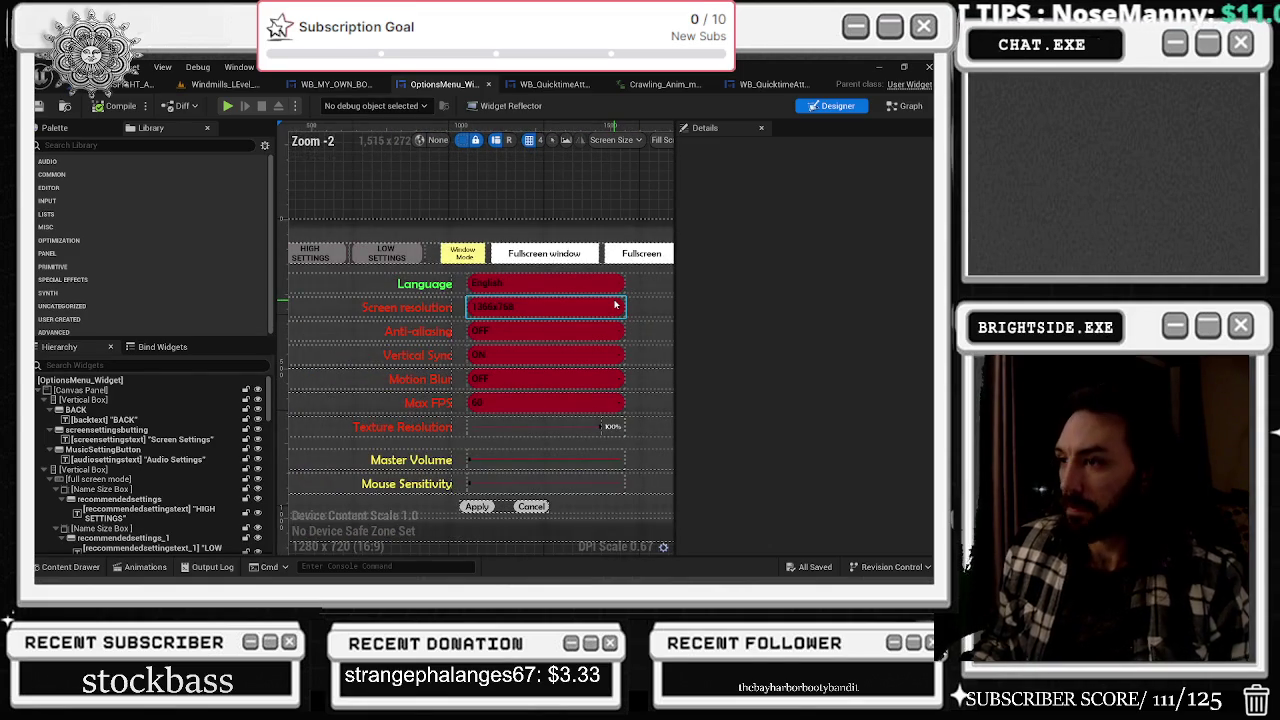
pyautogui.scroll(-2, 614, 303)
# - Set the Window Mode button's Normal Draw As to Rounded Box
pyautogui.click(490, 268)
pyautogui.scroll(5, 490, 268)
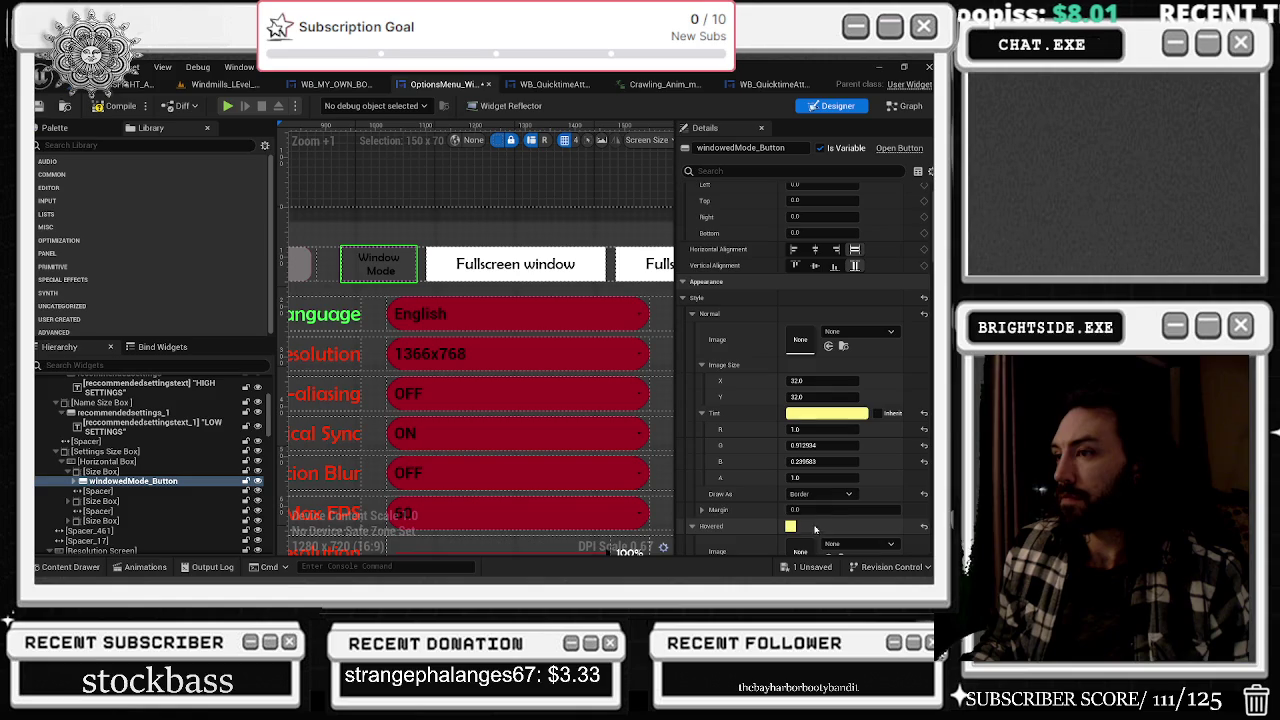
pyautogui.click(797, 497)
pyautogui.click(806, 547)
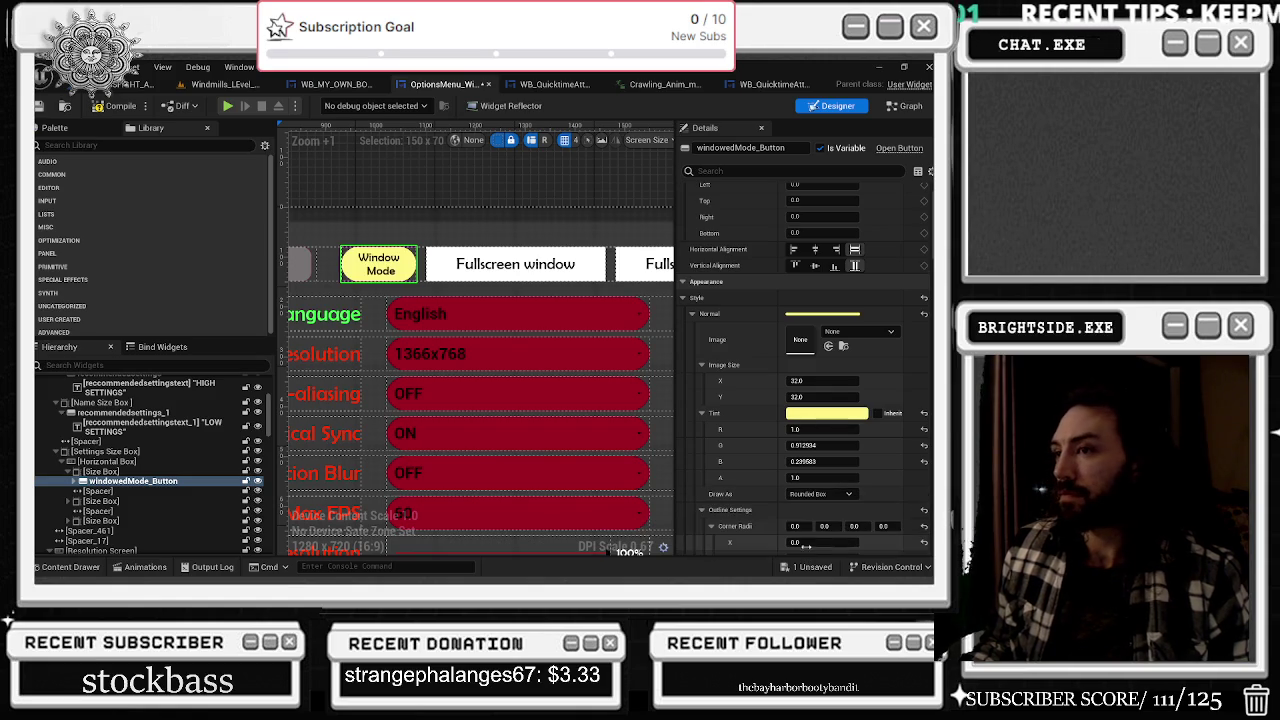
pyautogui.scroll(-3, 501, 231)
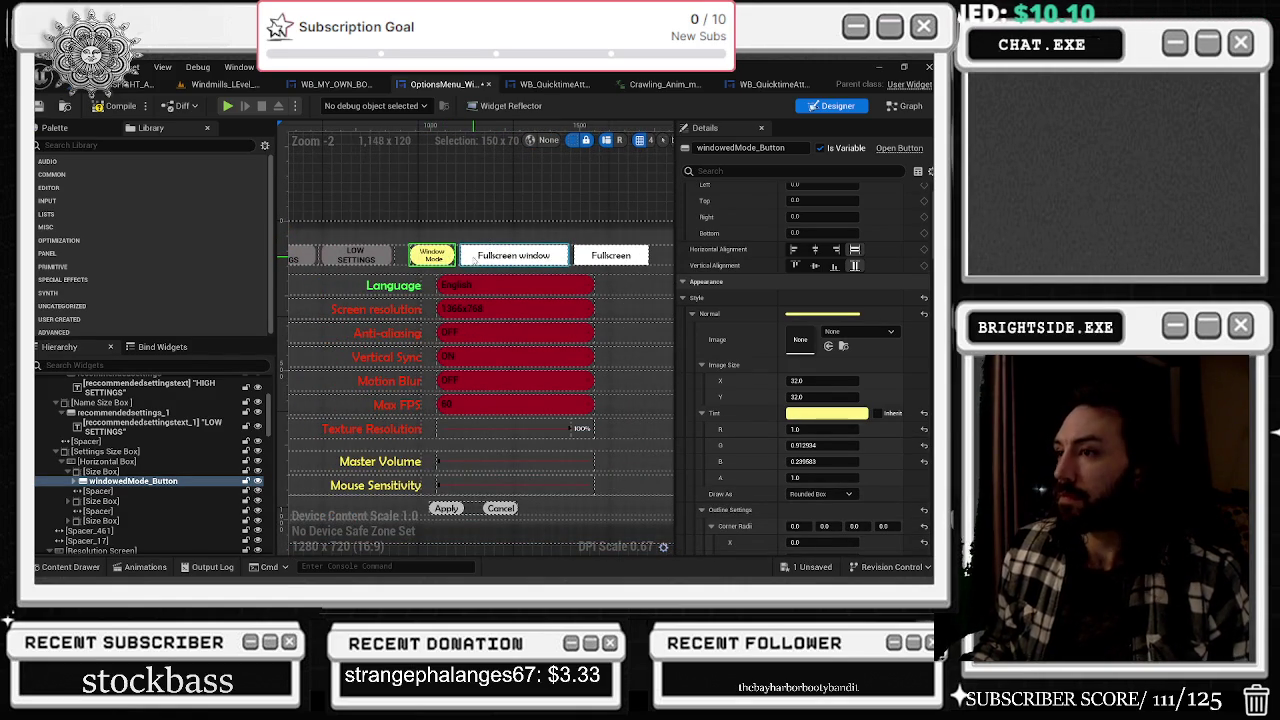
# - Set the Fullscreen window button's Normal Draw As to Rounded Box
pyautogui.click(469, 258)
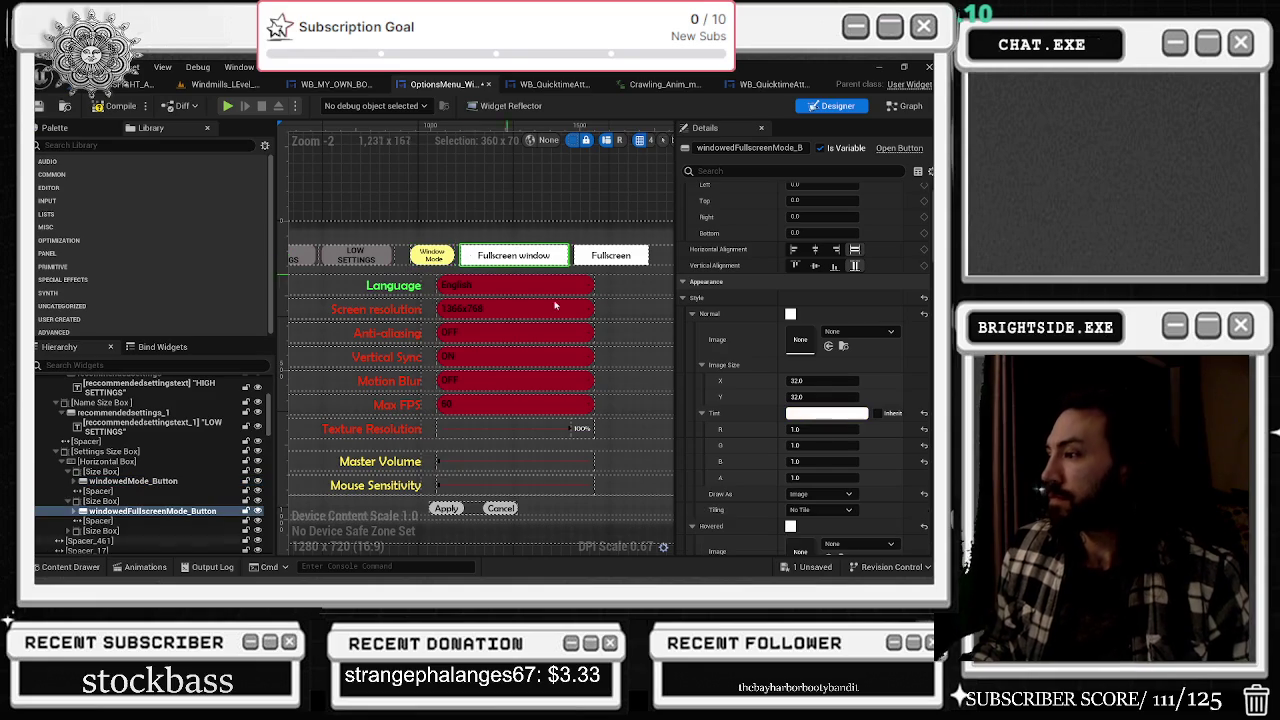
pyautogui.click(820, 494)
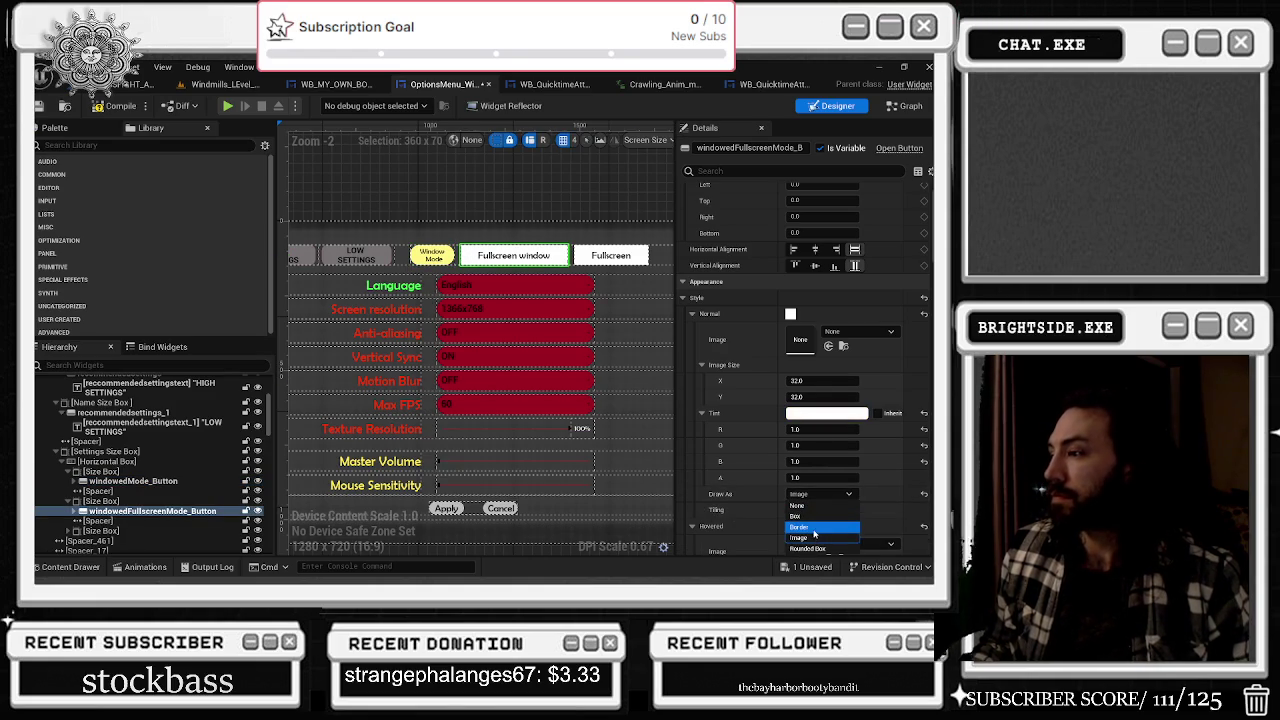
pyautogui.click(814, 528)
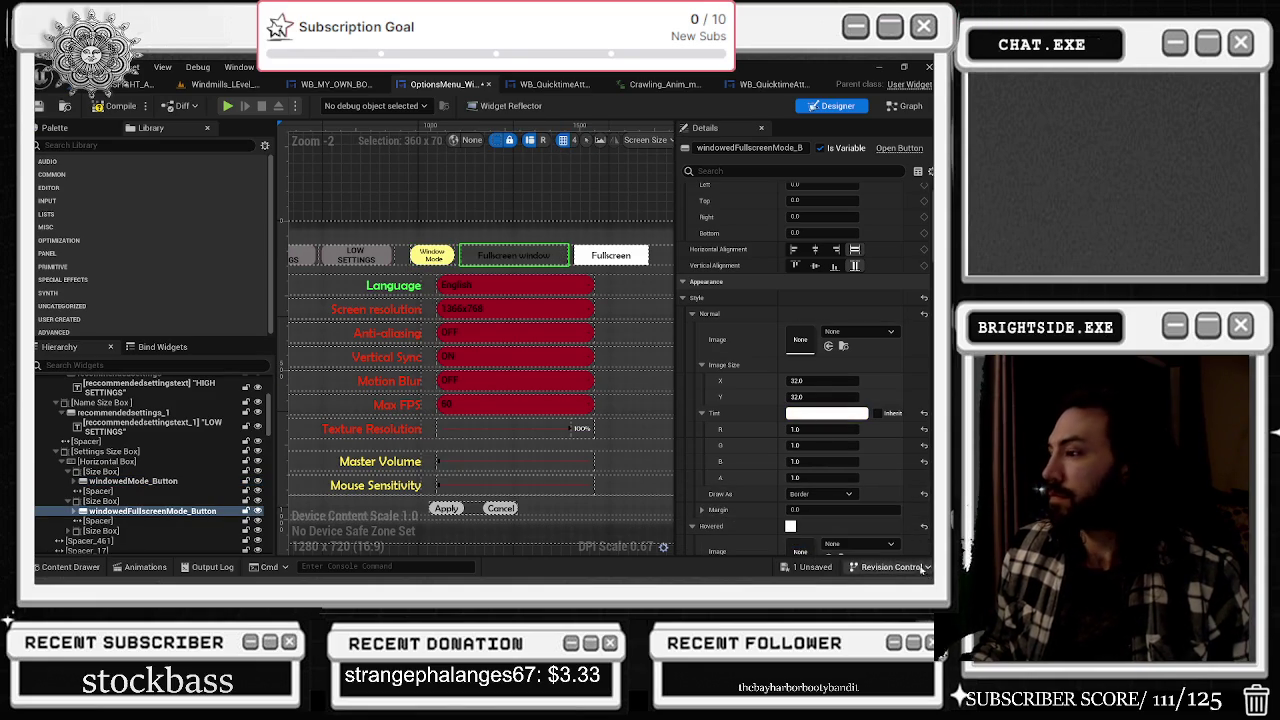
pyautogui.click(828, 494)
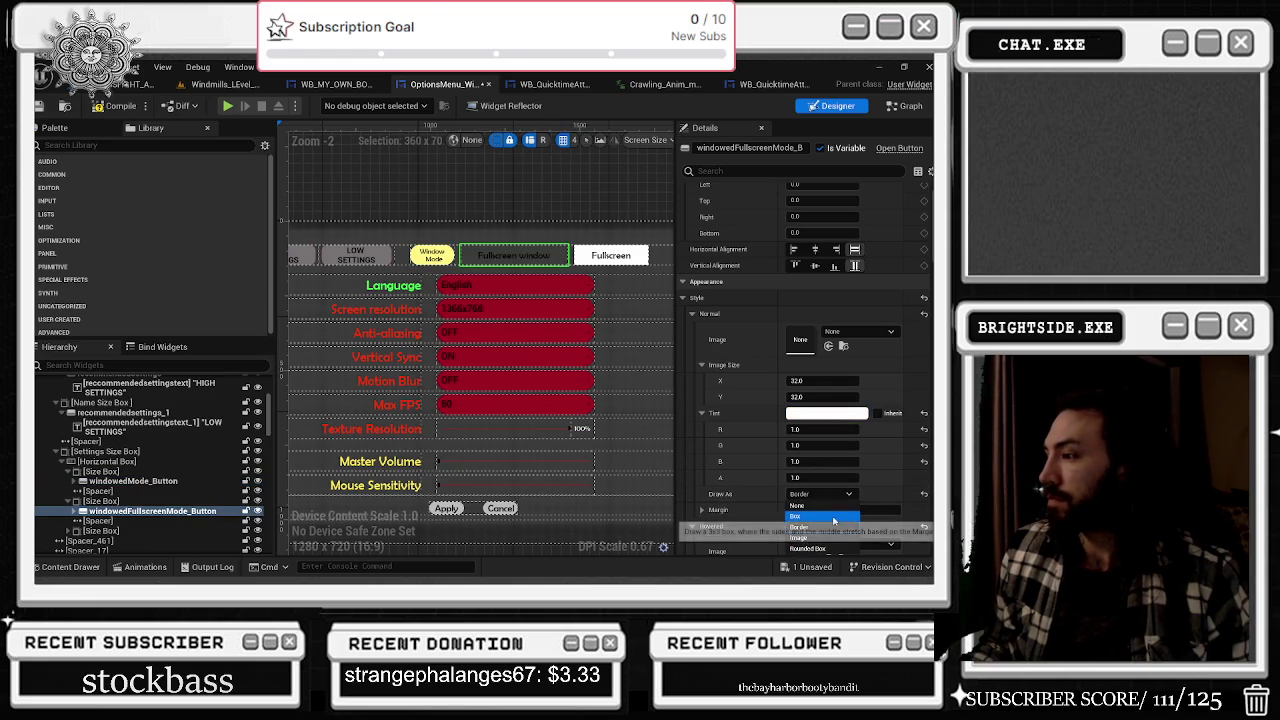
pyautogui.click(833, 518)
pyautogui.click(806, 494)
pyautogui.click(812, 556)
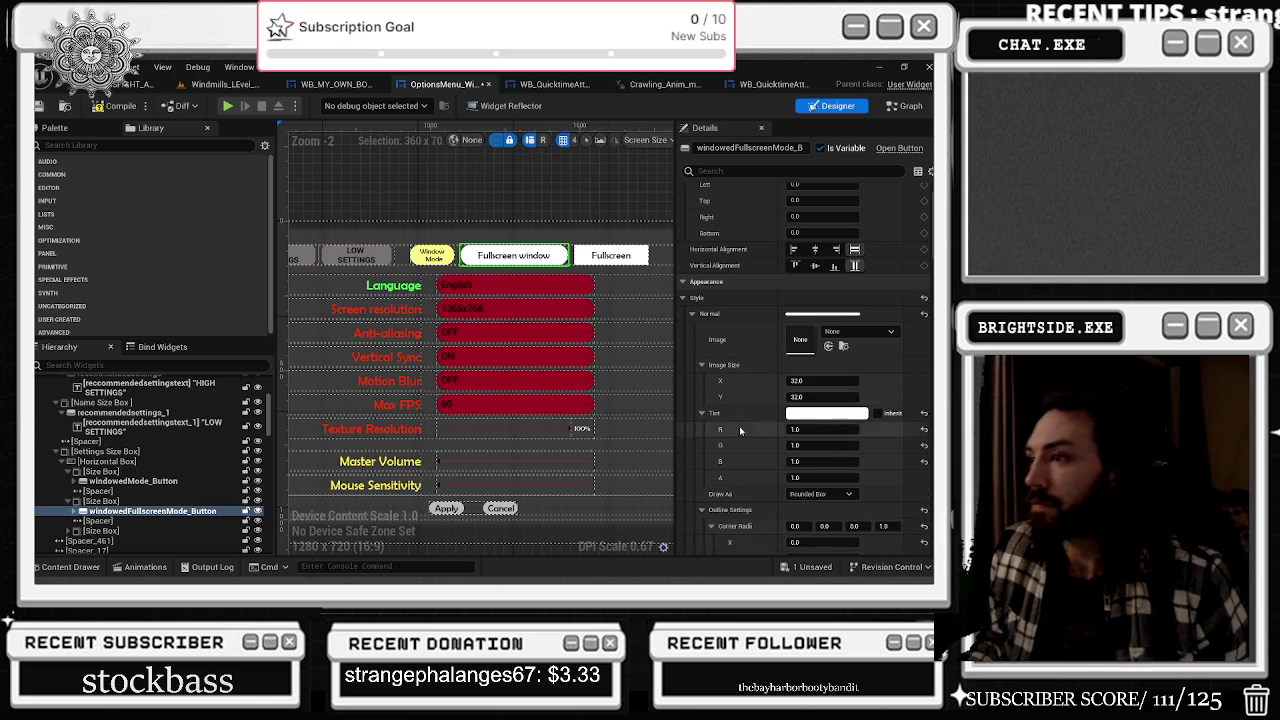
# - Set the Fullscreen button's Normal Draw As to Rounded Box
pyautogui.click(610, 255)
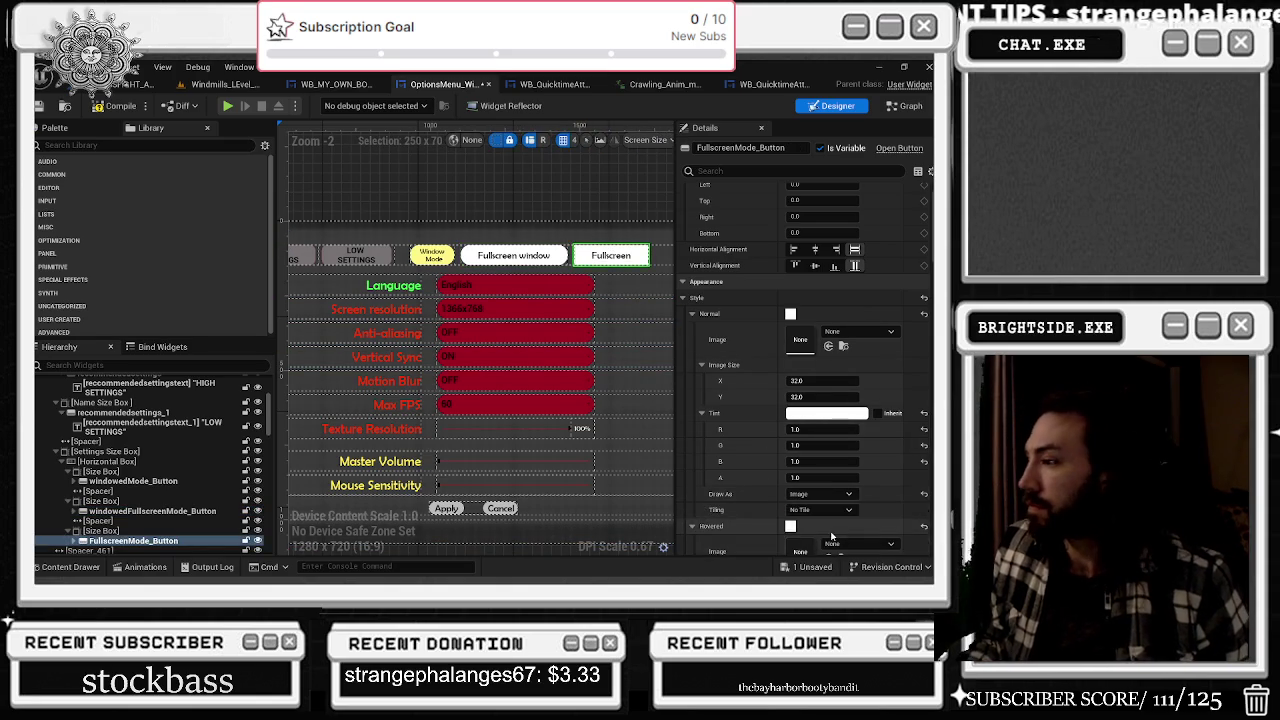
pyautogui.scroll(-2, 832, 537)
pyautogui.click(820, 437)
pyautogui.click(808, 492)
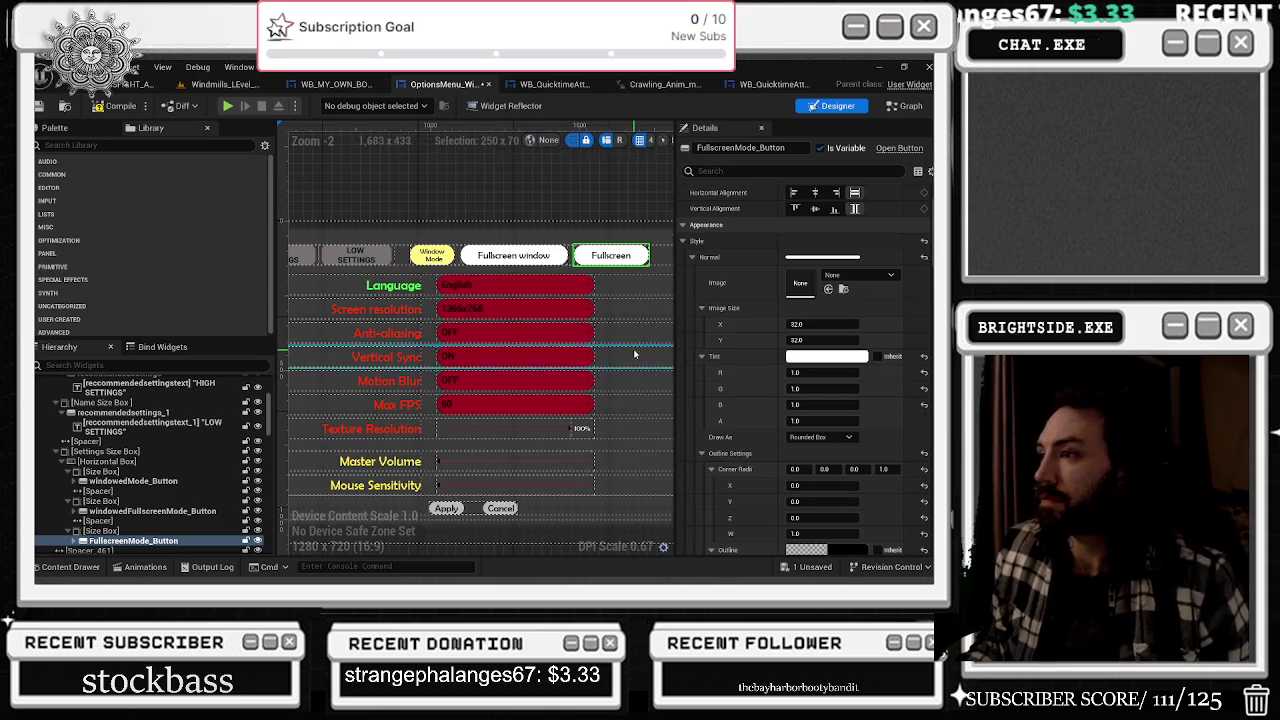
pyautogui.scroll(-2, 634, 354)
pyautogui.scroll(2, 604, 383)
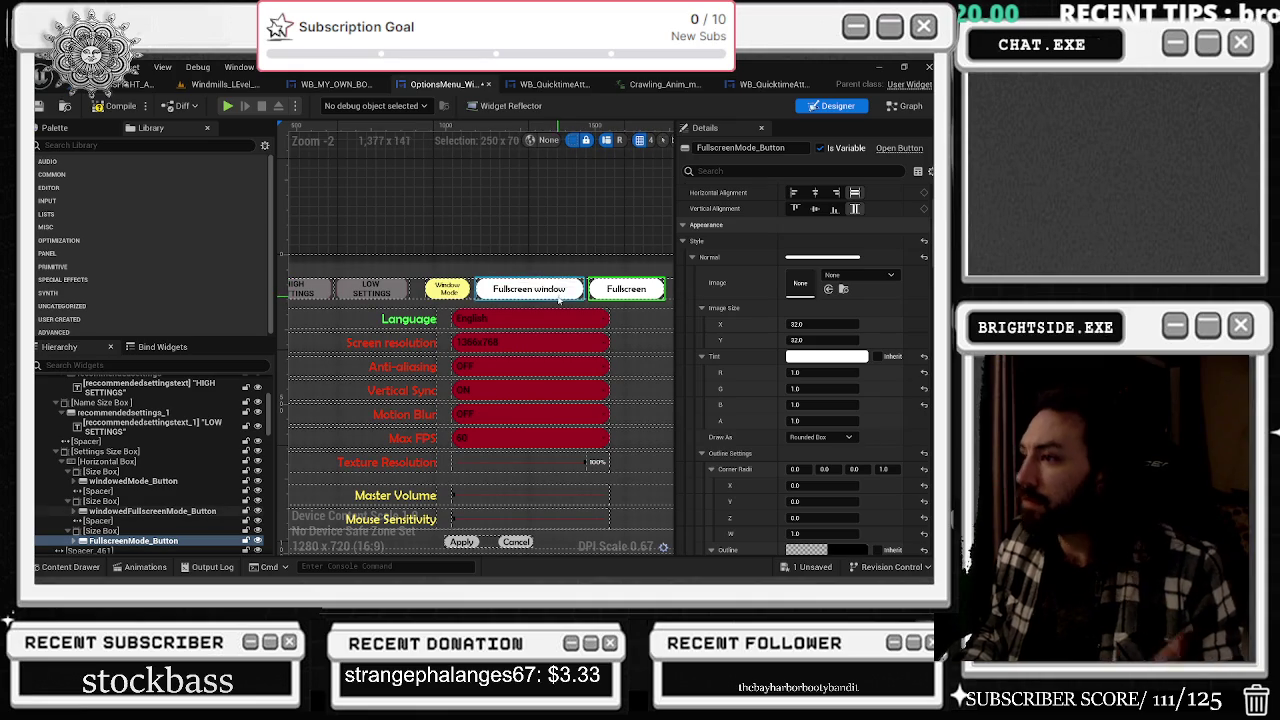
pyautogui.scroll(-1, 540, 300)
pyautogui.scroll(1, 507, 311)
# - Set the Window Mode label's font size to 22
pyautogui.click(507, 305)
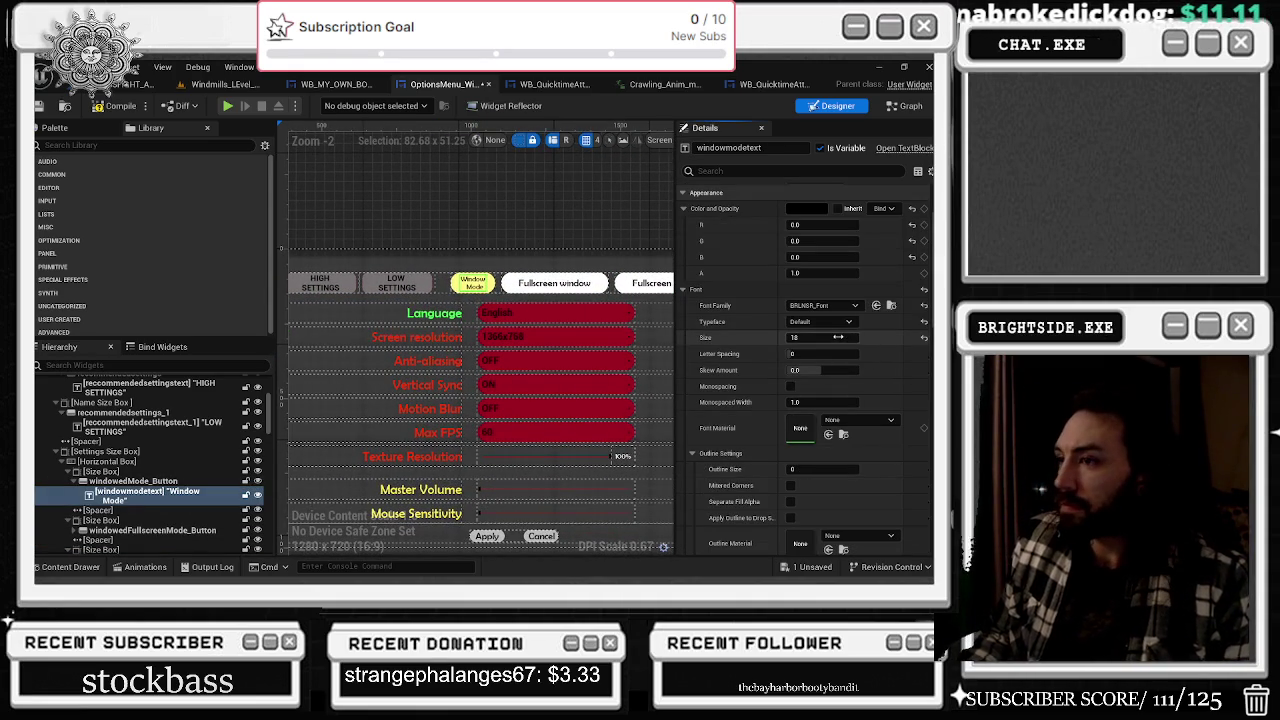
pyautogui.moveTo(838, 337); pyautogui.dragTo(870, 337)
pyautogui.hotkey('ctrl', 'z')
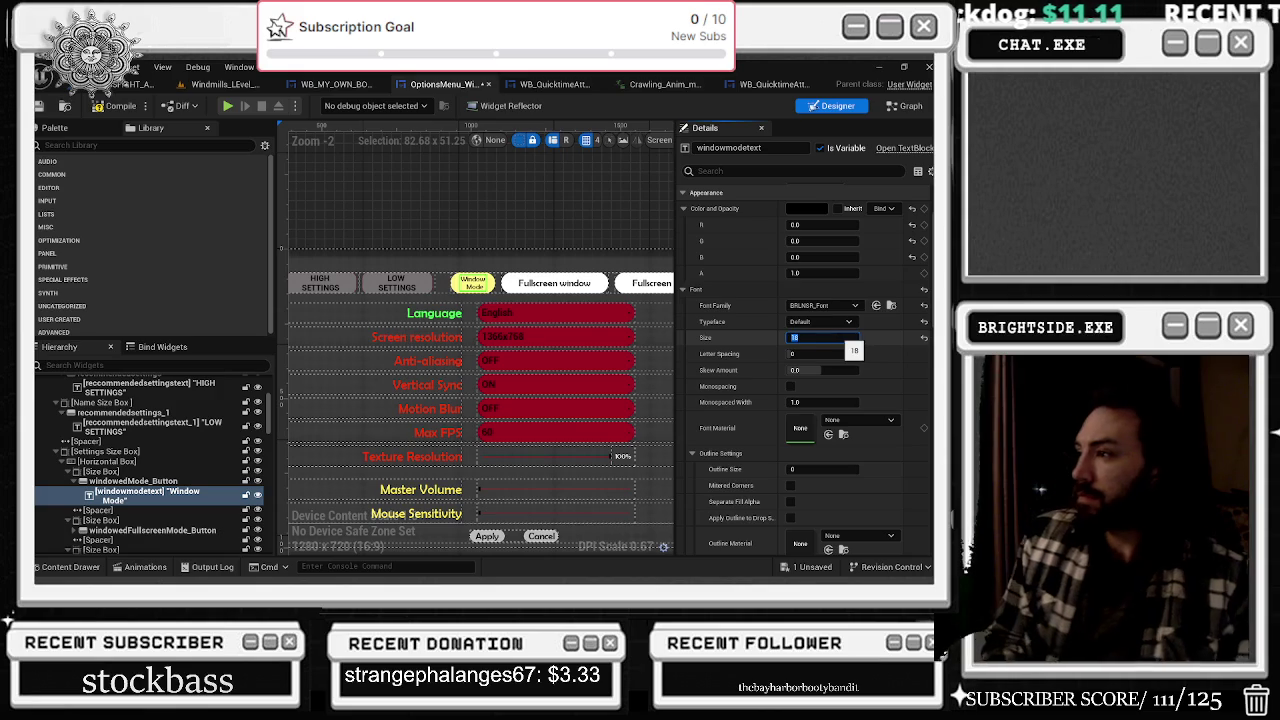
pyautogui.write('2')
pyautogui.press('Return')
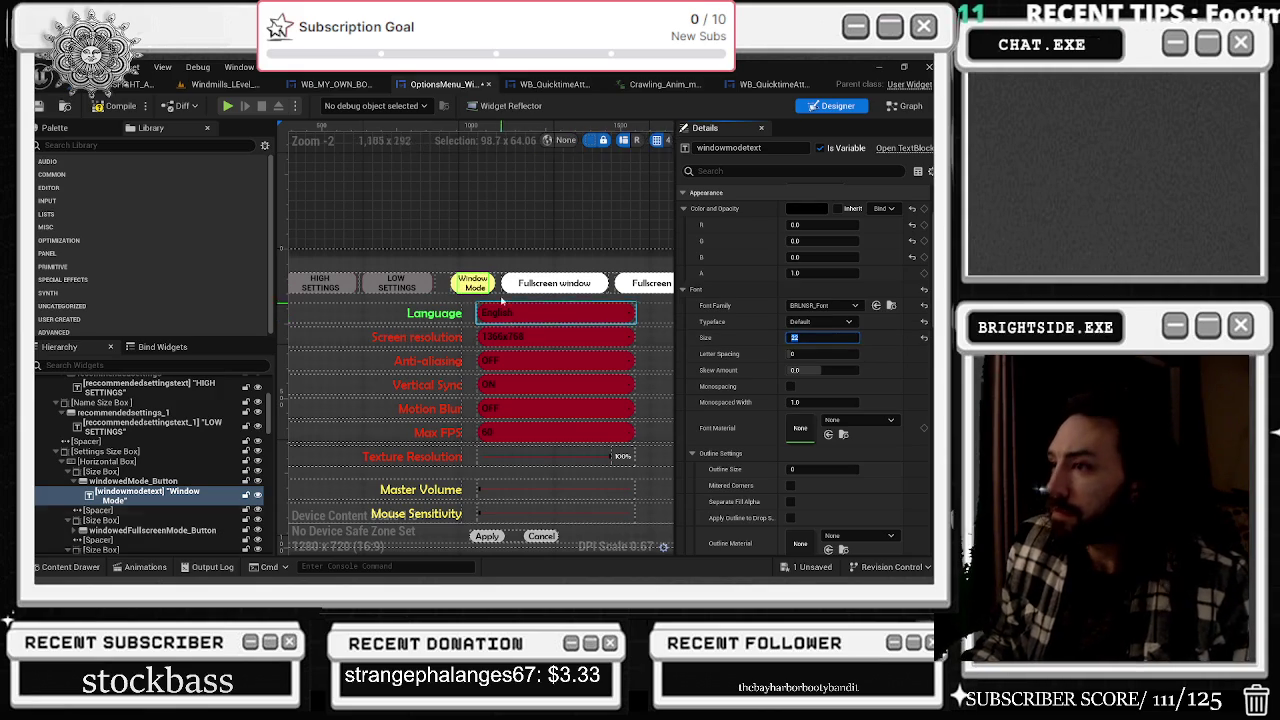
# - Split the Fullscreen window label text onto two lines
pyautogui.click(554, 283)
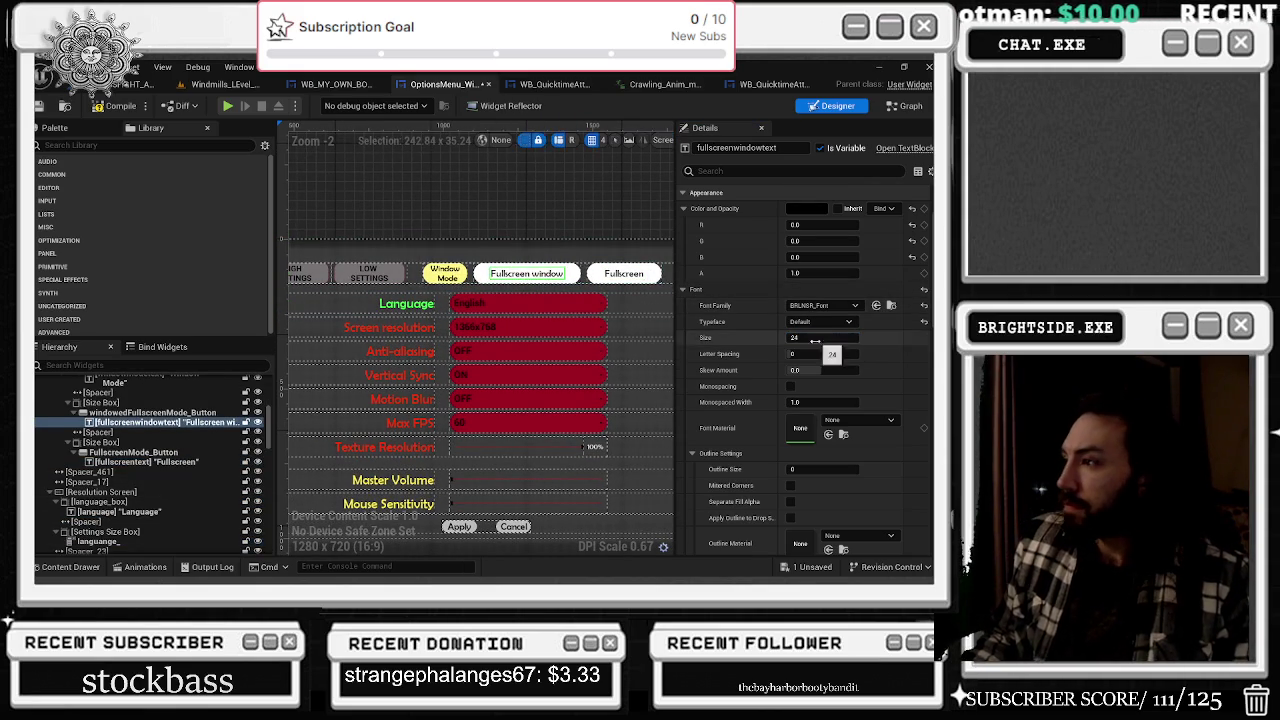
pyautogui.click(572, 276)
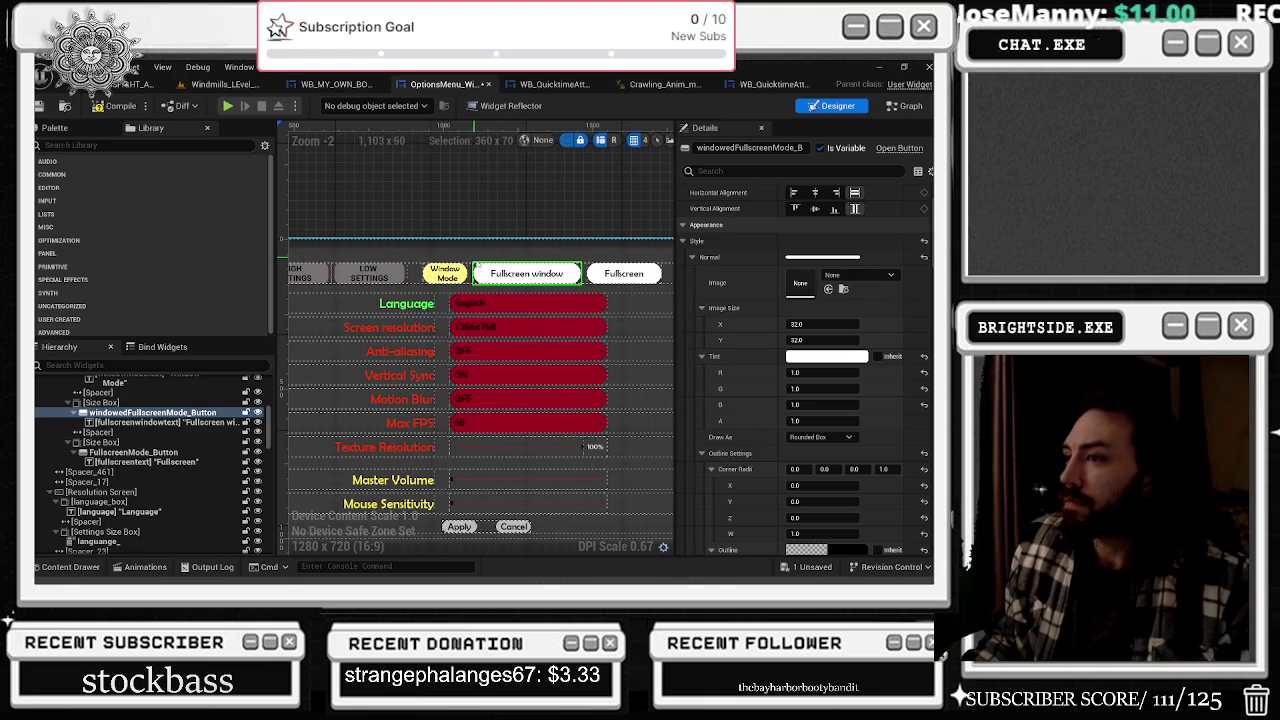
pyautogui.click(490, 277)
pyautogui.scroll(3, 800, 276)
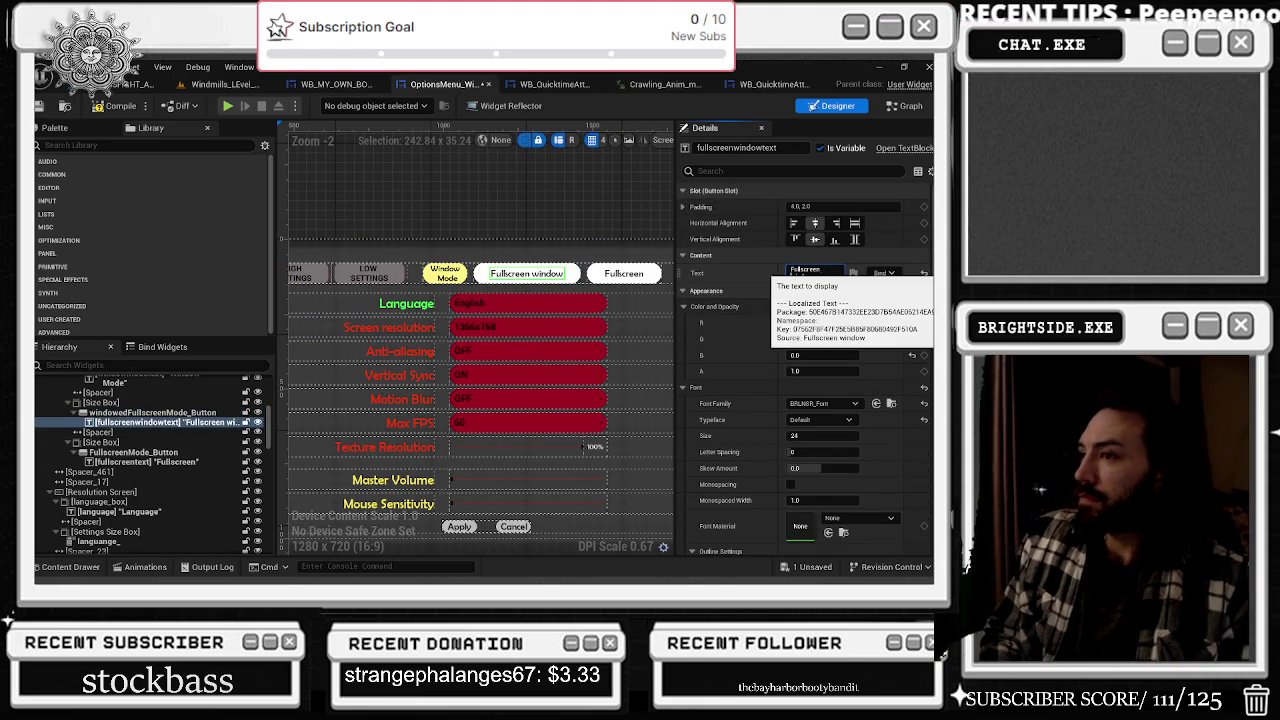
pyautogui.click(743, 270)
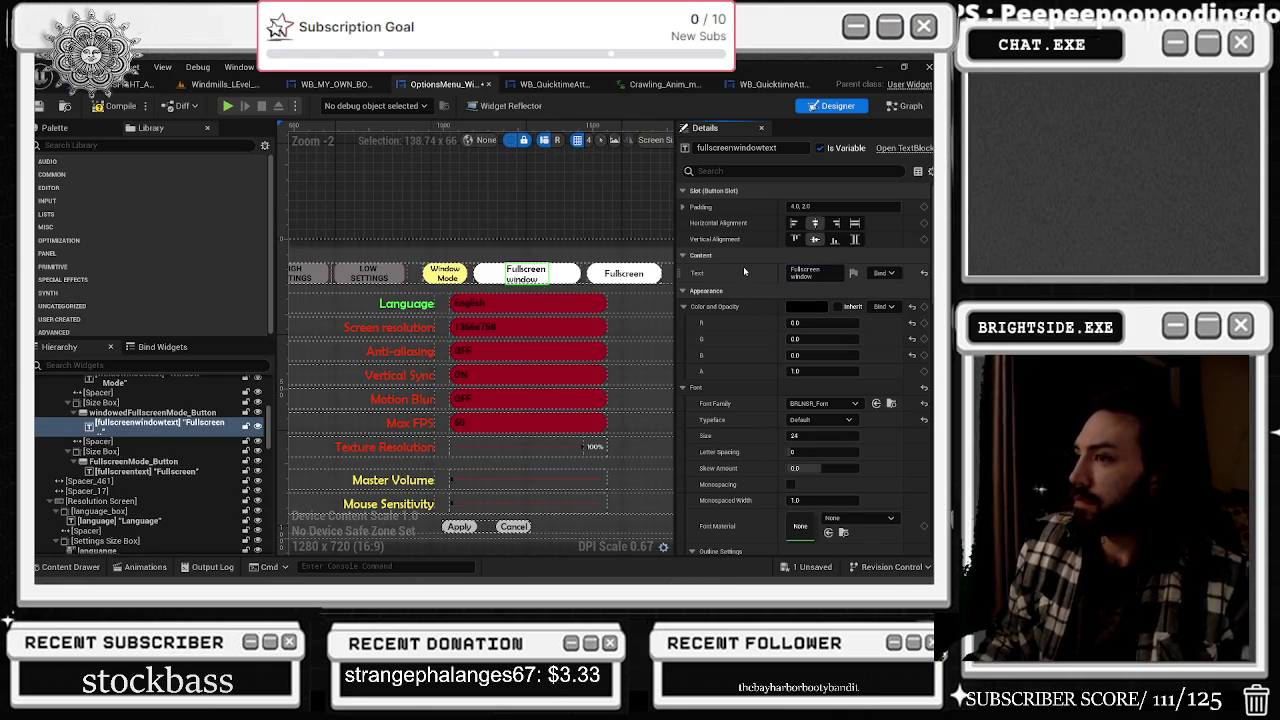
# - Try a left padding of 40 on the Window Mode button, then undo it
pyautogui.click(560, 276)
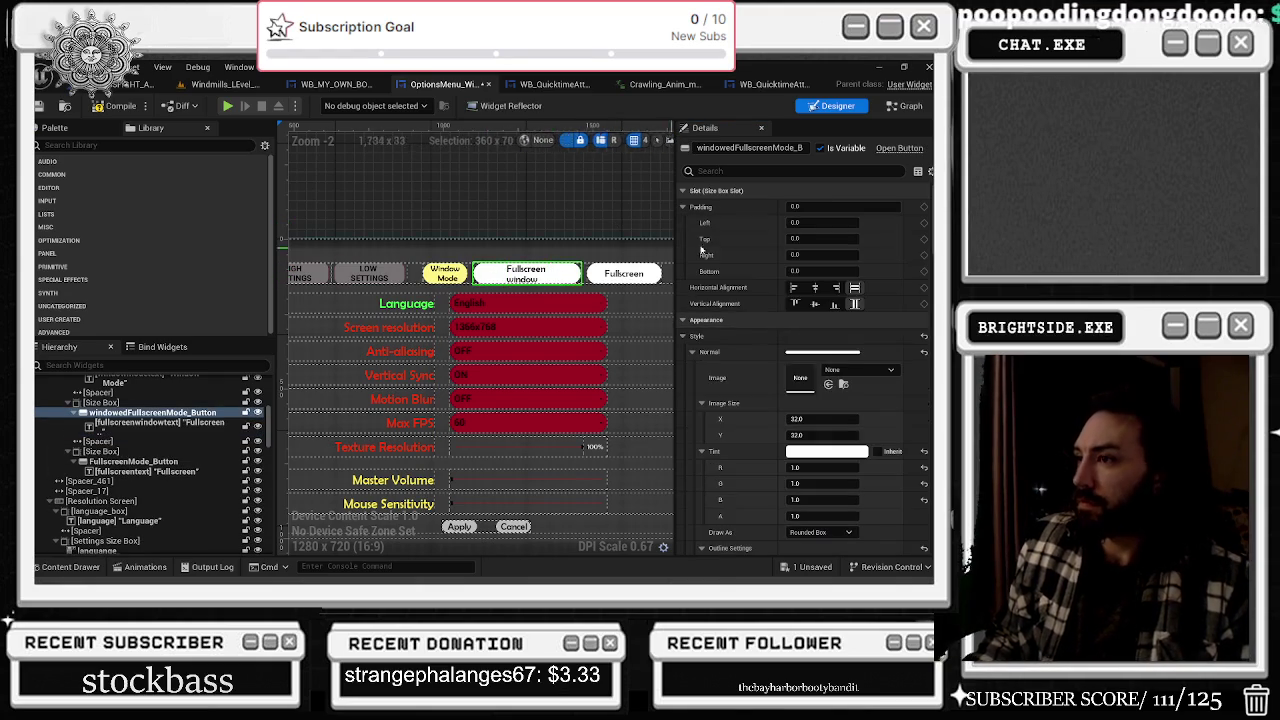
pyautogui.click(445, 273)
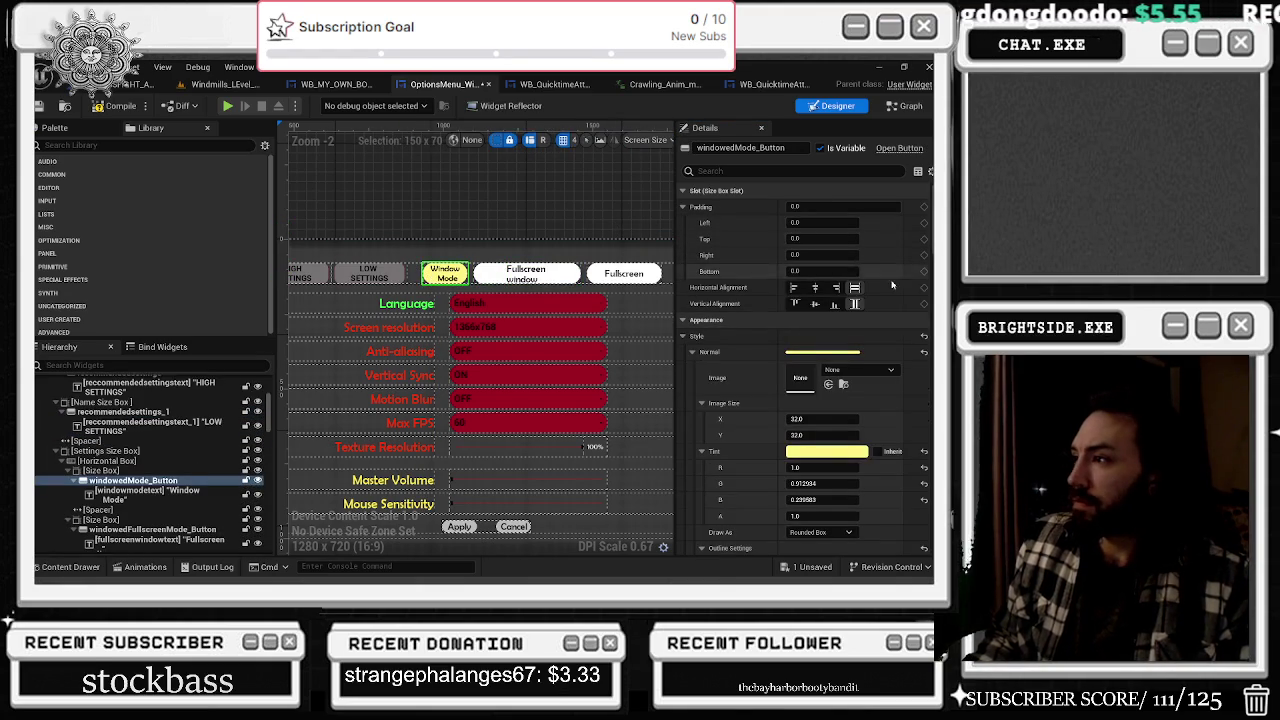
pyautogui.click(811, 223)
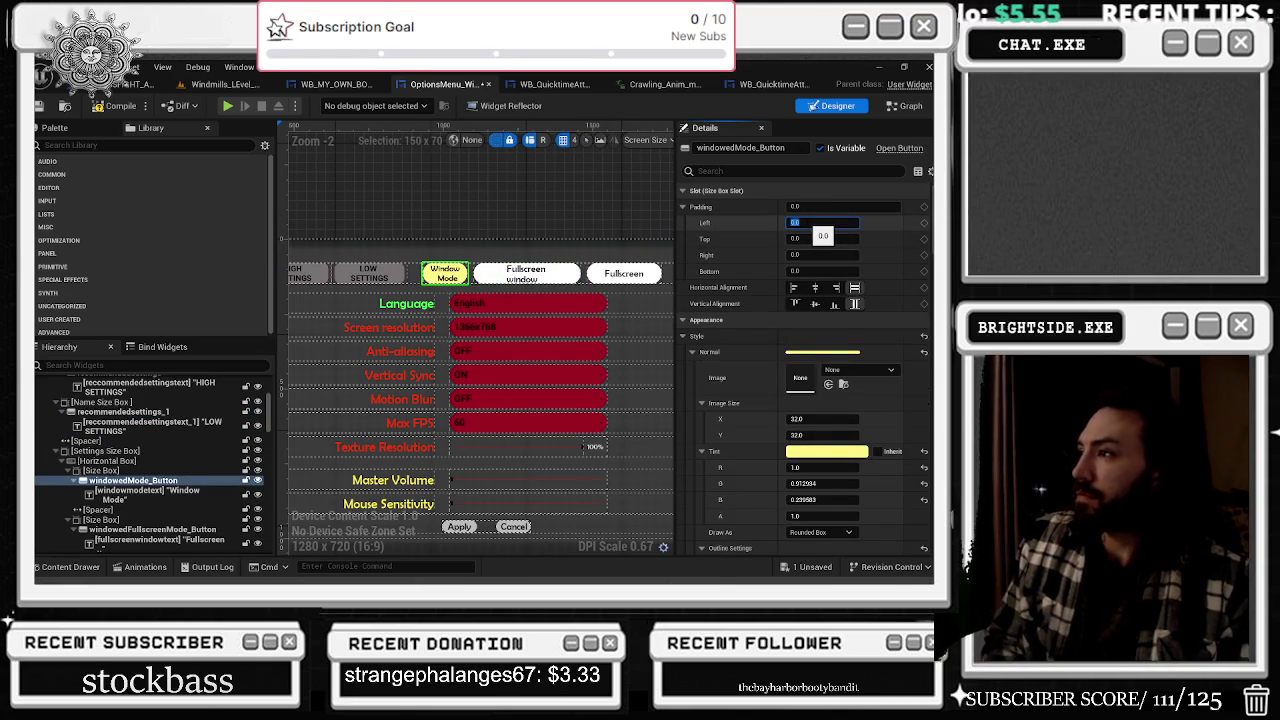
pyautogui.write('40')
pyautogui.press('Return')
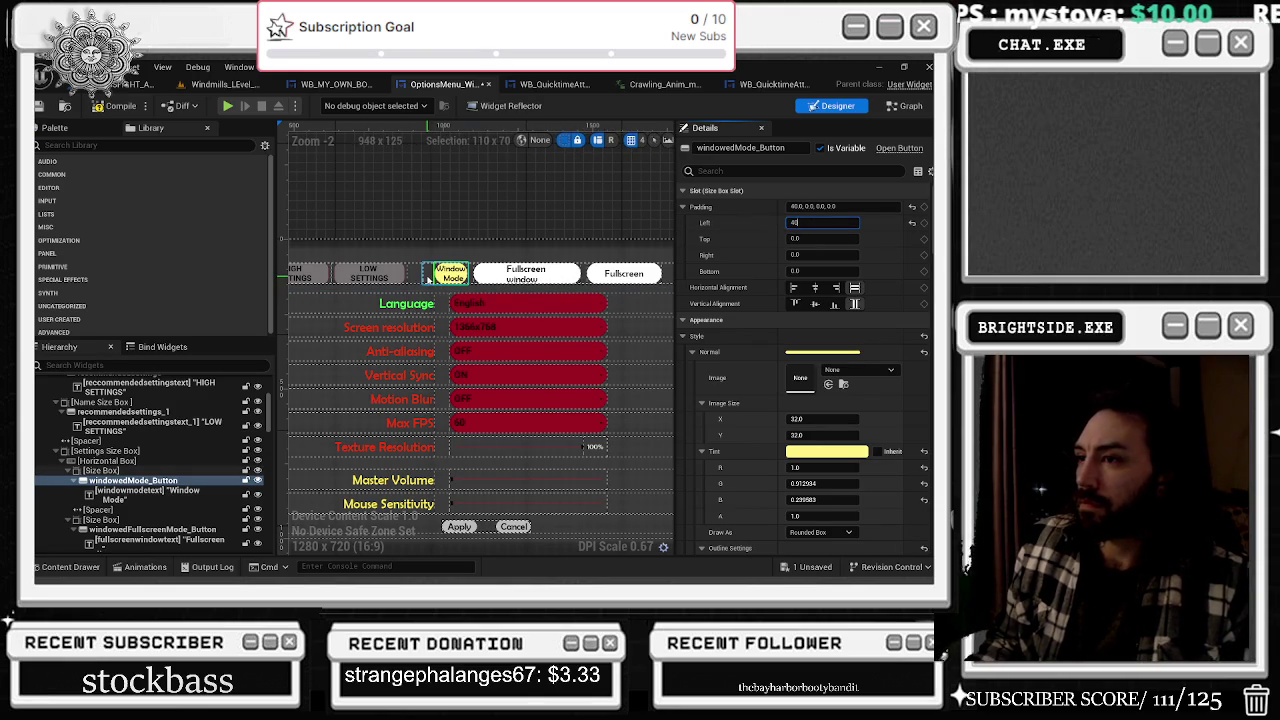
pyautogui.press('Return')
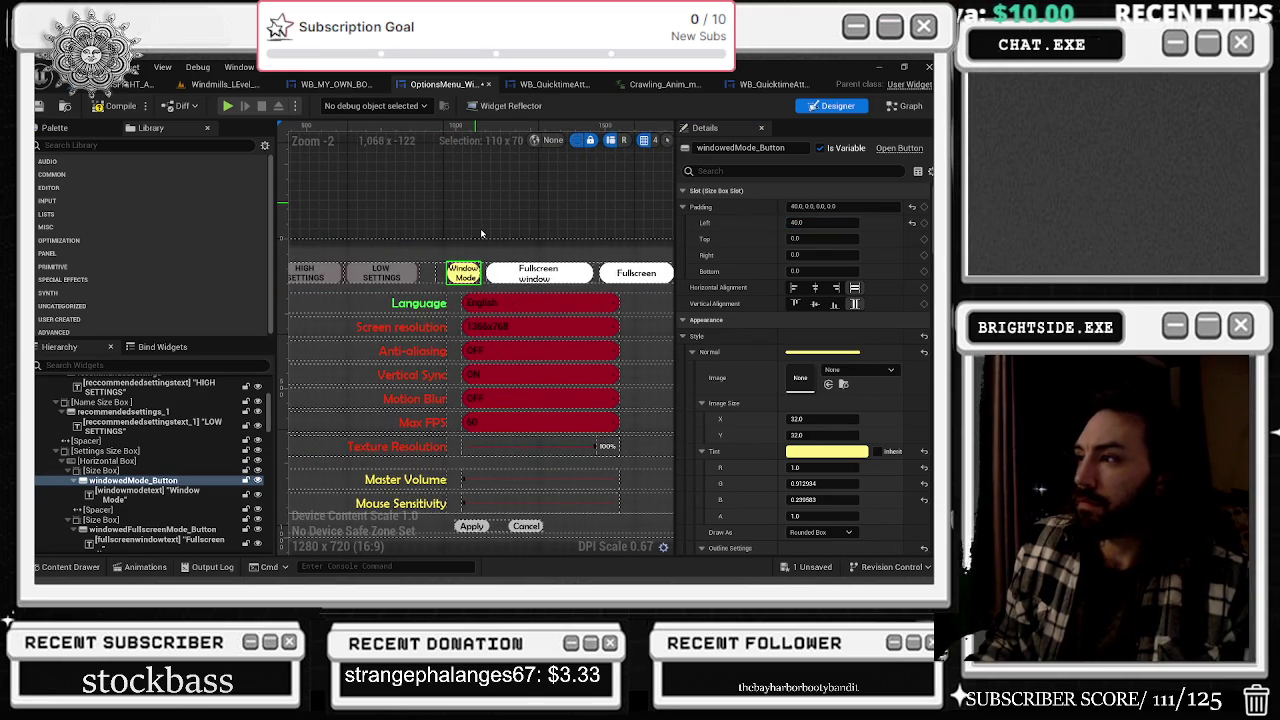
pyautogui.hotkey('ctrl', 'z')
# - Give the spacer before Window Mode a right padding of 100
pyautogui.click(431, 273)
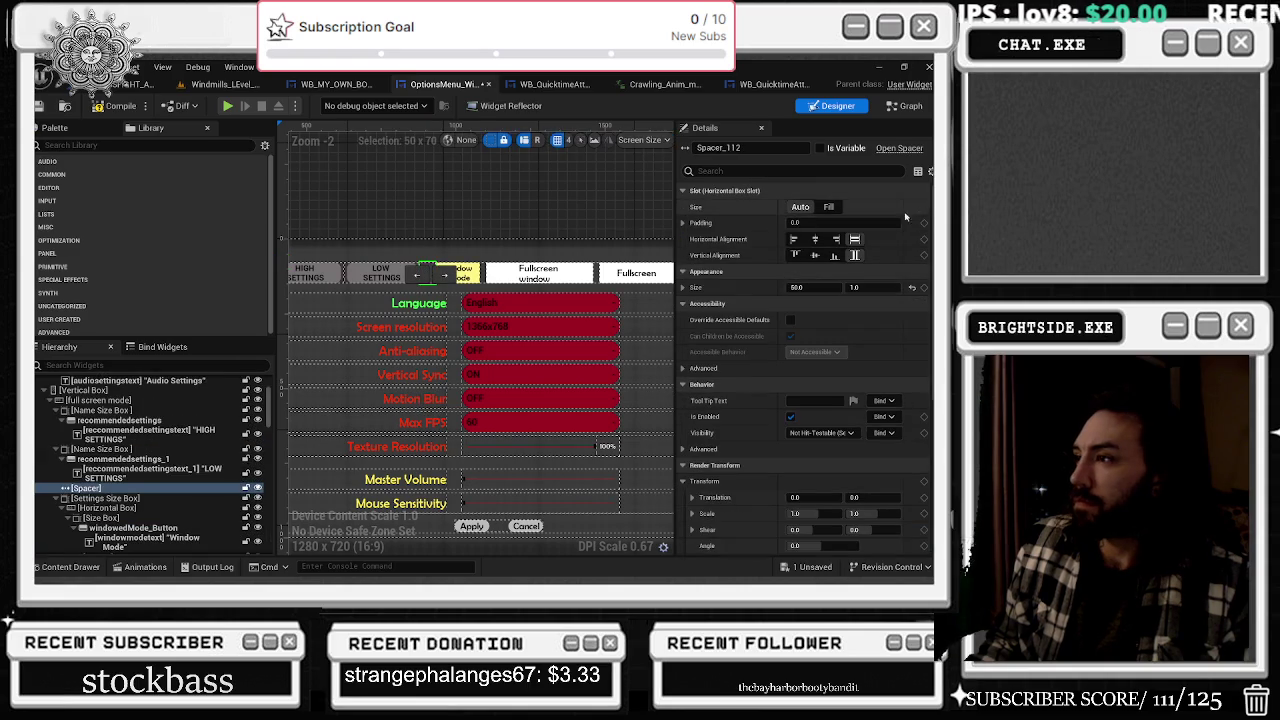
pyautogui.click(730, 222)
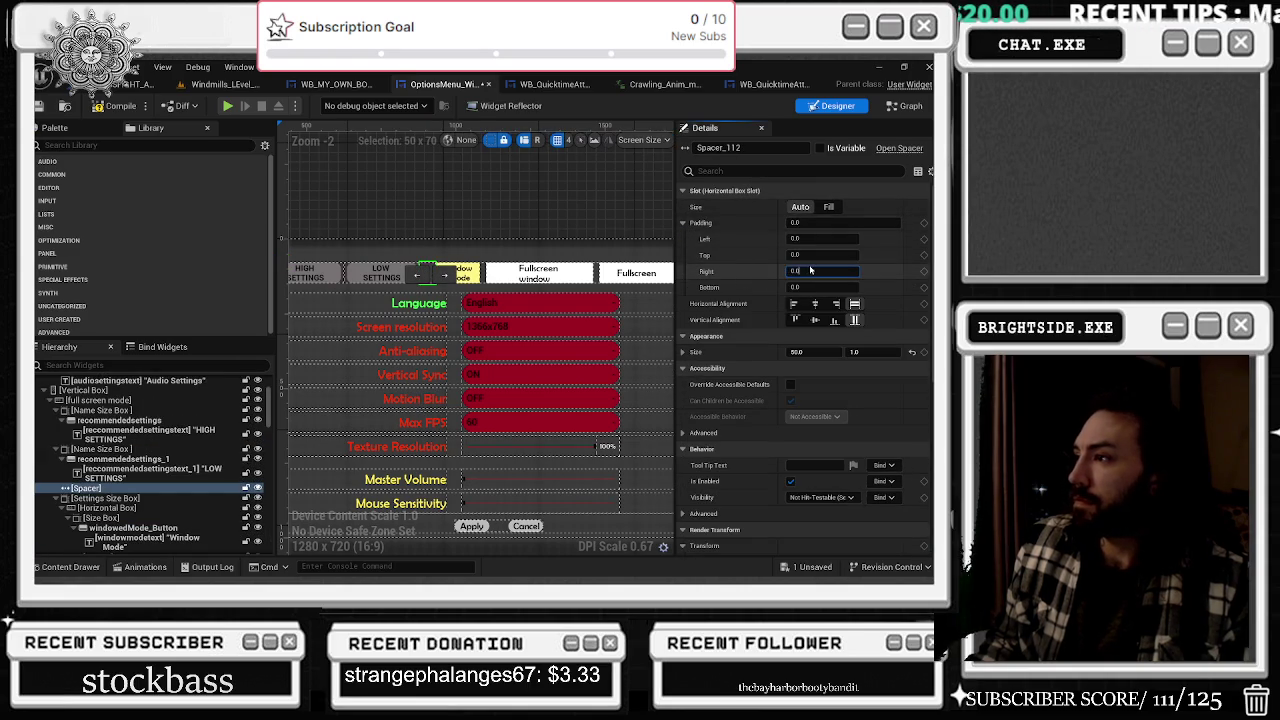
pyautogui.write('100')
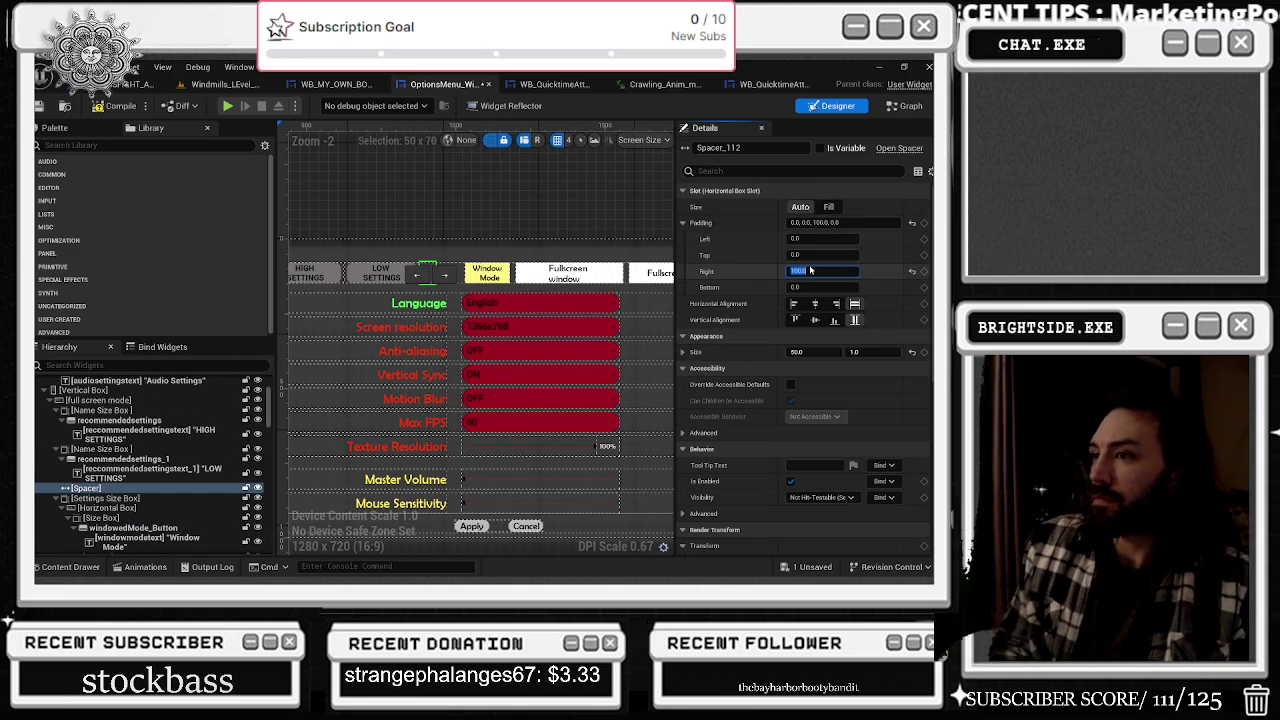
pyautogui.press('Return')
pyautogui.scroll(-2, 526, 207)
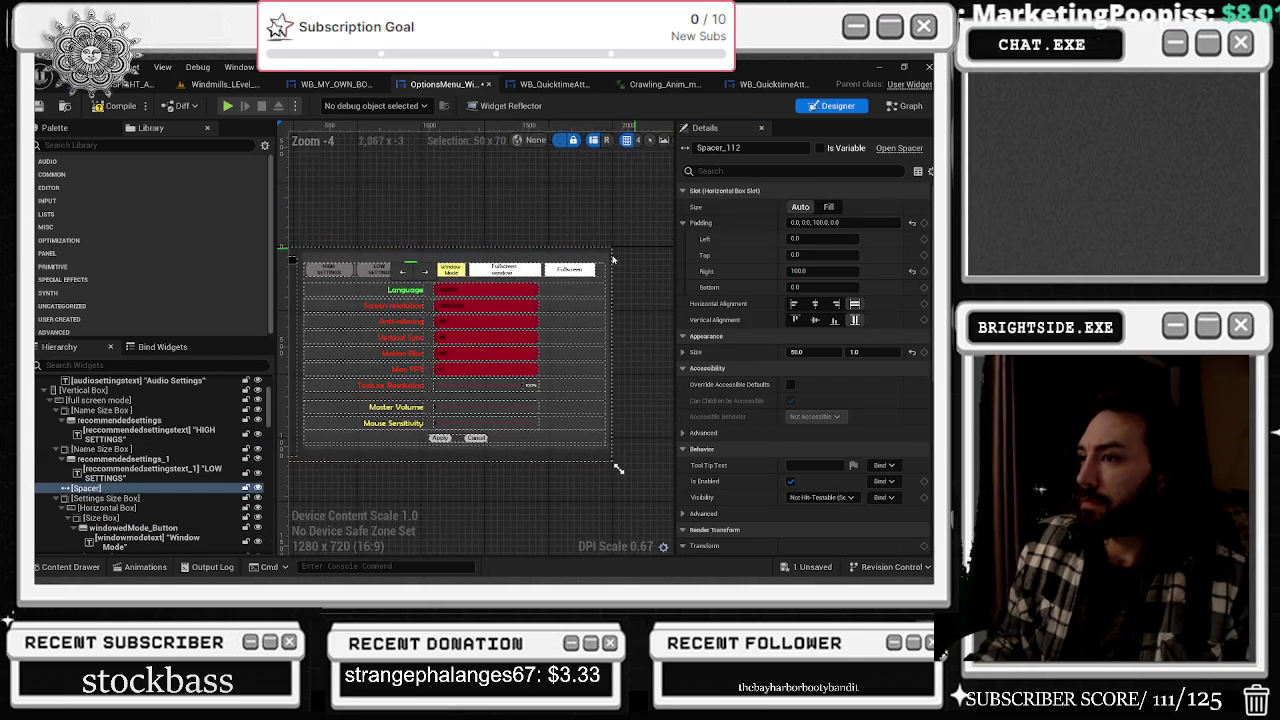
pyautogui.scroll(2, 533, 297)
# - Reduce the spacer's right padding beside LOW SETTINGS to 90
pyautogui.click(453, 260)
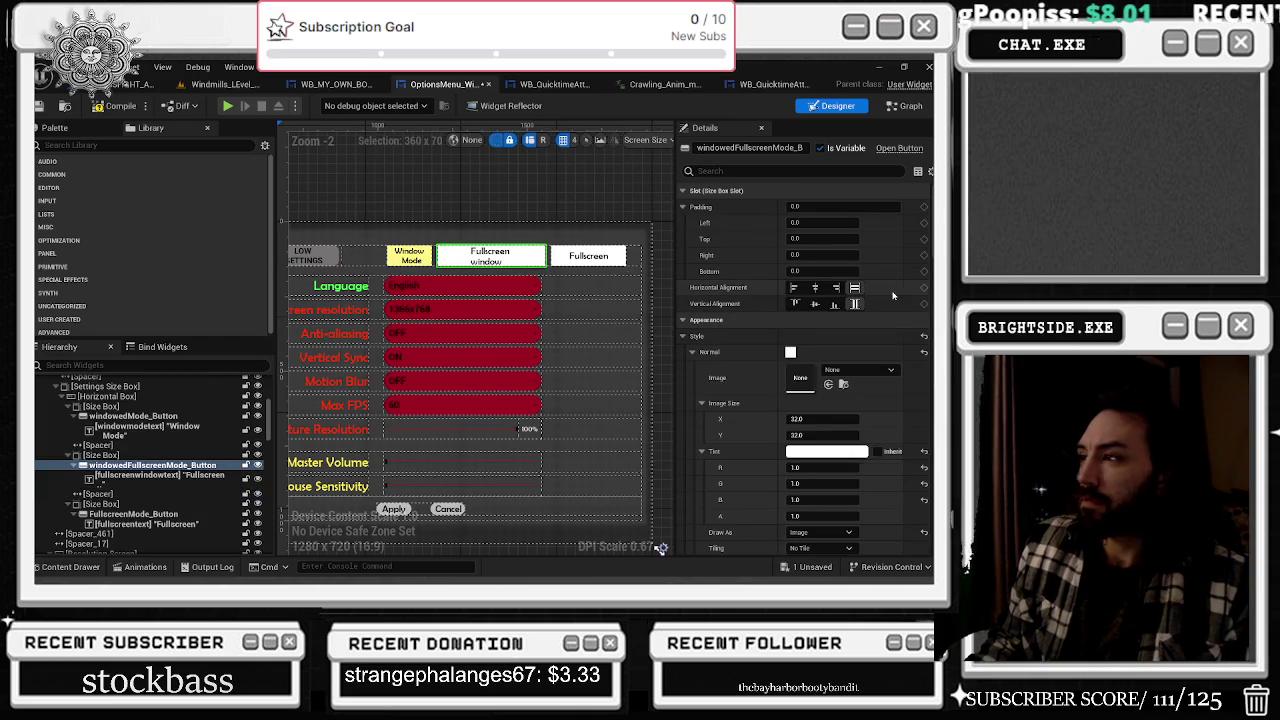
pyautogui.moveTo(648, 281); pyautogui.dragTo(670, 285)
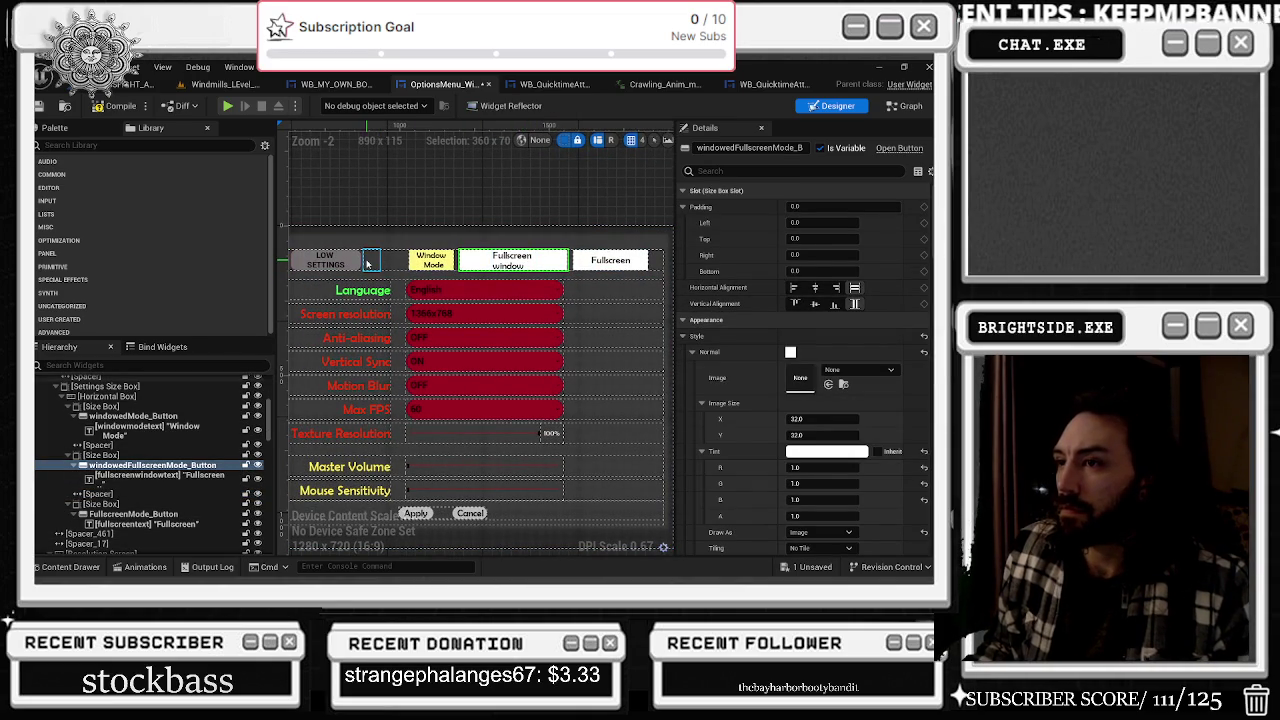
pyautogui.click(369, 261)
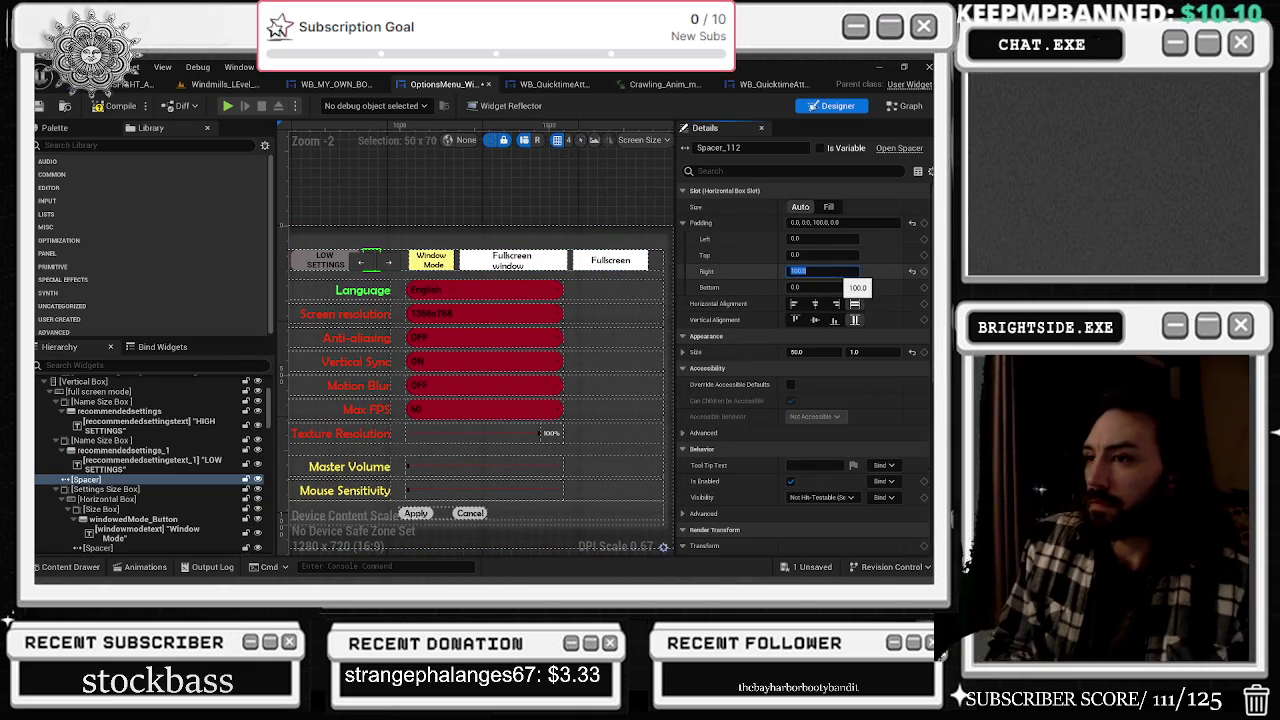
pyautogui.write('90')
pyautogui.press('Return')
pyautogui.scroll(6, 406, 322)
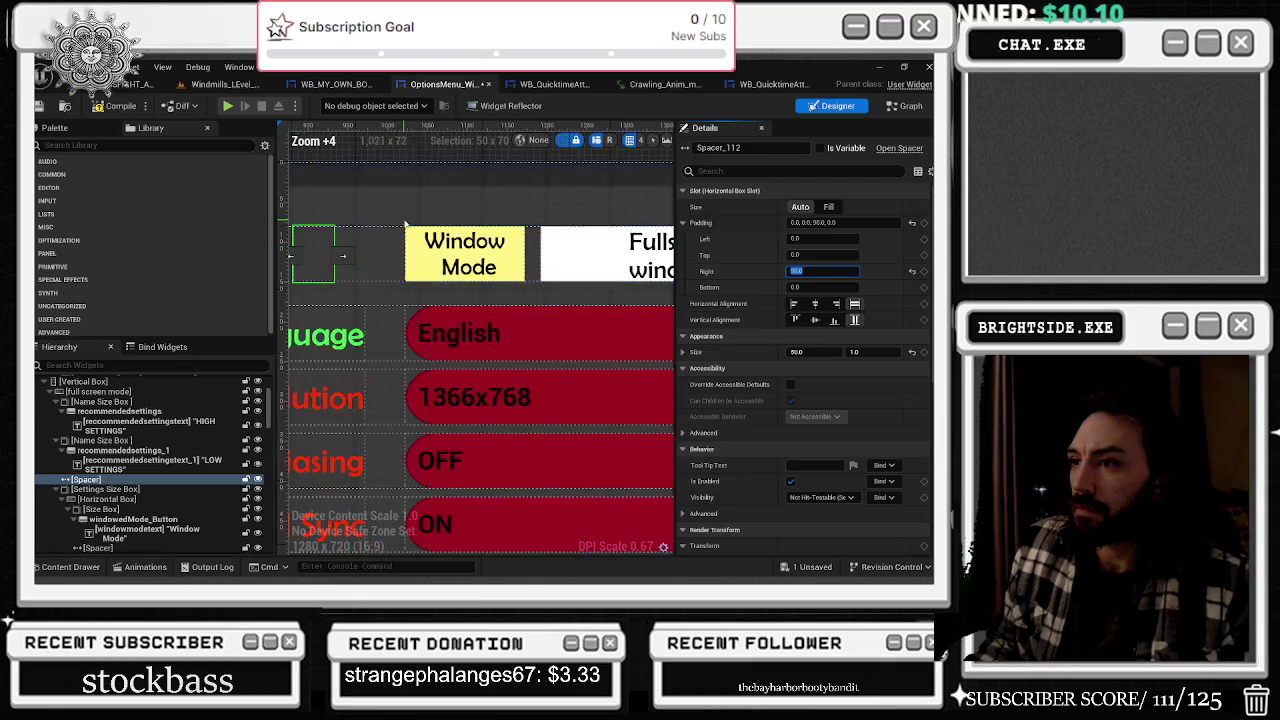
pyautogui.scroll(-11, 424, 344)
pyautogui.click(514, 434)
pyautogui.scroll(6, 514, 434)
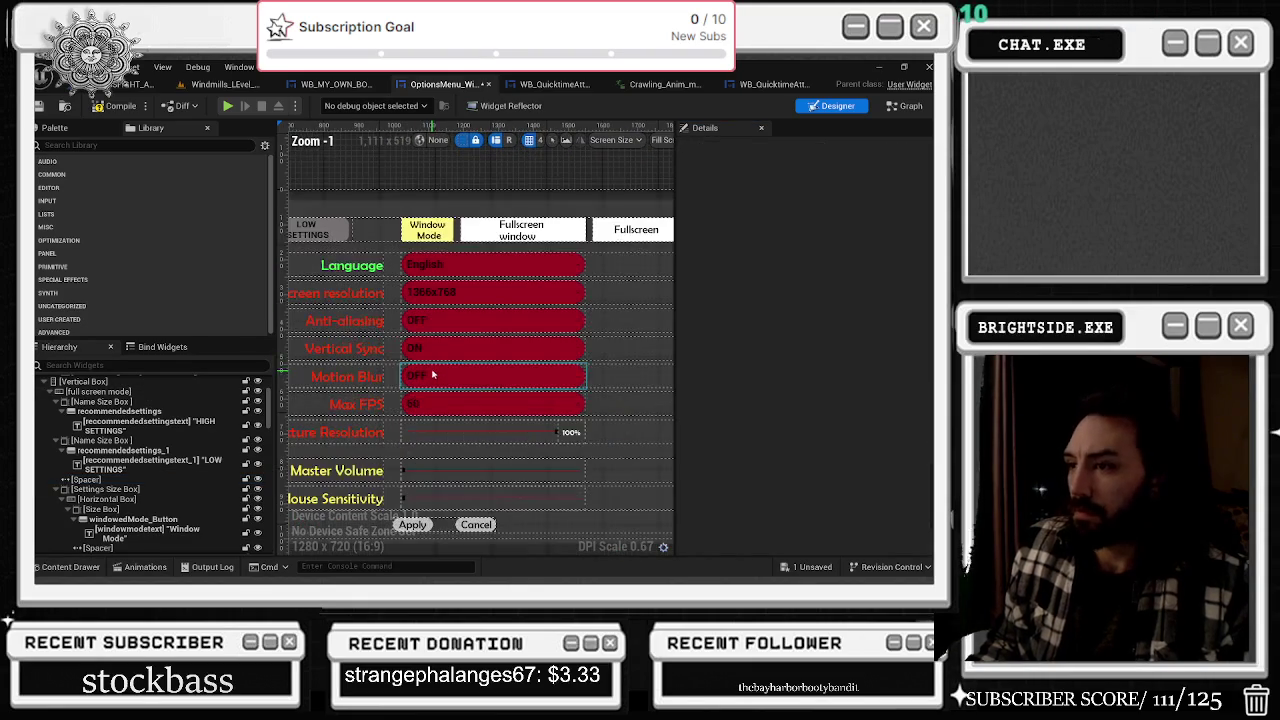
pyautogui.scroll(-3, 629, 443)
pyautogui.scroll(2, 649, 531)
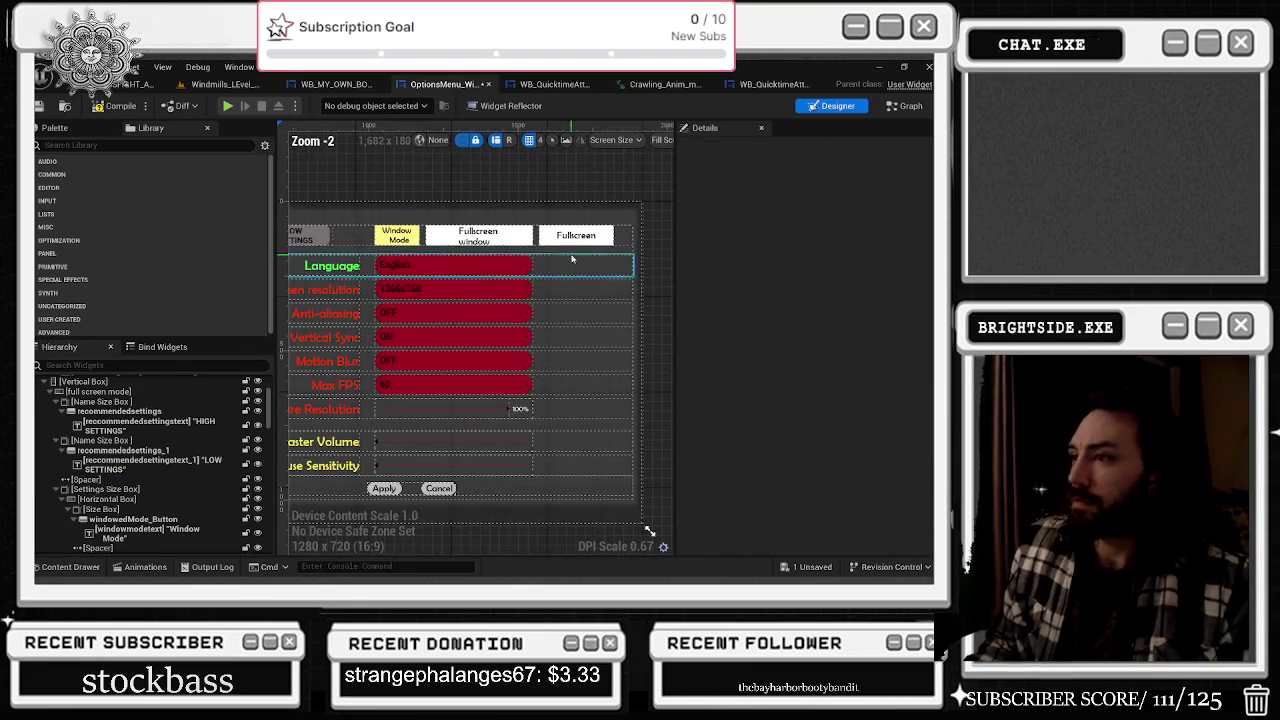
# - Tint the Fullscreen window button's normal style grey
pyautogui.click(478, 235)
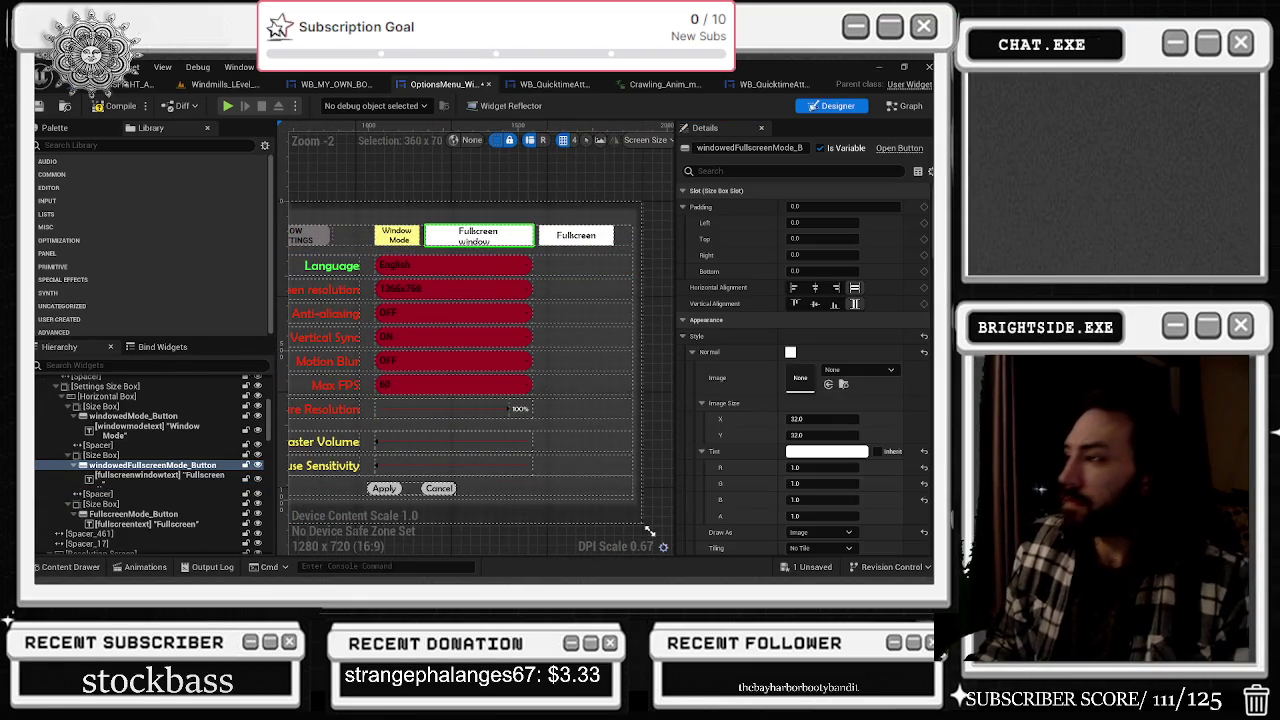
pyautogui.click(835, 451)
pyautogui.moveTo(709, 362); pyautogui.dragTo(714, 378)
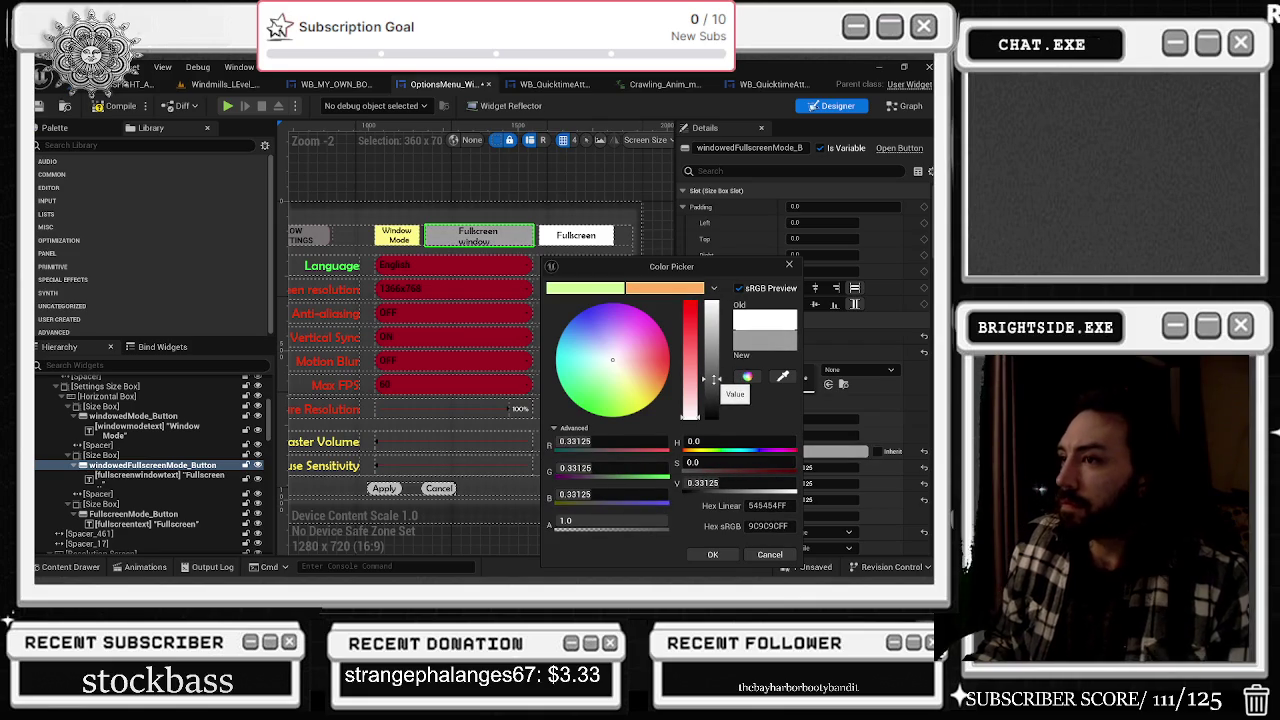
pyautogui.click(712, 554)
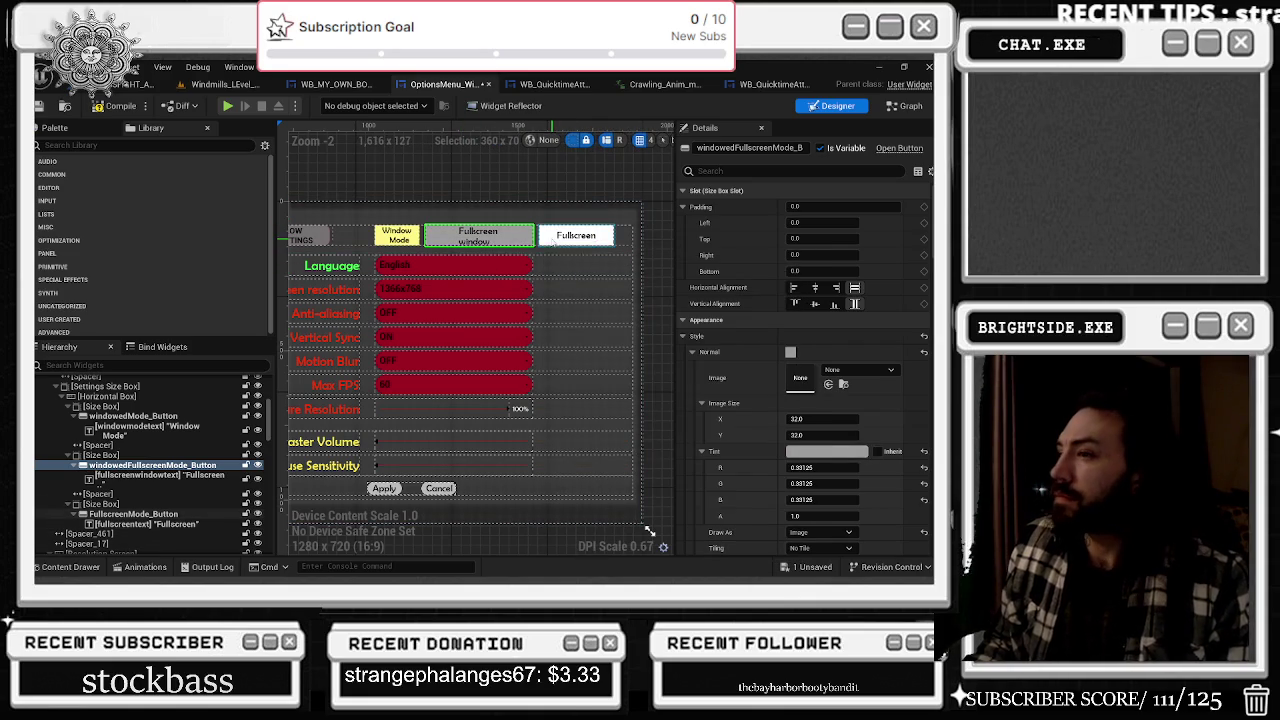
# - Tint the Fullscreen button a darker grey, R, G and B at 0.00375
pyautogui.click(548, 236)
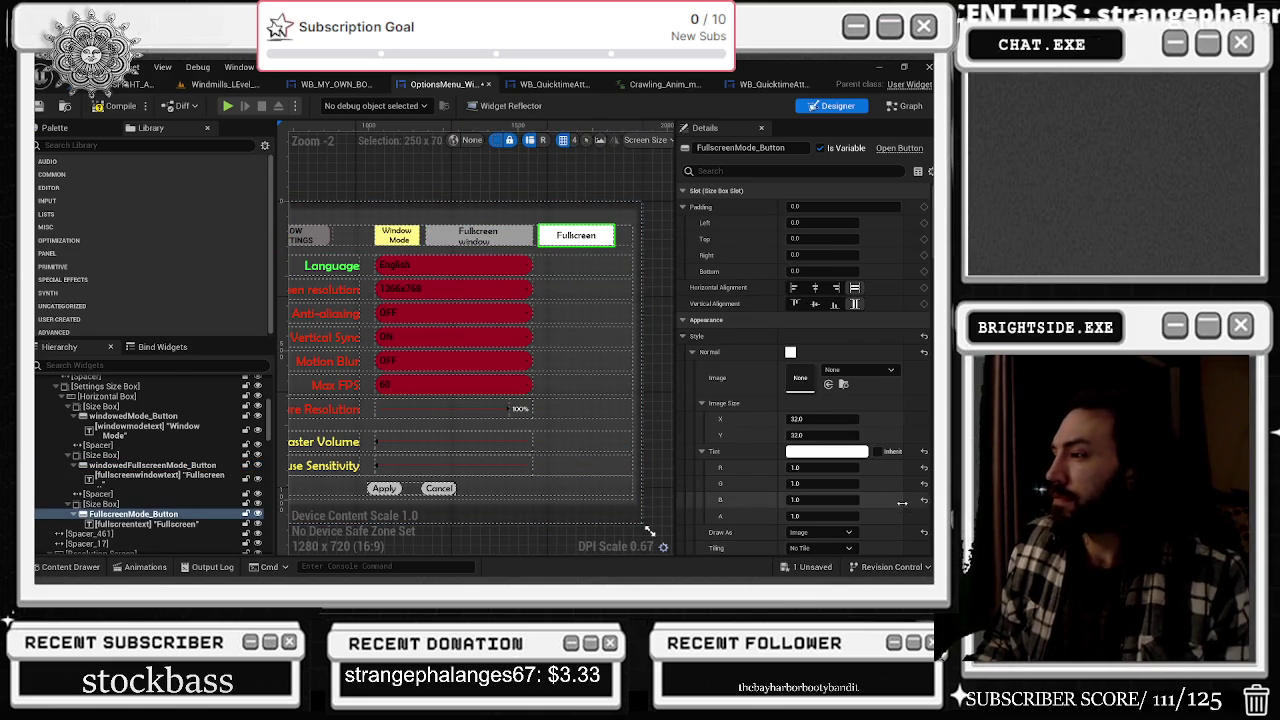
pyautogui.click(827, 451)
pyautogui.moveTo(746, 400)
pyautogui.mouseDown()
pyautogui.moveTo(753, 450)
pyautogui.moveTo(751, 402)
pyautogui.mouseUp()
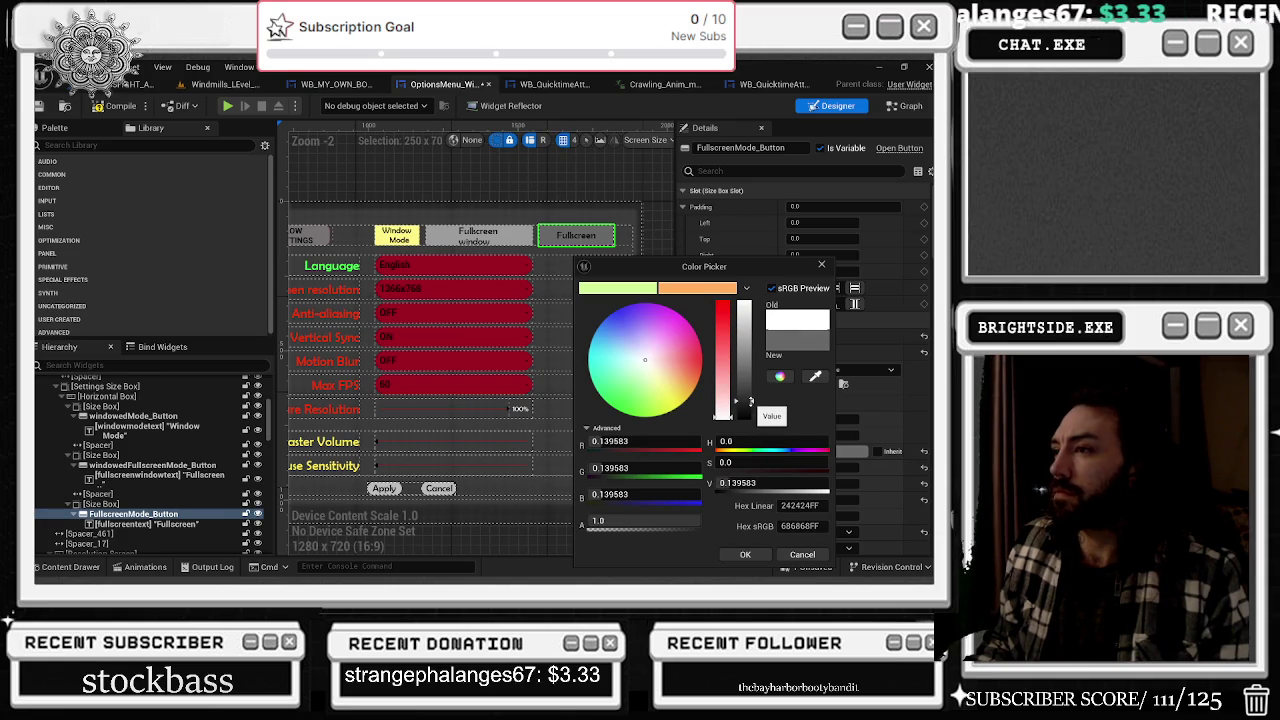
pyautogui.click(720, 314)
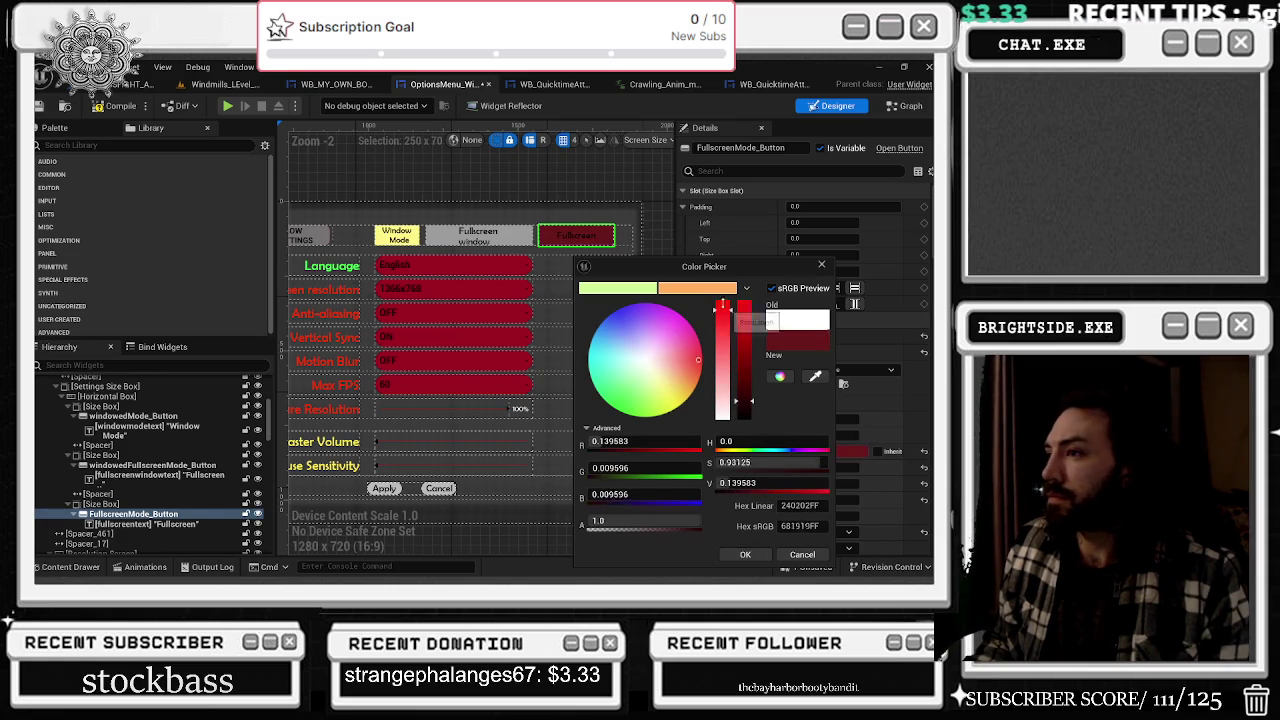
pyautogui.moveTo(720, 314); pyautogui.dragTo(722, 286)
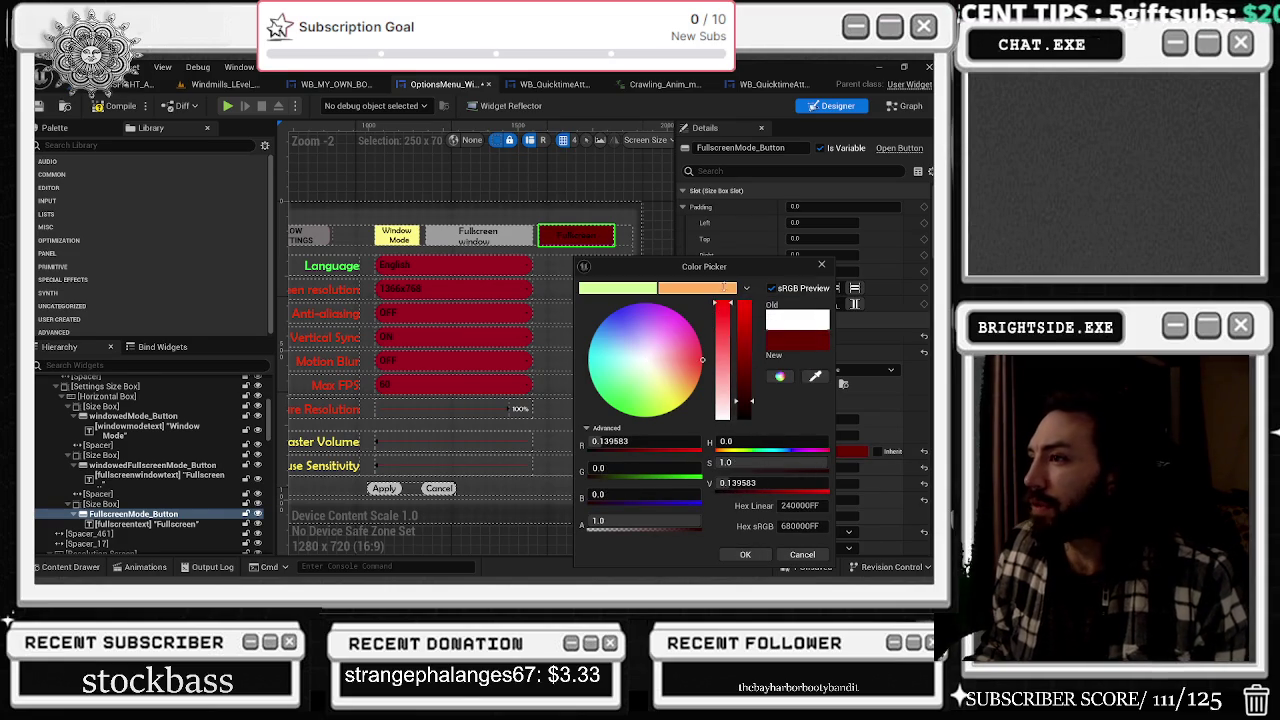
pyautogui.moveTo(743, 402); pyautogui.dragTo(749, 392)
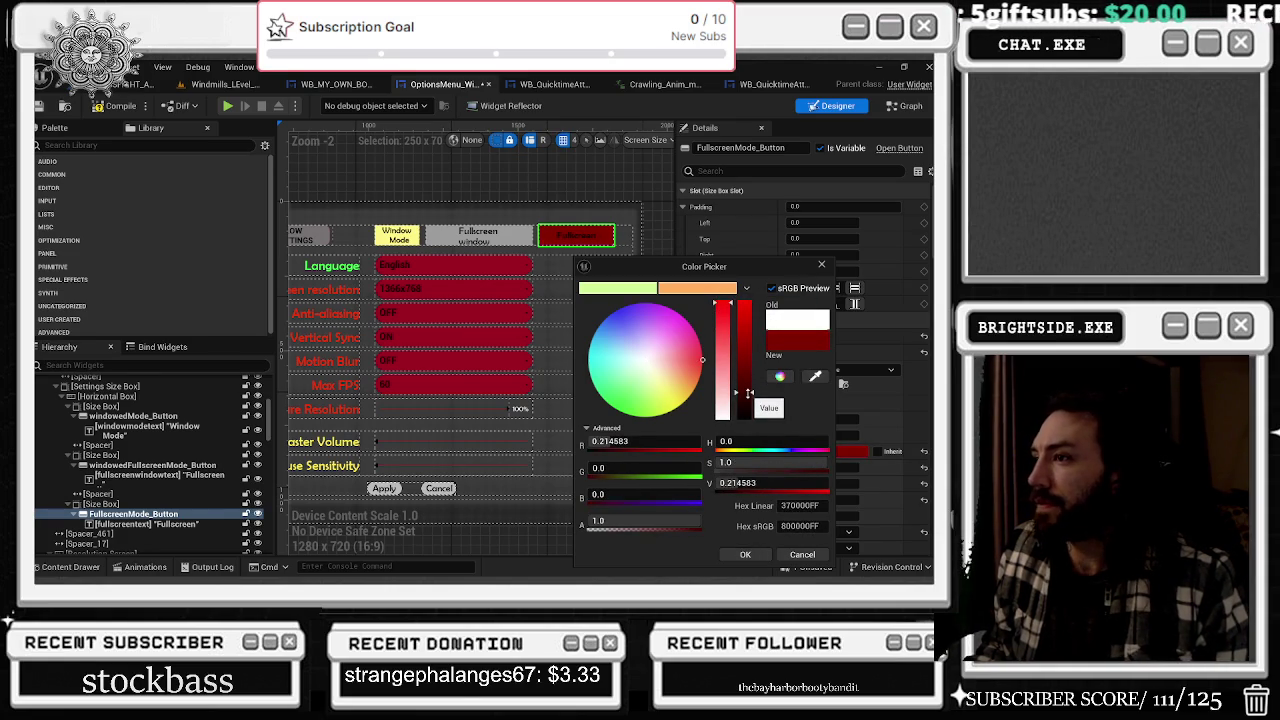
pyautogui.click(722, 416)
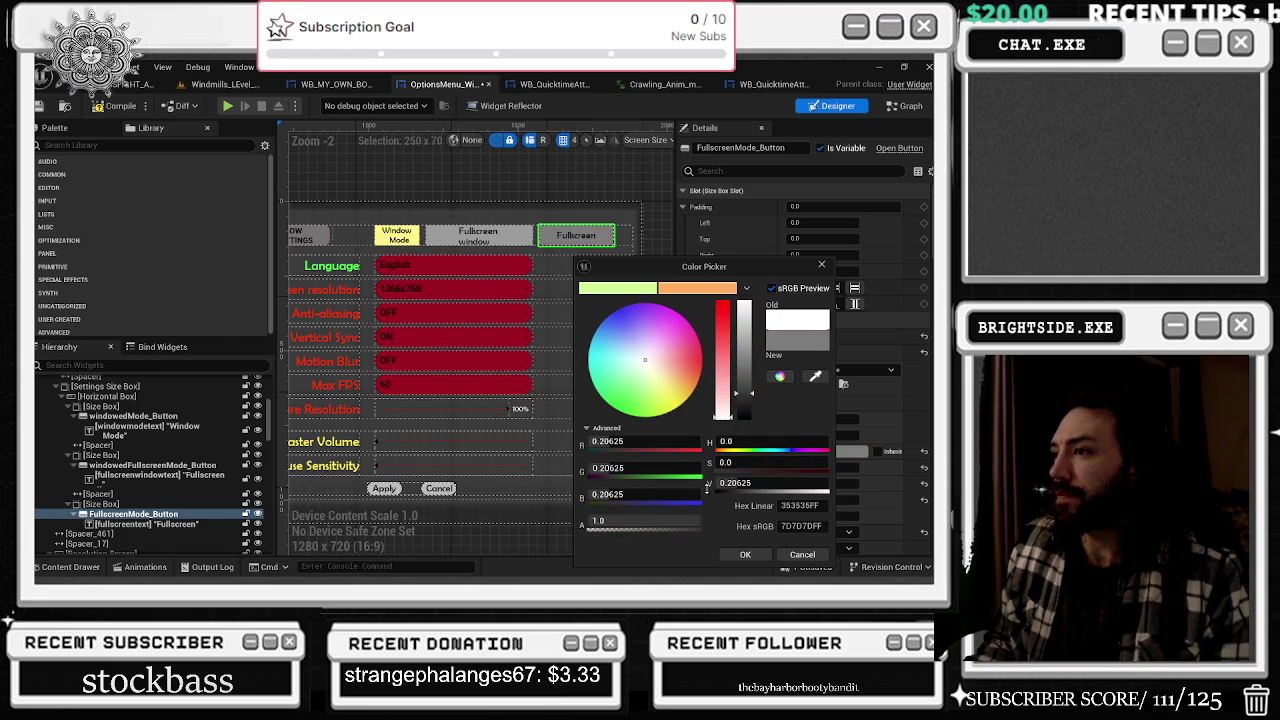
pyautogui.moveTo(741, 394); pyautogui.dragTo(739, 408)
pyautogui.click(742, 556)
pyautogui.scroll(-3, 540, 400)
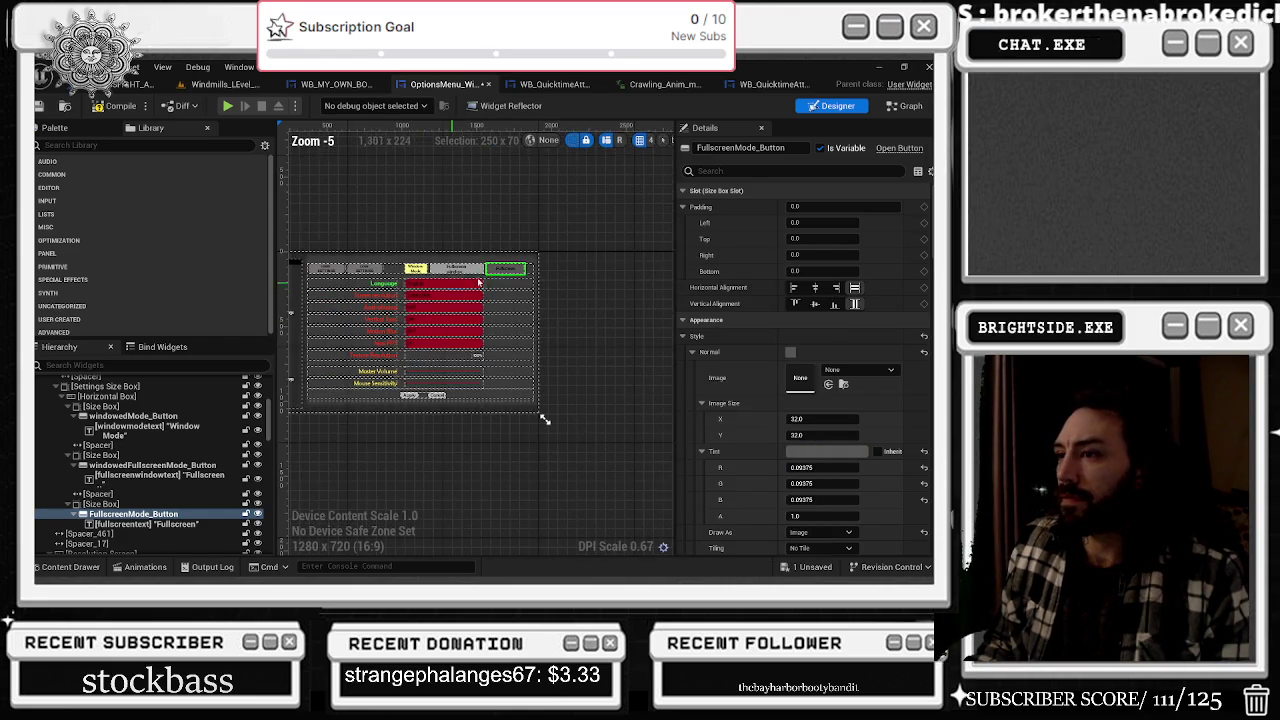
pyautogui.click(531, 235)
pyautogui.scroll(4, 366, 217)
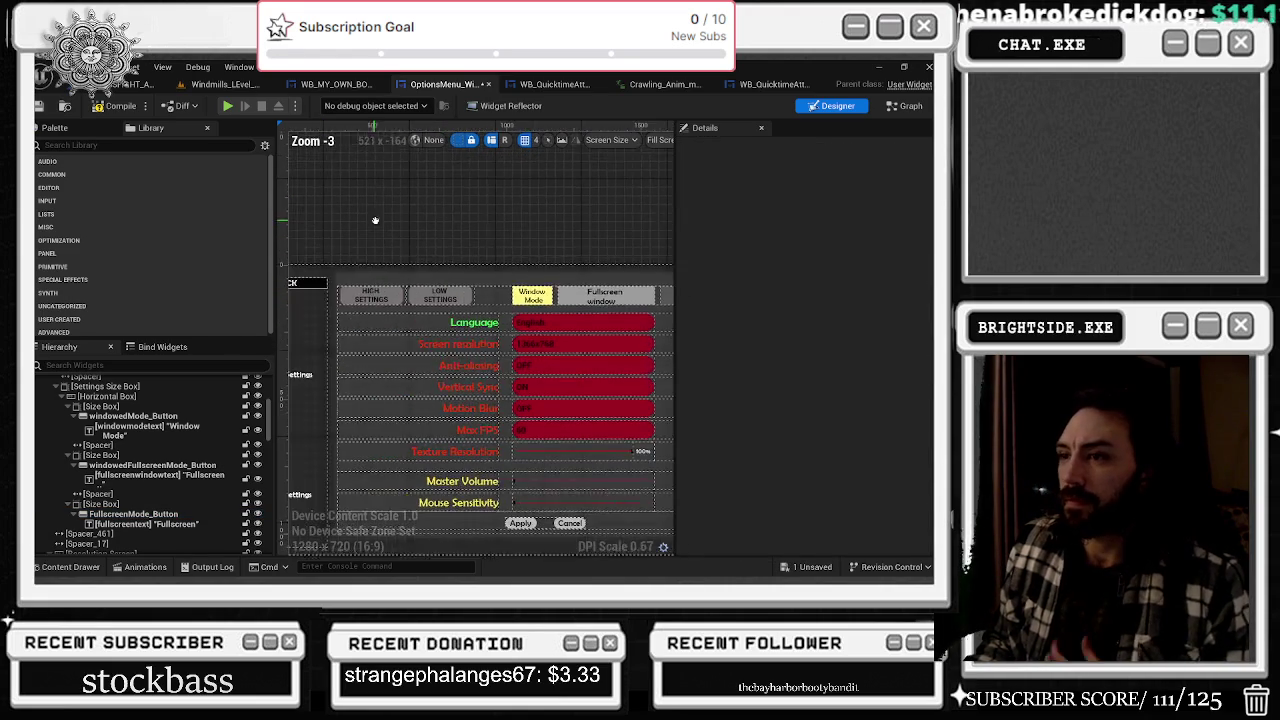
# - Tint the HIGH SETTINGS button's normal style a saturated green
pyautogui.click(404, 290)
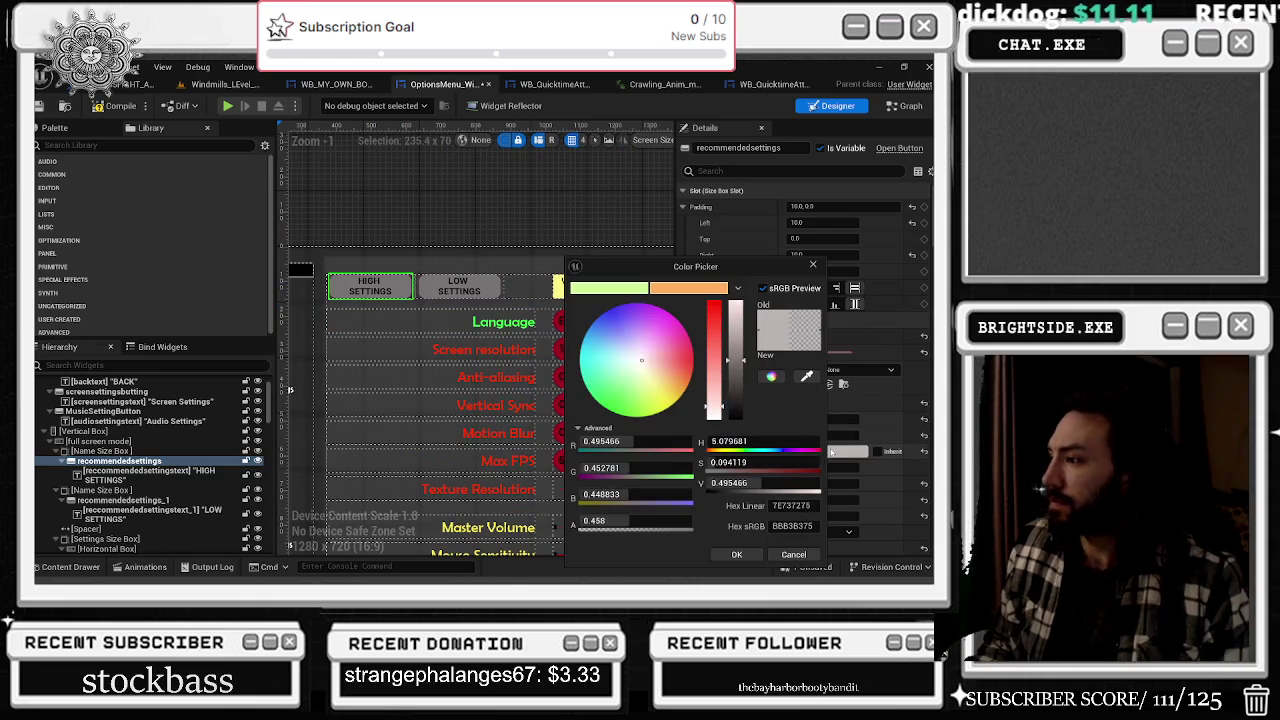
pyautogui.click(826, 451)
pyautogui.click(612, 410)
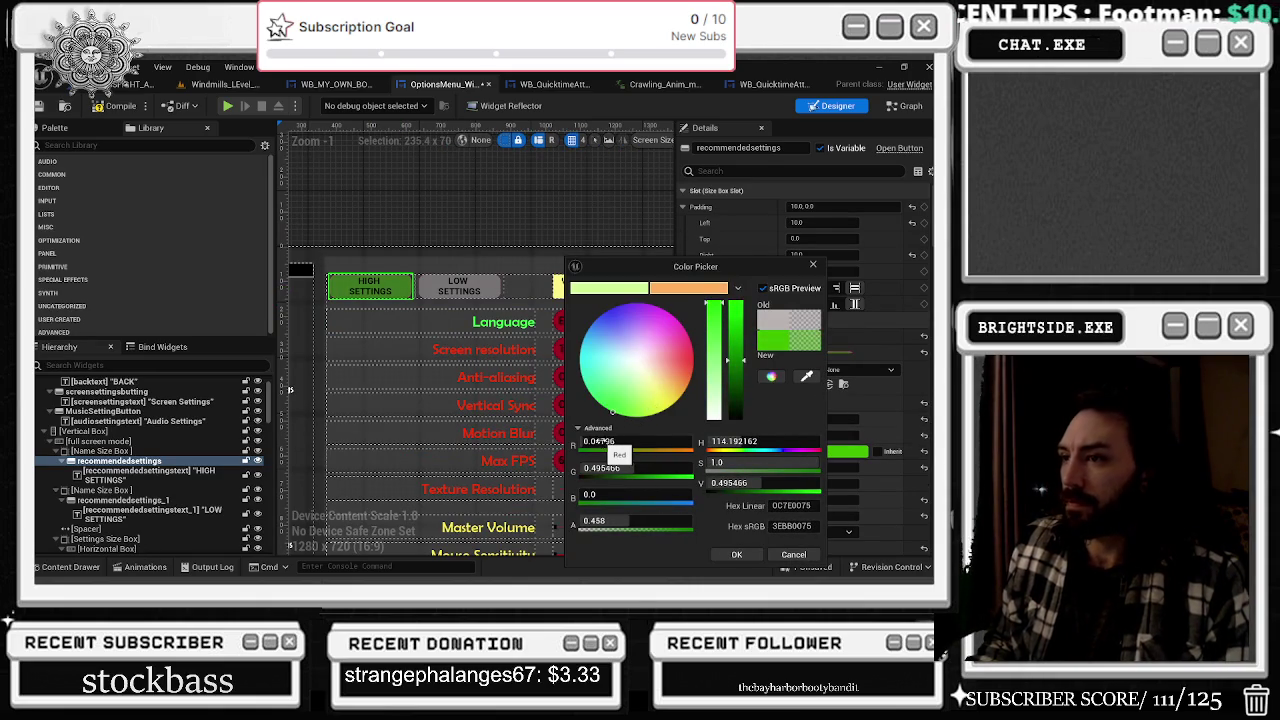
pyautogui.click(737, 556)
# - Tint the LOW SETTINGS button orange-red
pyautogui.click(458, 286)
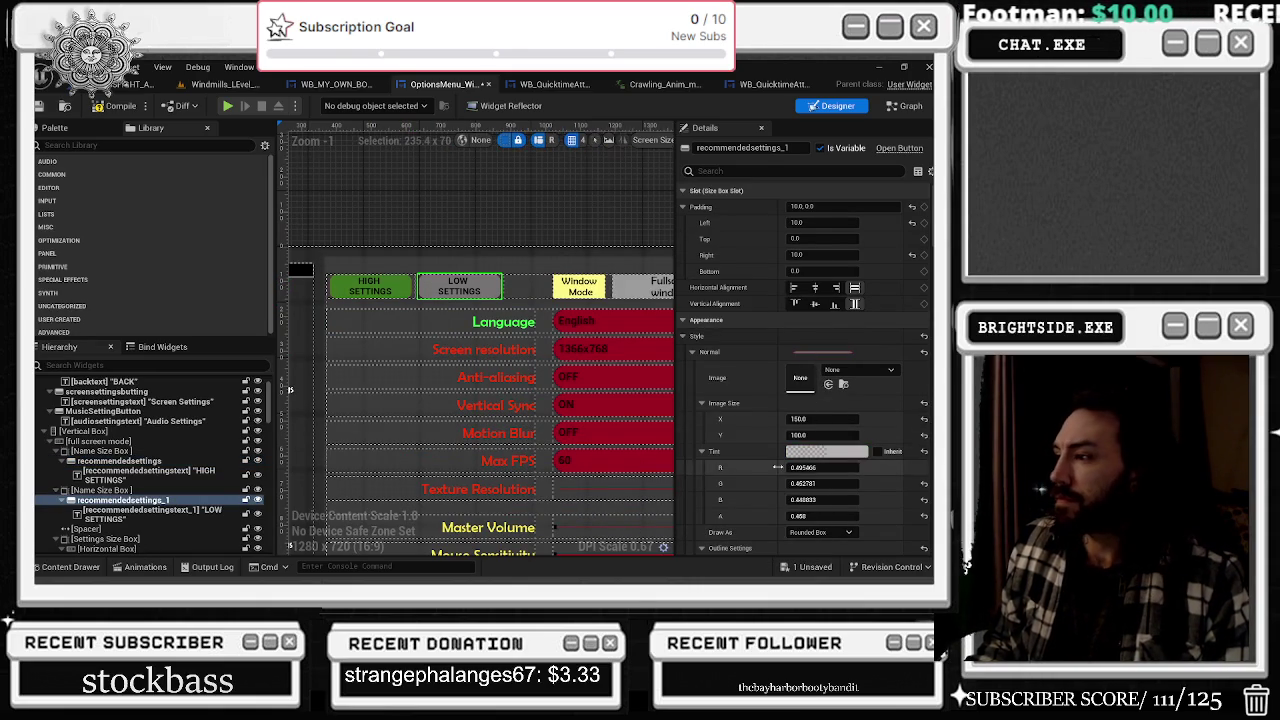
pyautogui.click(826, 451)
pyautogui.moveTo(630, 386)
pyautogui.mouseDown()
pyautogui.moveTo(565, 333)
pyautogui.moveTo(565, 300)
pyautogui.moveTo(610, 285)
pyautogui.moveTo(774, 305)
pyautogui.moveTo(843, 450)
pyautogui.moveTo(917, 383)
pyautogui.moveTo(914, 428)
pyautogui.moveTo(872, 430)
pyautogui.mouseUp()
pyautogui.moveTo(741, 362)
pyautogui.mouseDown()
pyautogui.moveTo(746, 400)
pyautogui.moveTo(747, 342)
pyautogui.moveTo(626, 419)
pyautogui.moveTo(598, 406)
pyautogui.moveTo(577, 350)
pyautogui.moveTo(596, 258)
pyautogui.moveTo(558, 265)
pyautogui.moveTo(600, 245)
pyautogui.moveTo(720, 229)
pyautogui.mouseUp()
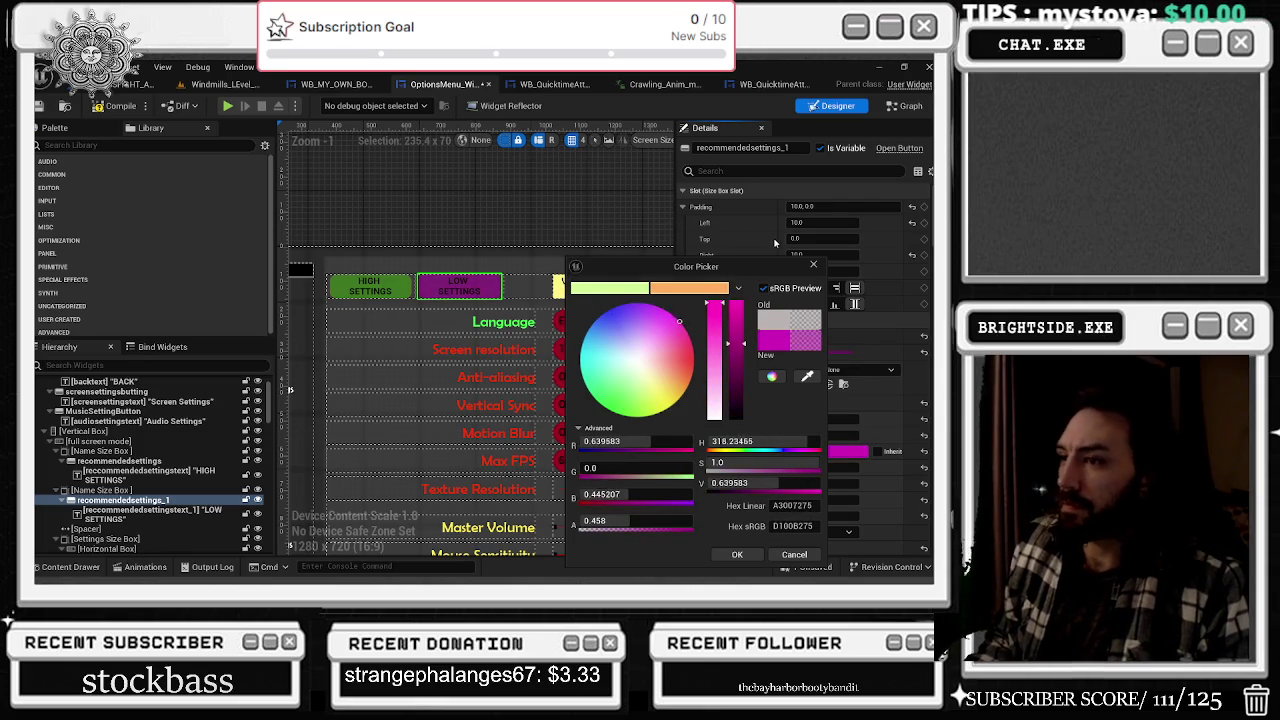
pyautogui.moveTo(784, 305)
pyautogui.mouseDown()
pyautogui.moveTo(771, 349)
pyautogui.moveTo(799, 379)
pyautogui.mouseUp()
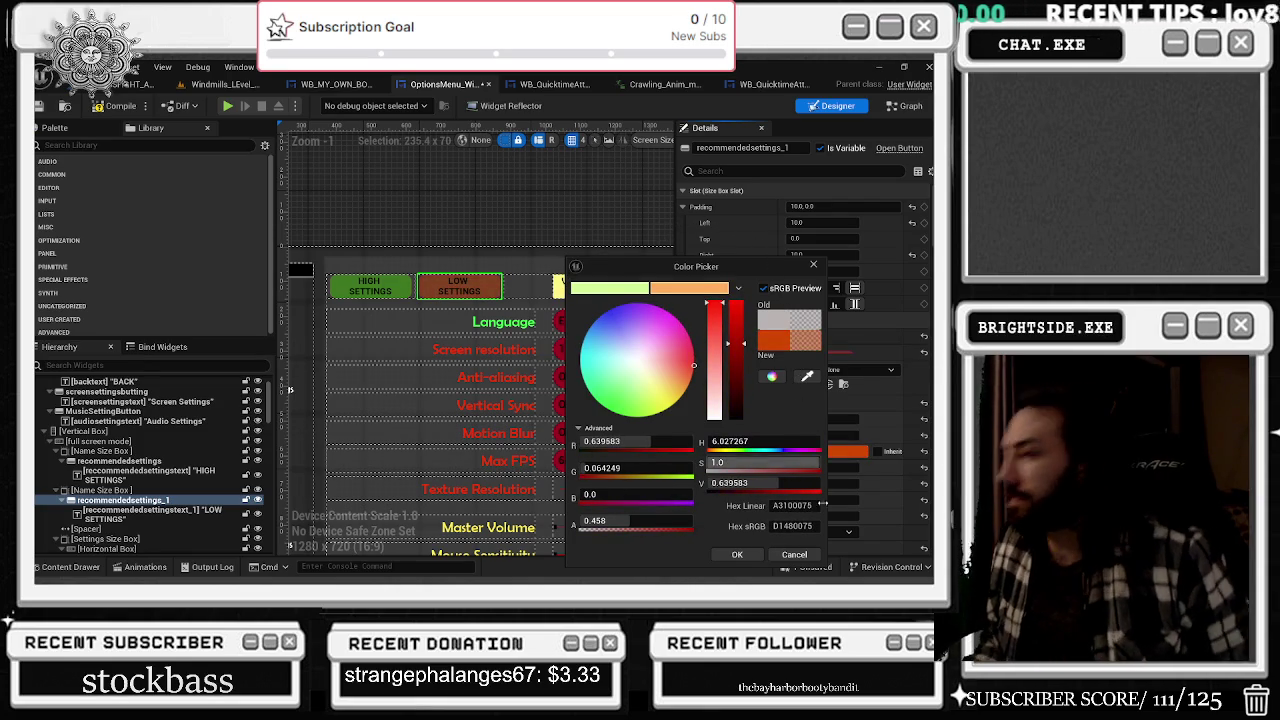
pyautogui.click(738, 554)
pyautogui.scroll(-3, 541, 308)
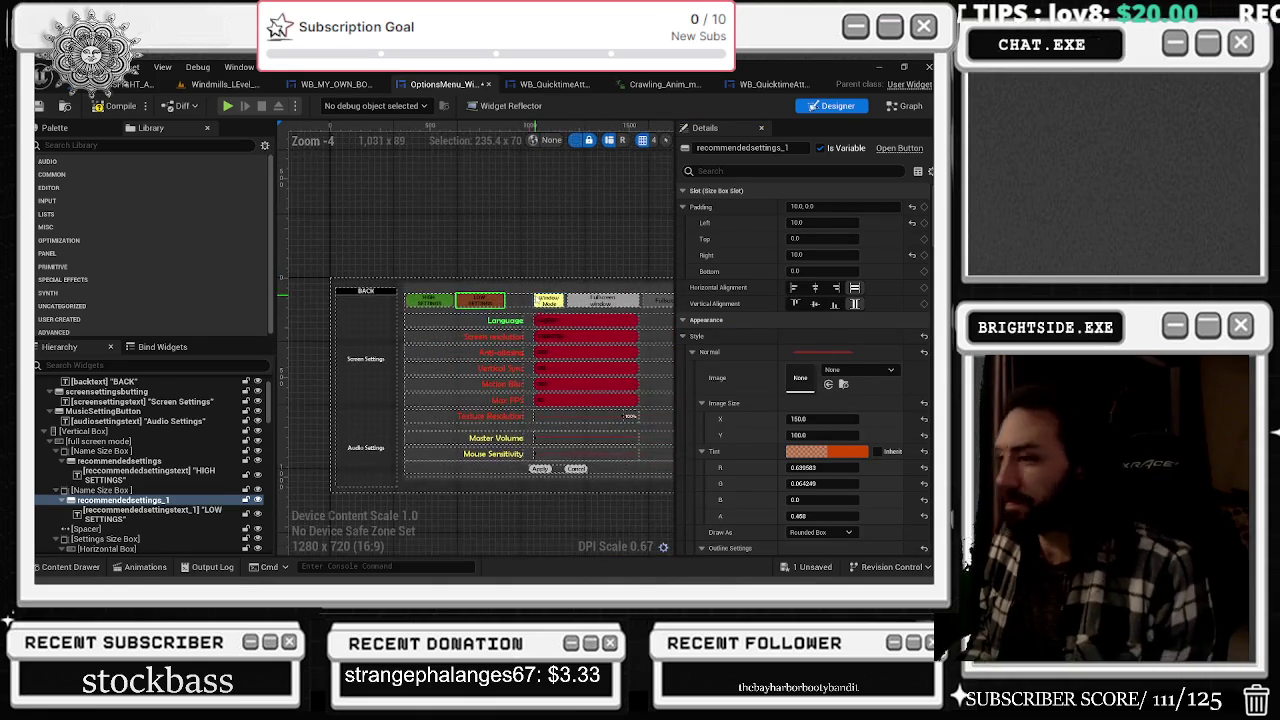
pyautogui.click(560, 237)
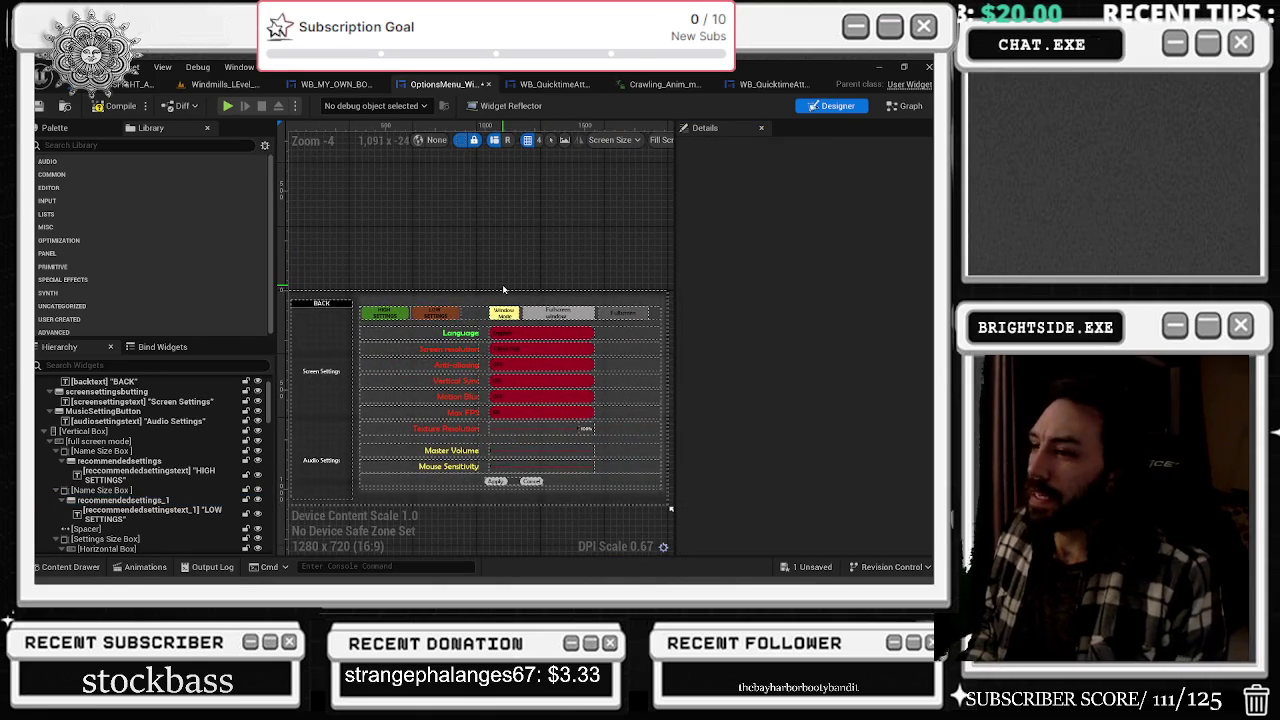
pyautogui.scroll(6, 413, 316)
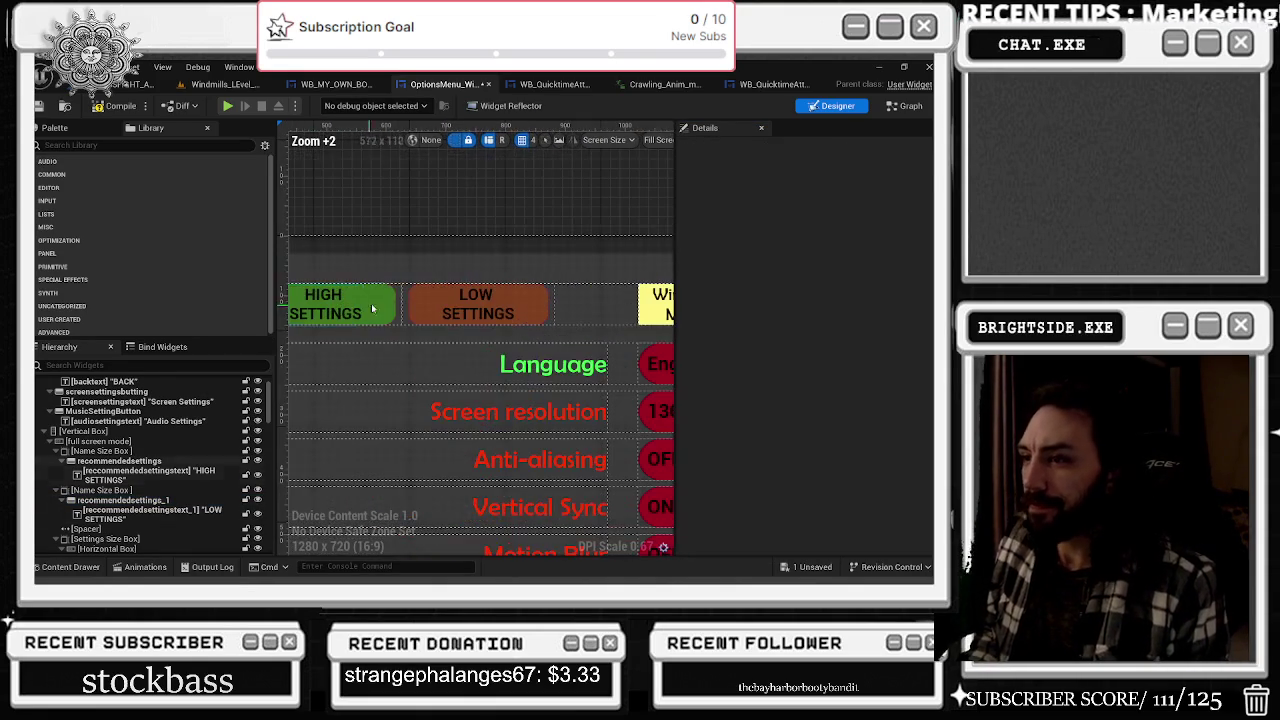
# - Make the HIGH SETTINGS green tint brighter and fully opaque
pyautogui.click(340, 305)
pyautogui.click(826, 451)
pyautogui.moveTo(755, 360)
pyautogui.mouseDown()
pyautogui.moveTo(755, 400)
pyautogui.moveTo(755, 300)
pyautogui.mouseUp()
pyautogui.click(478, 304)
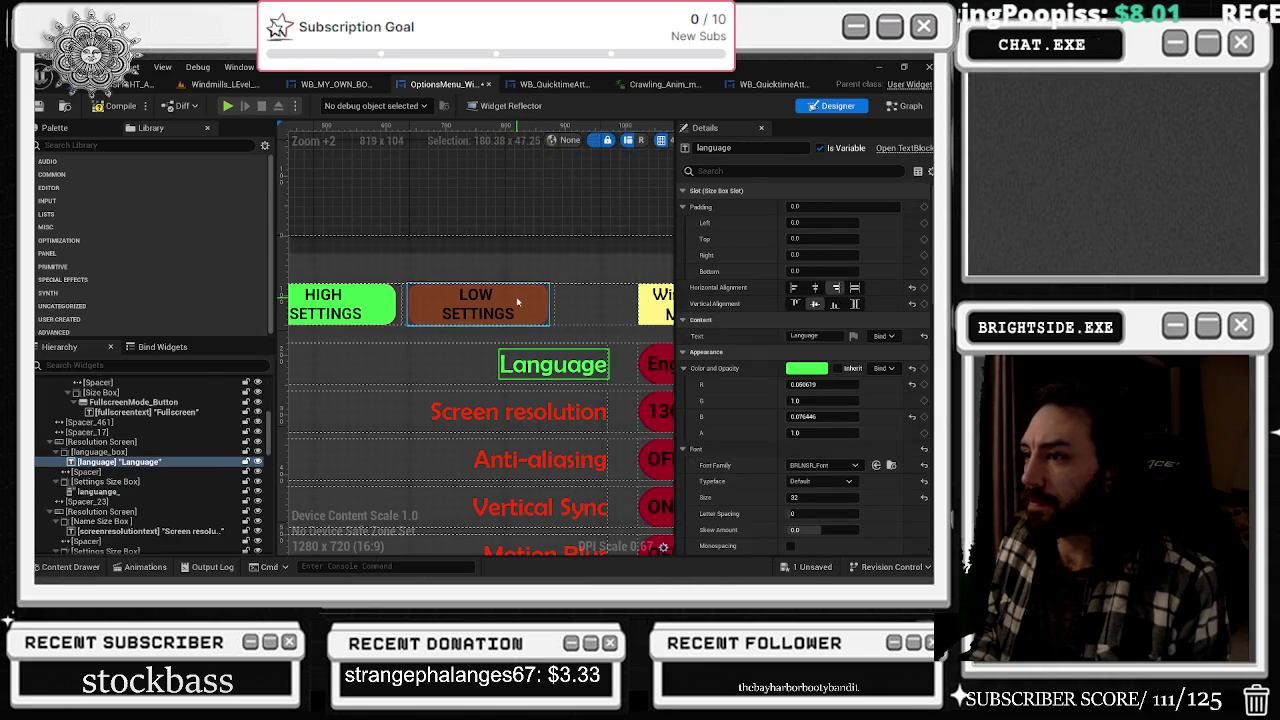
# - Give LOW SETTINGS a bright red tint sampled with the eyedropper
pyautogui.click(845, 451)
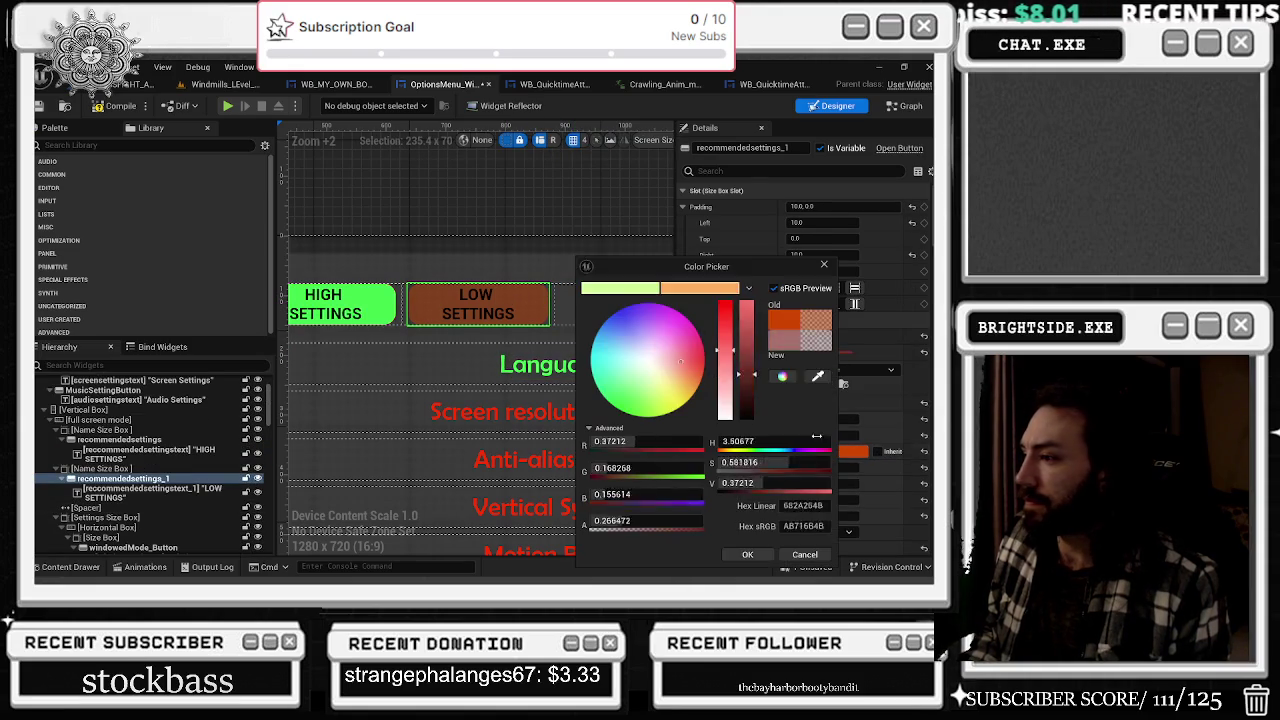
pyautogui.click(808, 376)
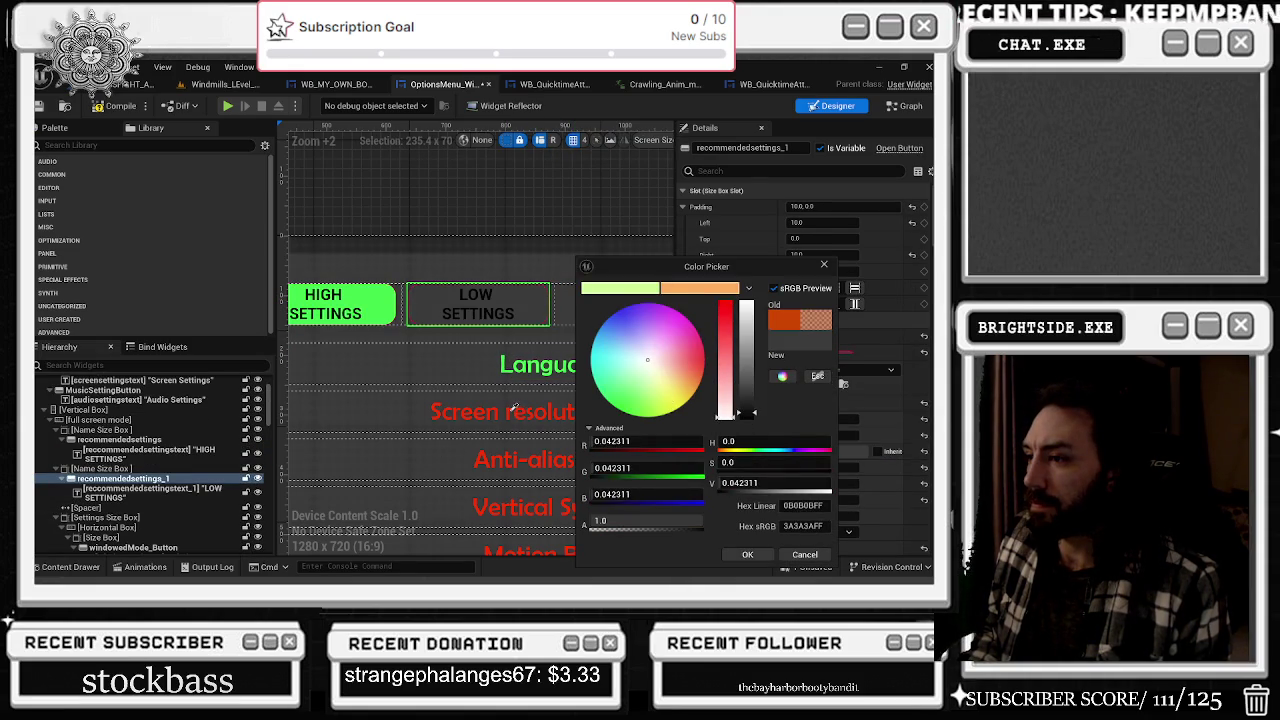
pyautogui.click(511, 408)
pyautogui.click(511, 325)
pyautogui.scroll(-7, 511, 320)
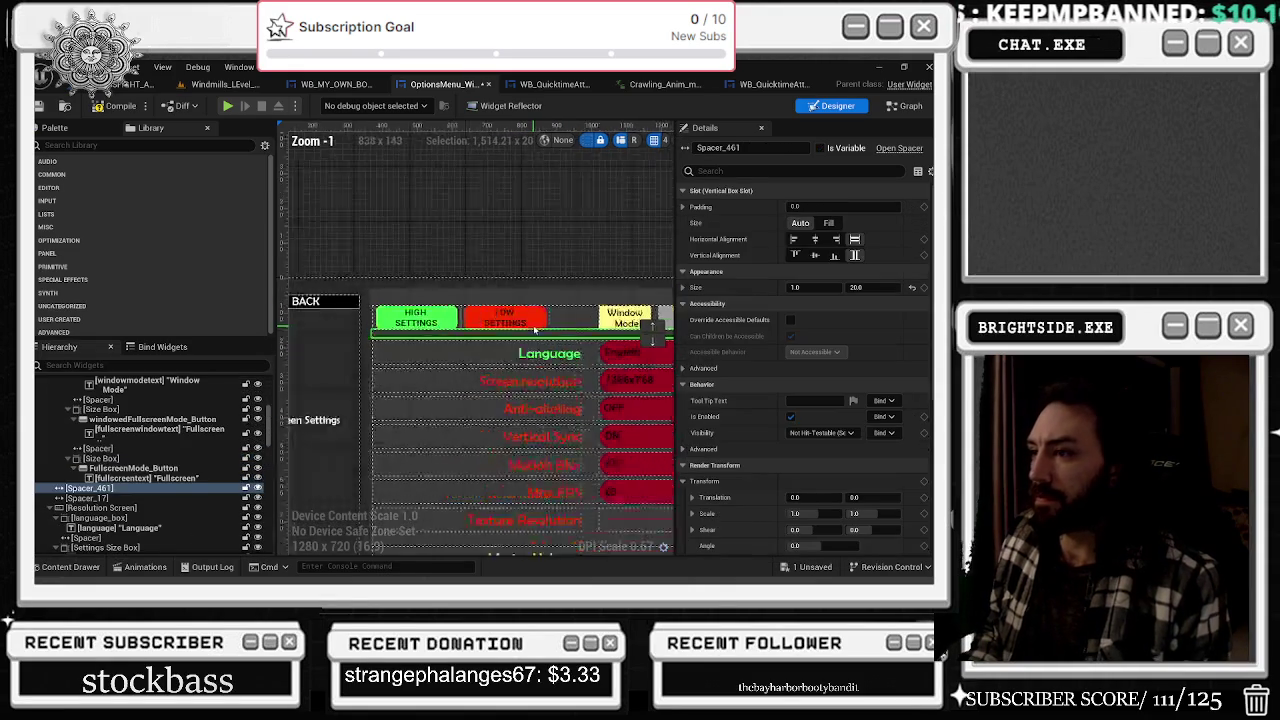
pyautogui.scroll(4, 511, 320)
pyautogui.click(560, 320)
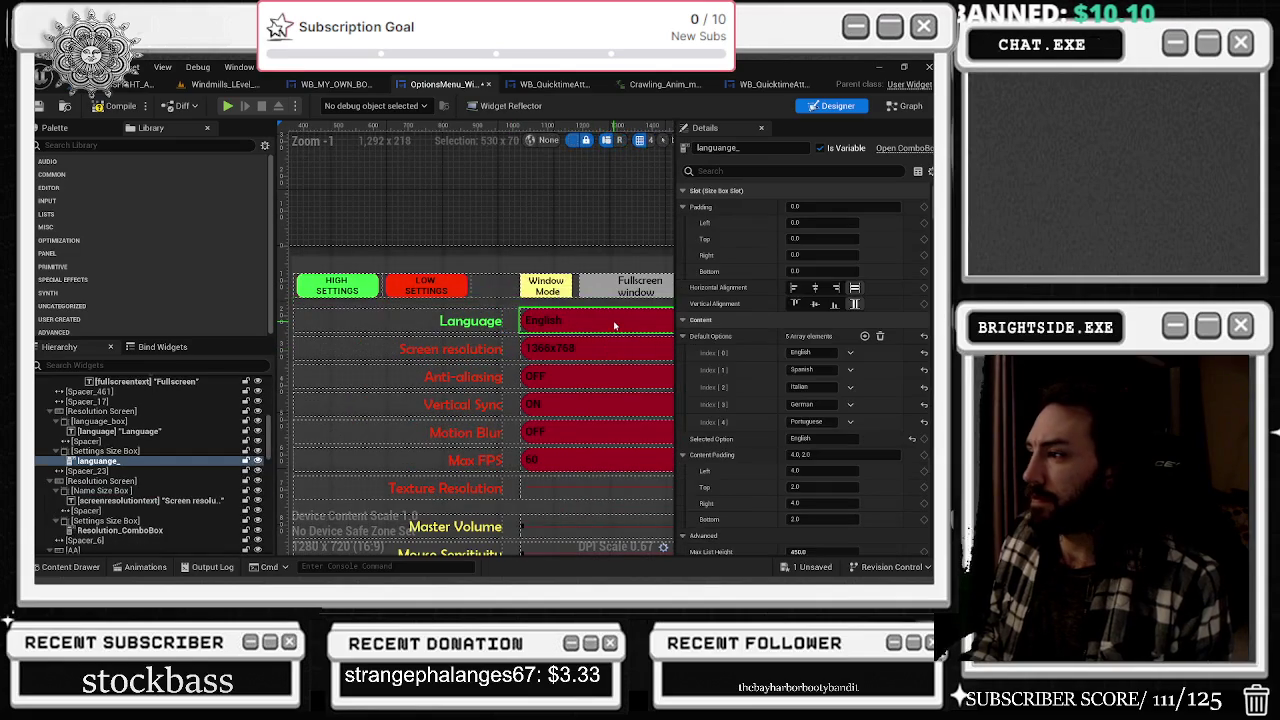
pyautogui.scroll(-5, 776, 434)
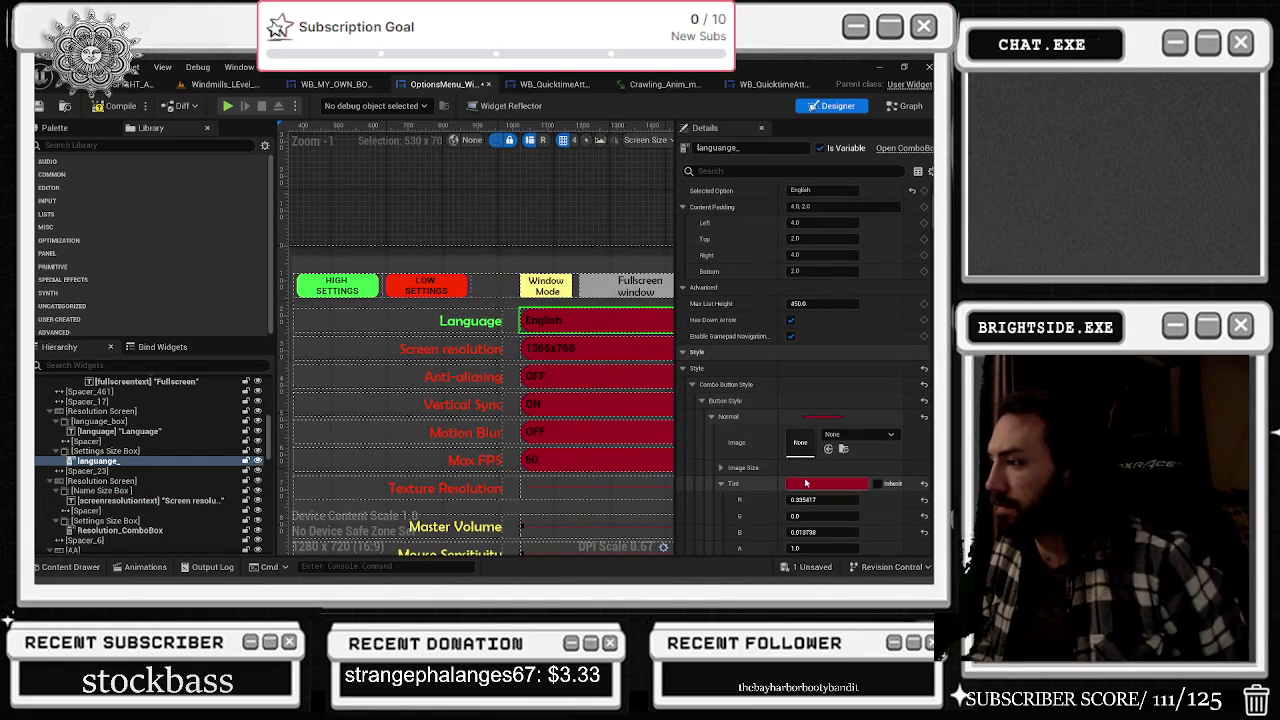
pyautogui.click(453, 350)
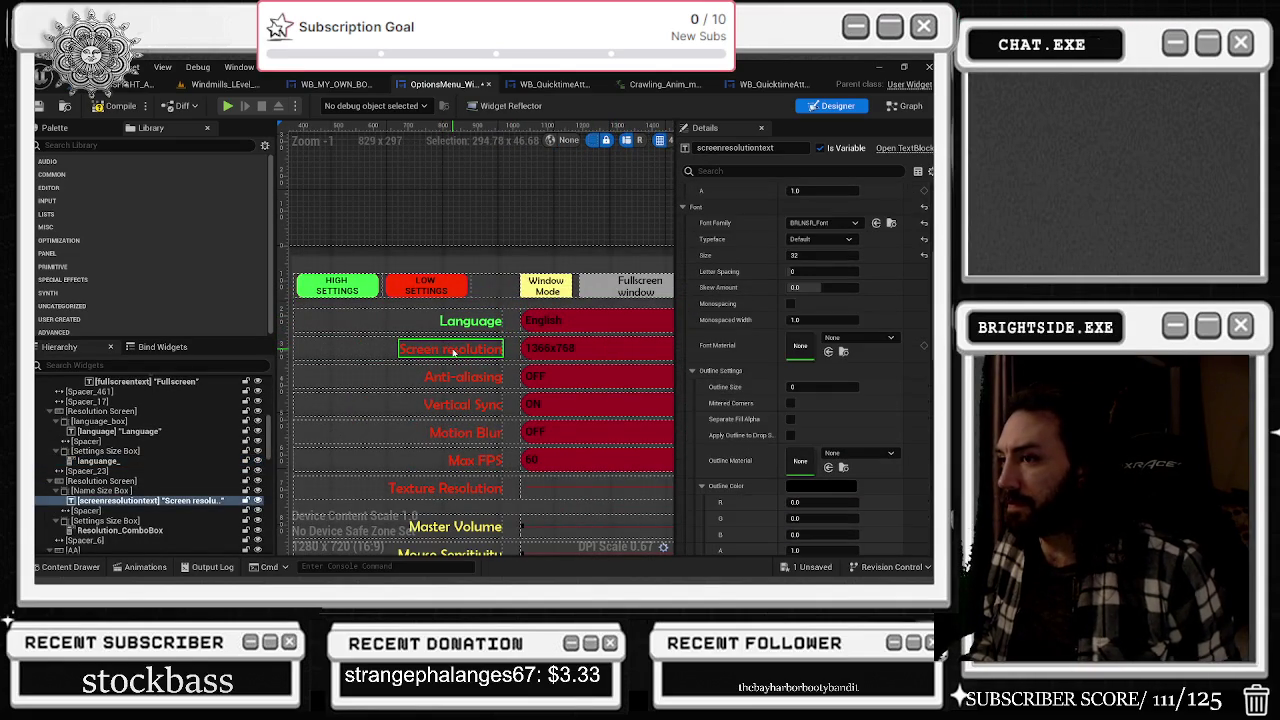
pyautogui.click(455, 285)
# - Apply the bright red tint to the Language, Screen resolution and Anti-aliasing combo boxes
pyautogui.scroll(3, 739, 309)
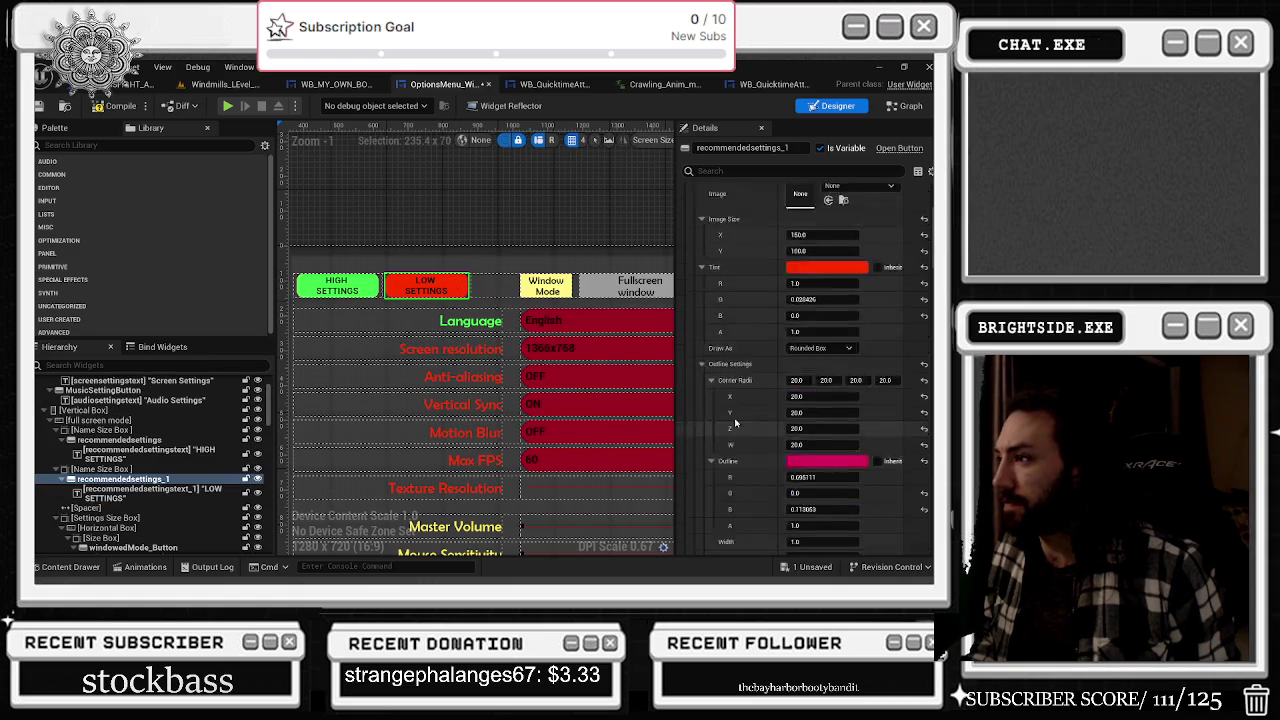
pyautogui.click(594, 318)
pyautogui.keyDown('shift'); pyautogui.click(836, 461); pyautogui.keyUp('shift')
pyautogui.scroll(-2, 836, 452)
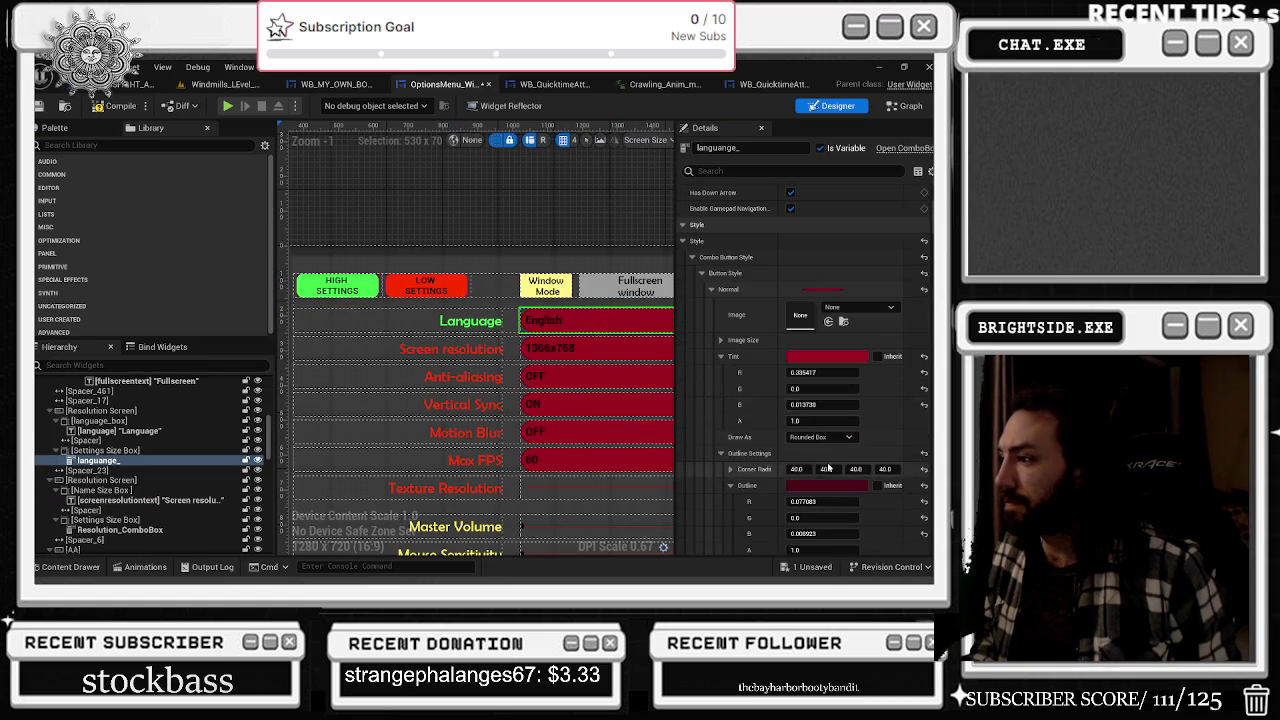
pyautogui.click(632, 350)
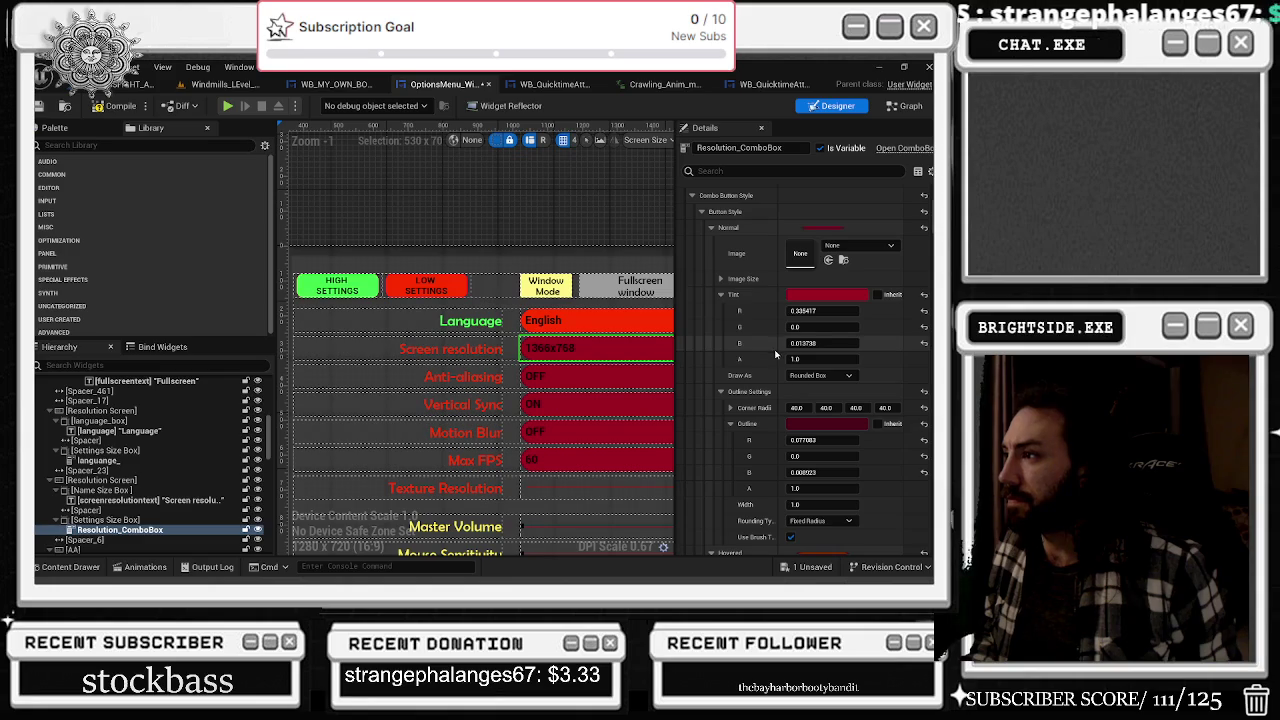
pyautogui.click(580, 378)
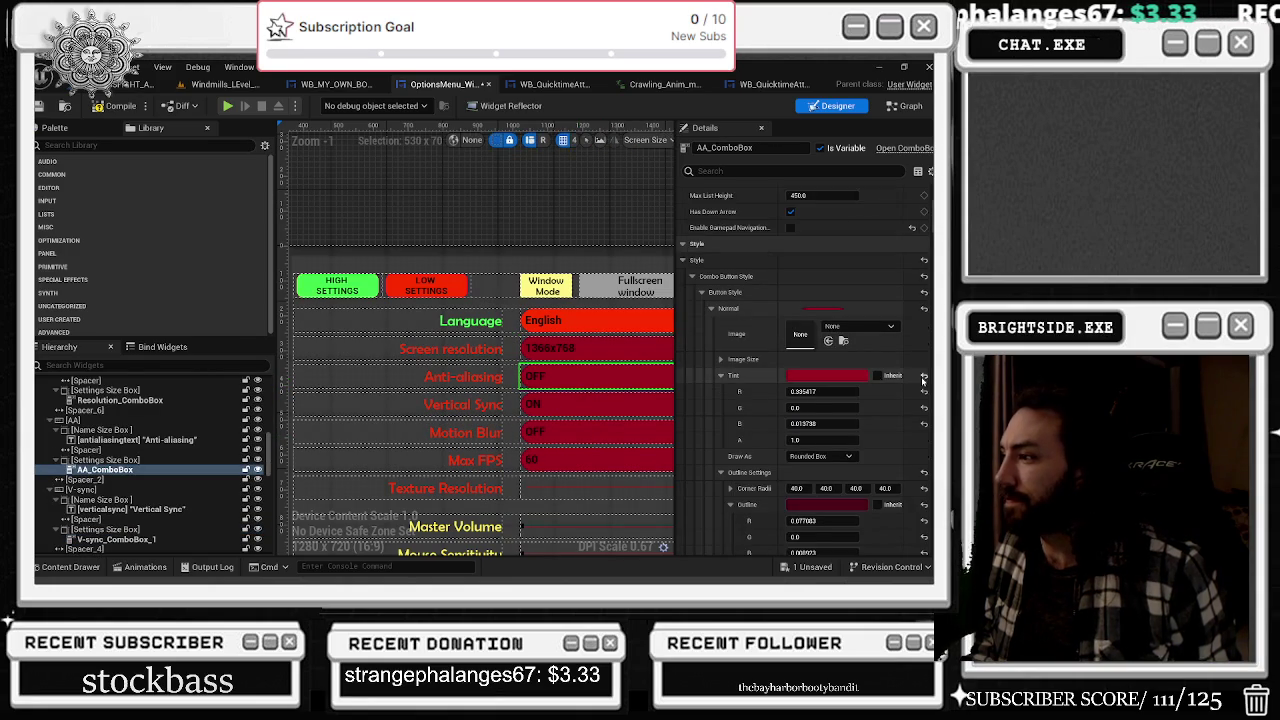
pyautogui.scroll(-6, 885, 453)
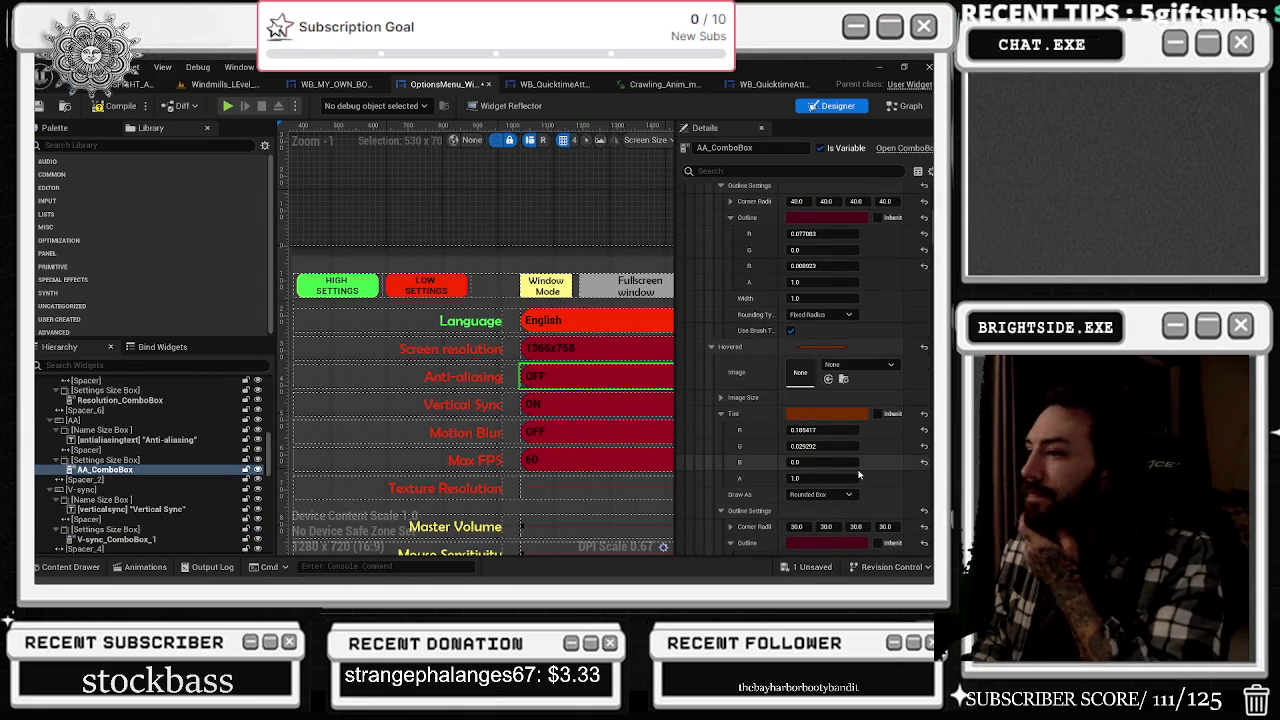
pyautogui.scroll(10, 858, 476)
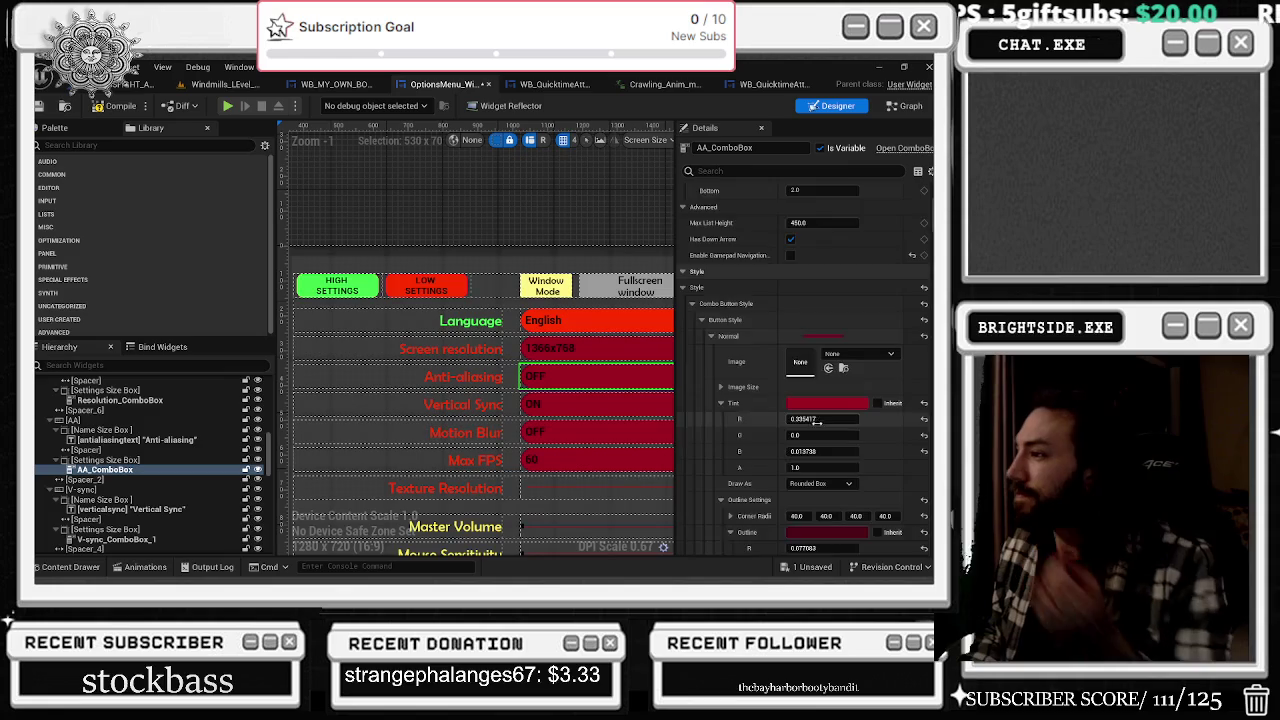
pyautogui.scroll(-1, 810, 450)
pyautogui.hotkey('ctrl', 'z')
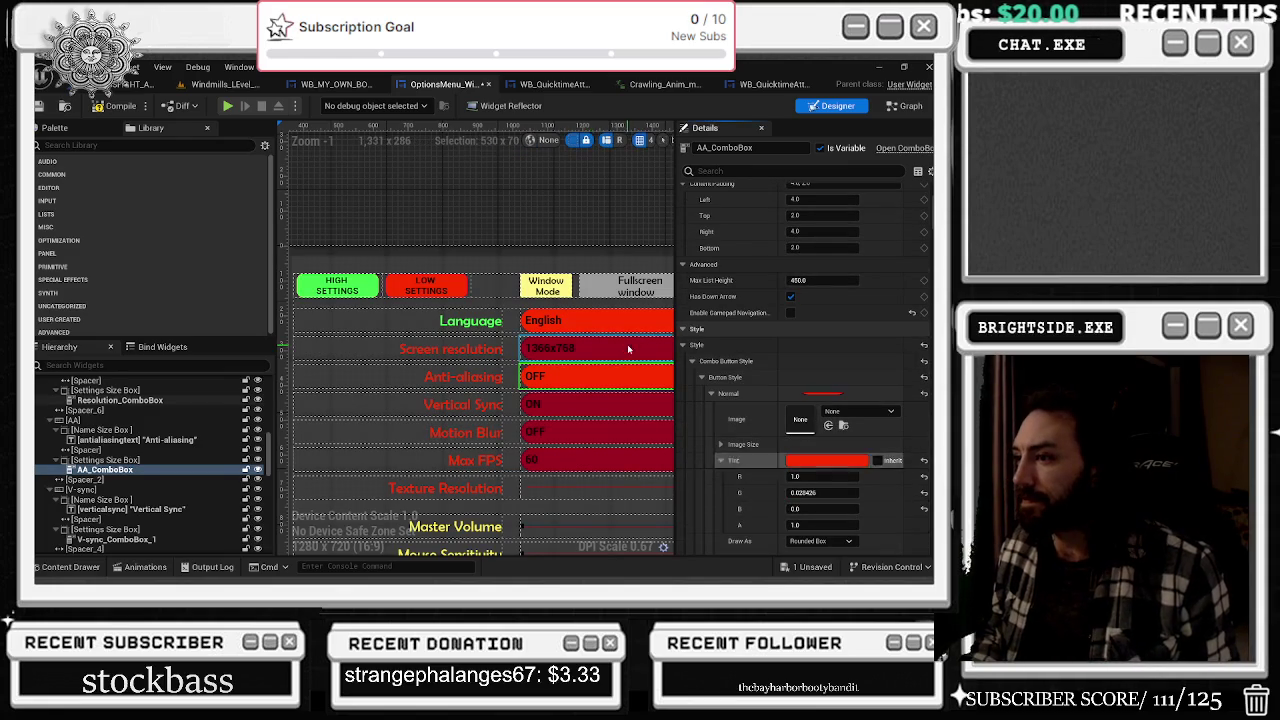
# - Paste the bright red tint onto the Vertical Sync, Motion Blur and Max FPS boxes
pyautogui.click(597, 348)
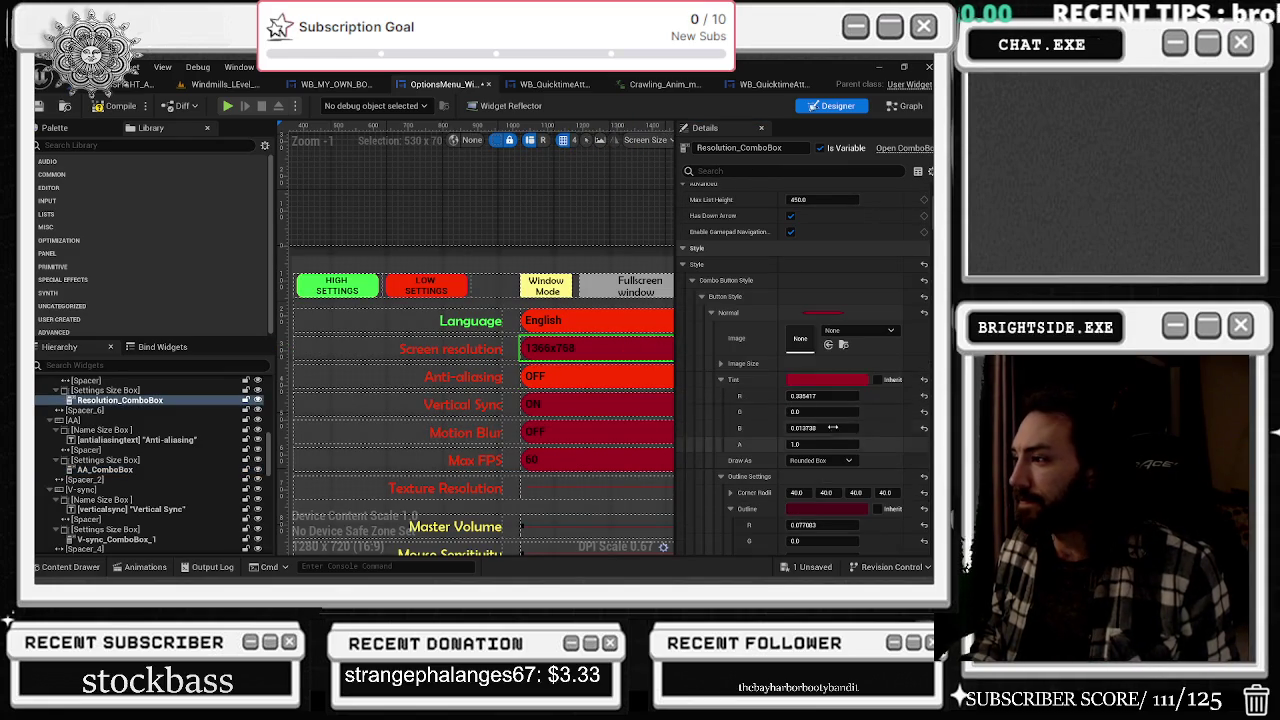
pyautogui.click(597, 404)
pyautogui.hotkey('ctrl', 'v')
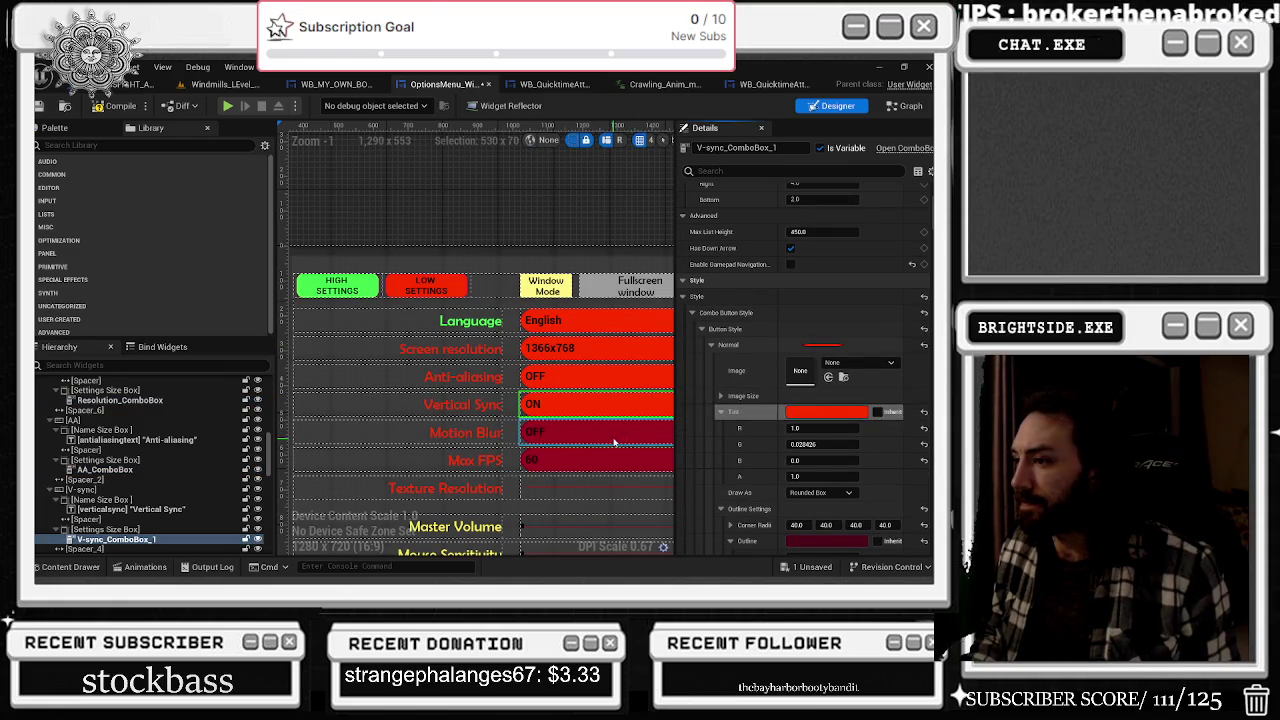
pyautogui.click(614, 438)
pyautogui.hotkey('ctrl', 'v')
pyautogui.click(584, 466)
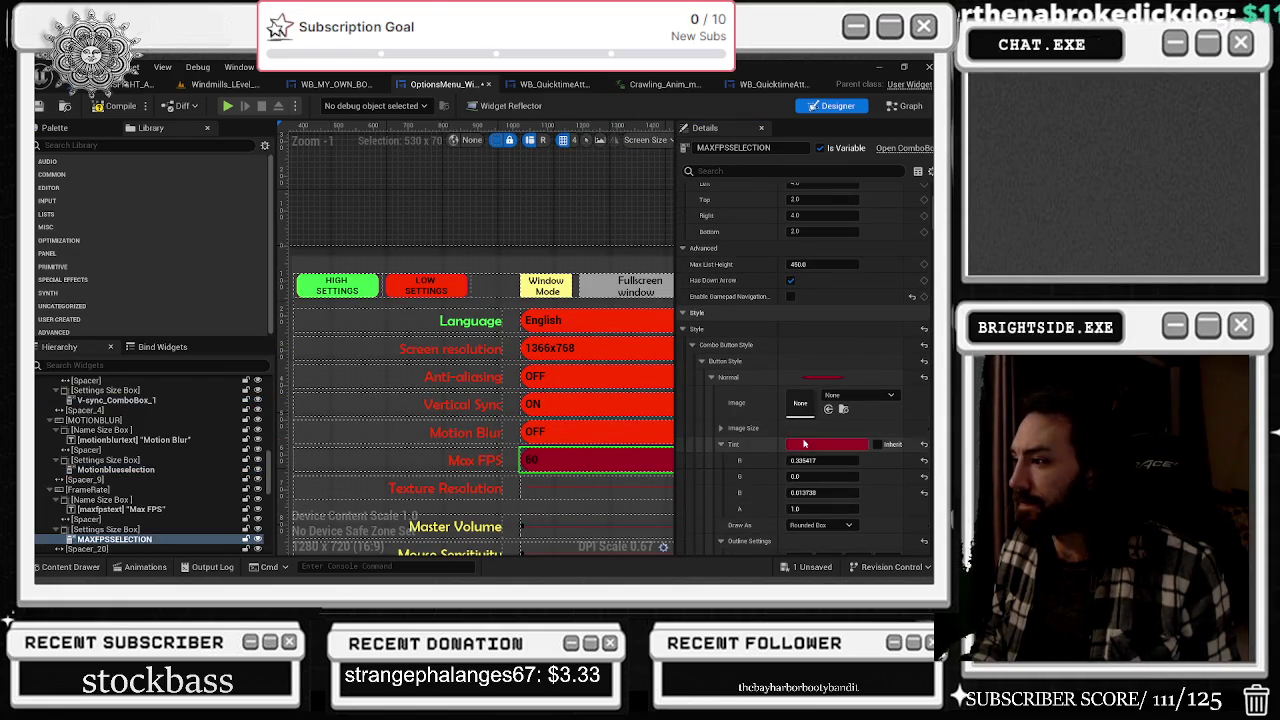
pyautogui.hotkey('ctrl', 'v')
pyautogui.scroll(-2, 497, 383)
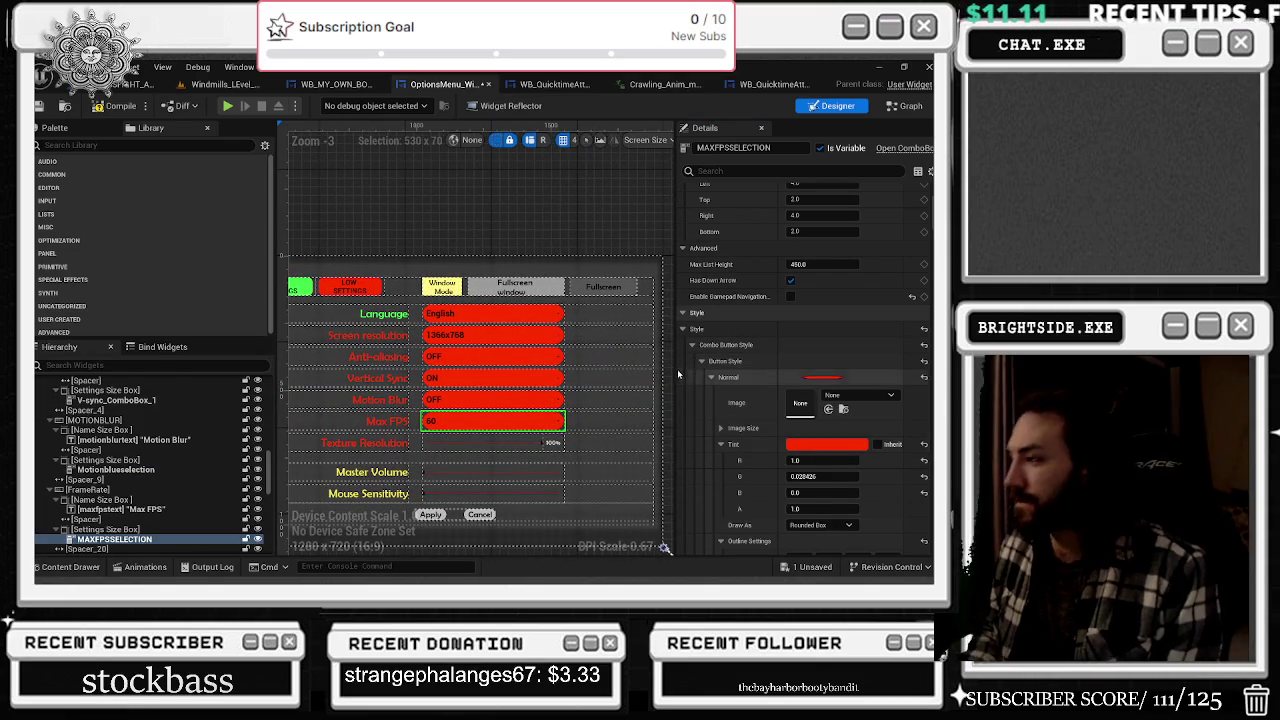
pyautogui.scroll(-1, 512, 323)
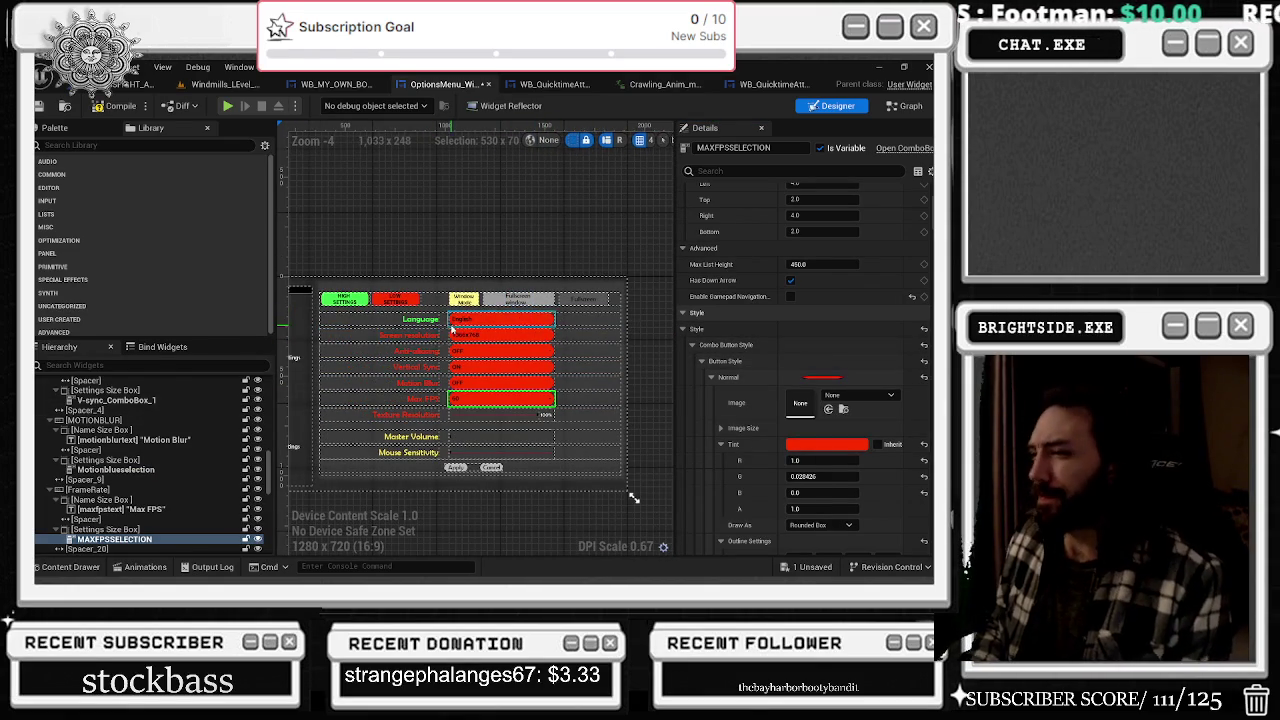
pyautogui.scroll(2, 507, 356)
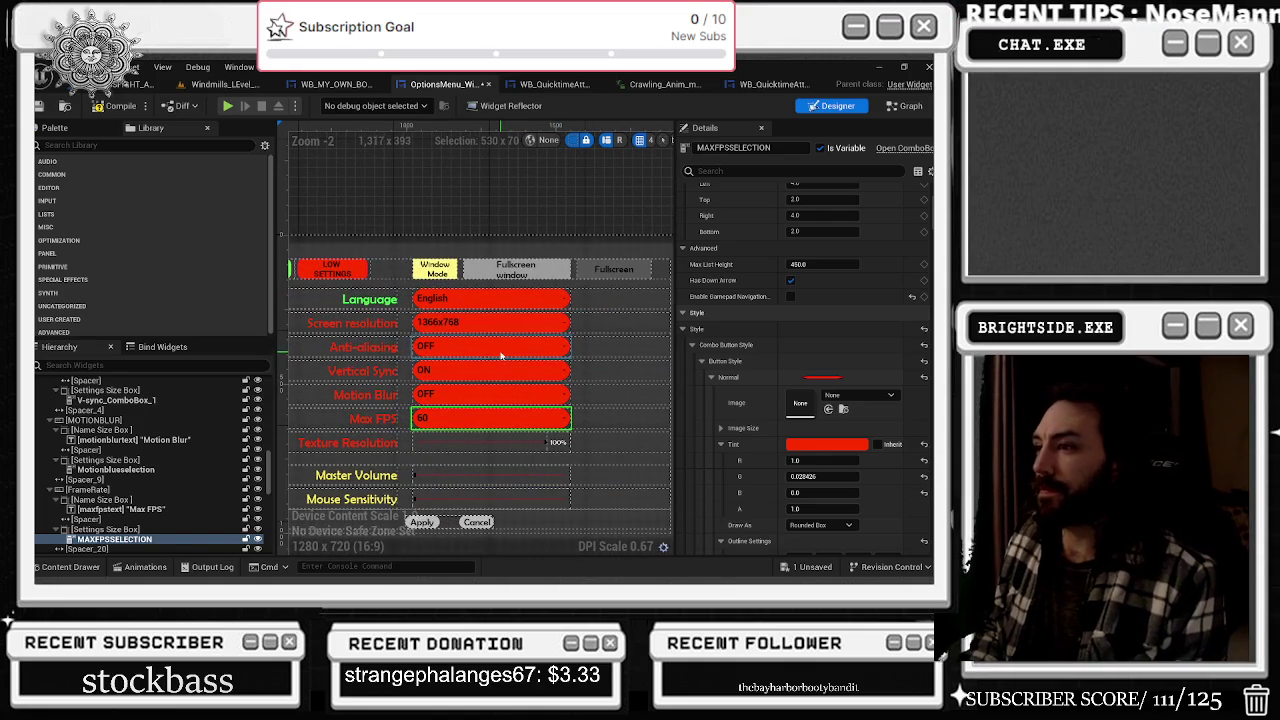
pyautogui.moveTo(503, 354); pyautogui.dragTo(511, 342)
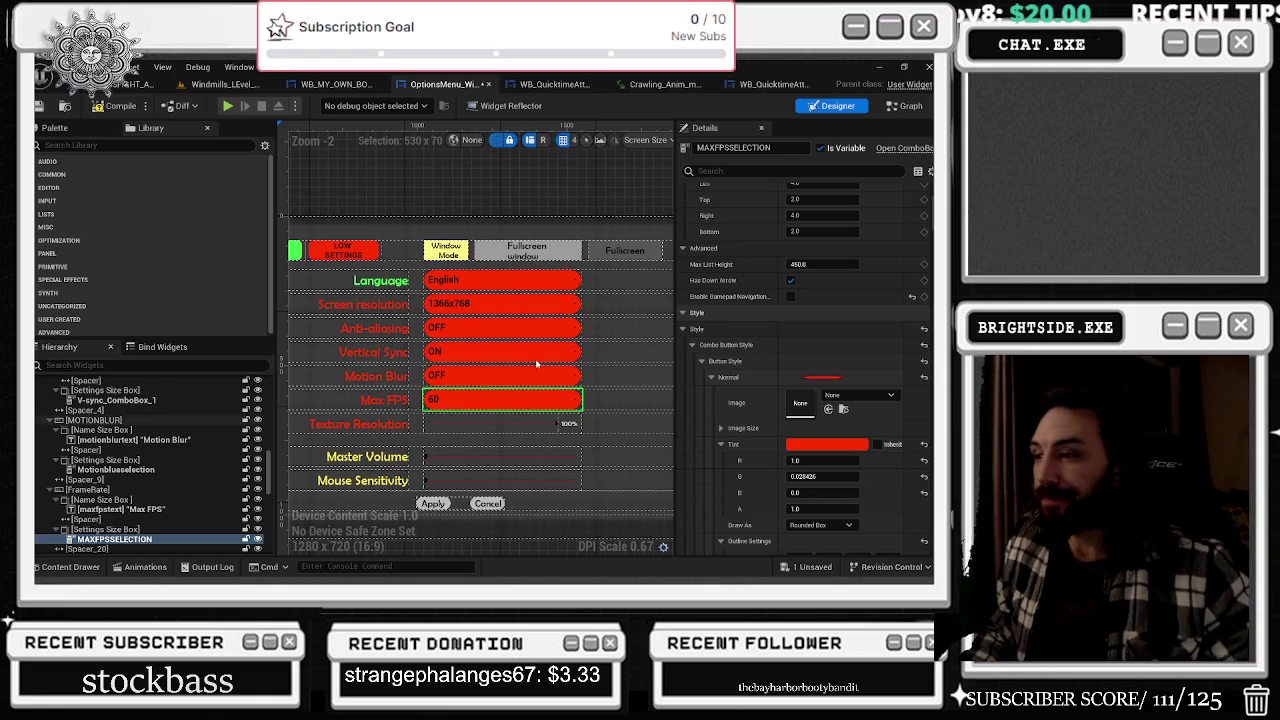
# - Change the Max FPS box's Normal Tint to near-white (R 1.0, G 0.906, B 1.0)
pyautogui.scroll(-4, 620, 372)
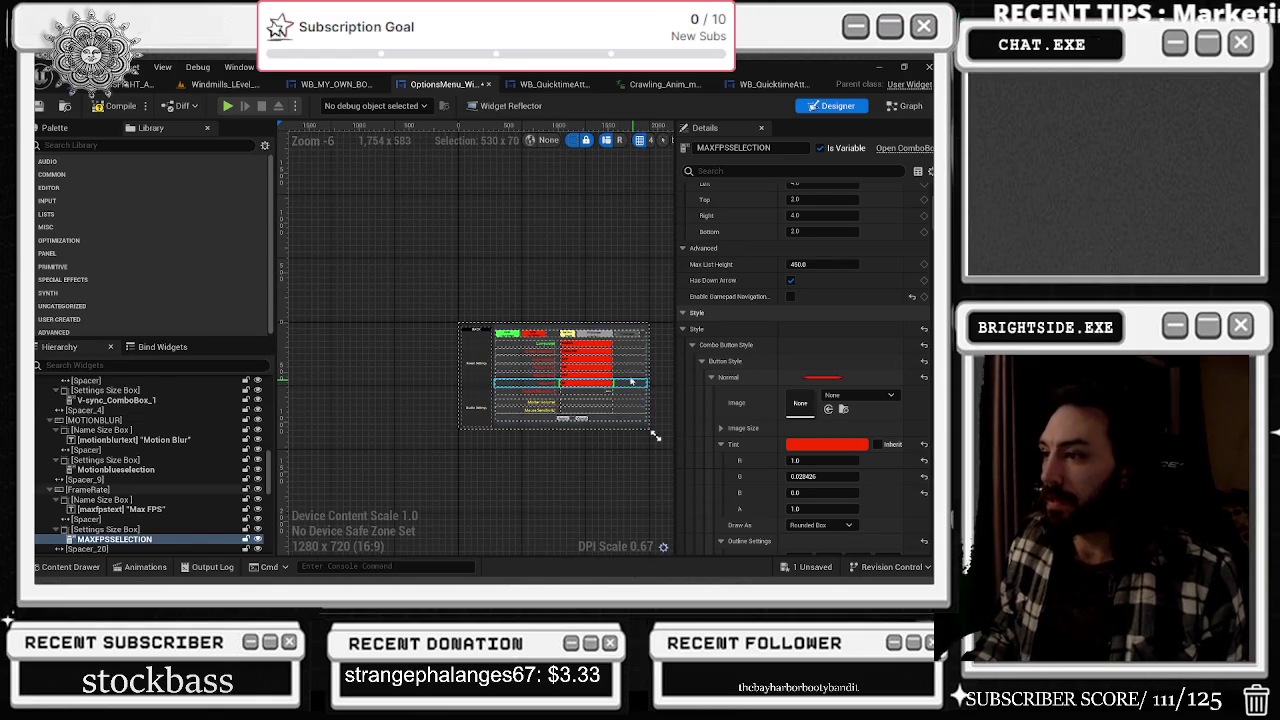
pyautogui.scroll(5, 633, 380)
pyautogui.click(829, 444)
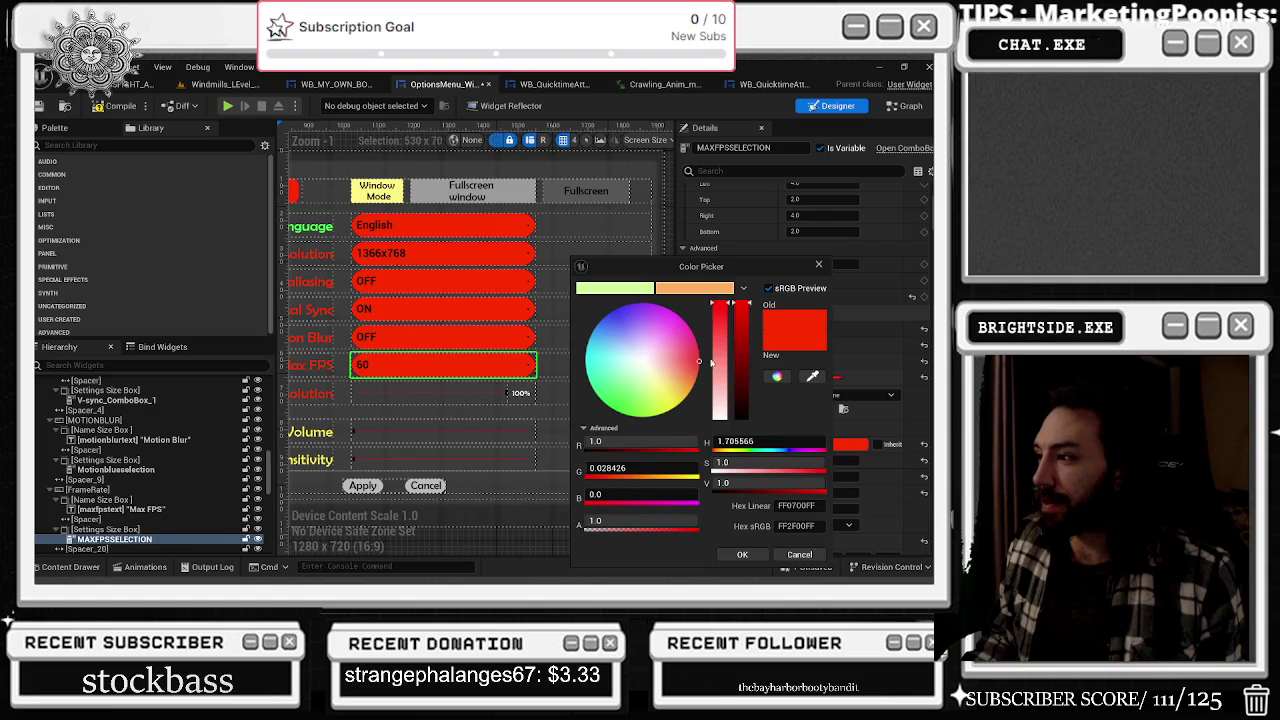
pyautogui.moveTo(743, 328)
pyautogui.mouseDown()
pyautogui.moveTo(750, 395)
pyautogui.moveTo(750, 370)
pyautogui.mouseUp()
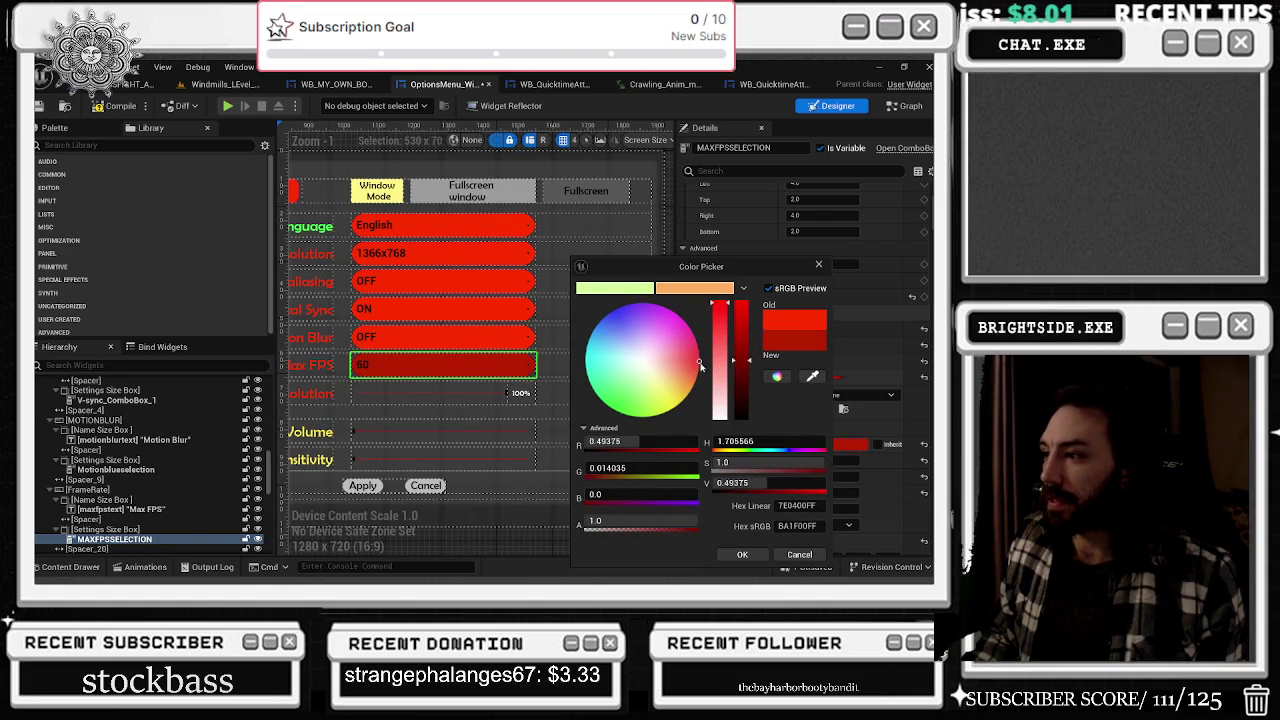
pyautogui.moveTo(716, 323)
pyautogui.mouseDown()
pyautogui.moveTo(718, 306)
pyautogui.moveTo(749, 349)
pyautogui.mouseUp()
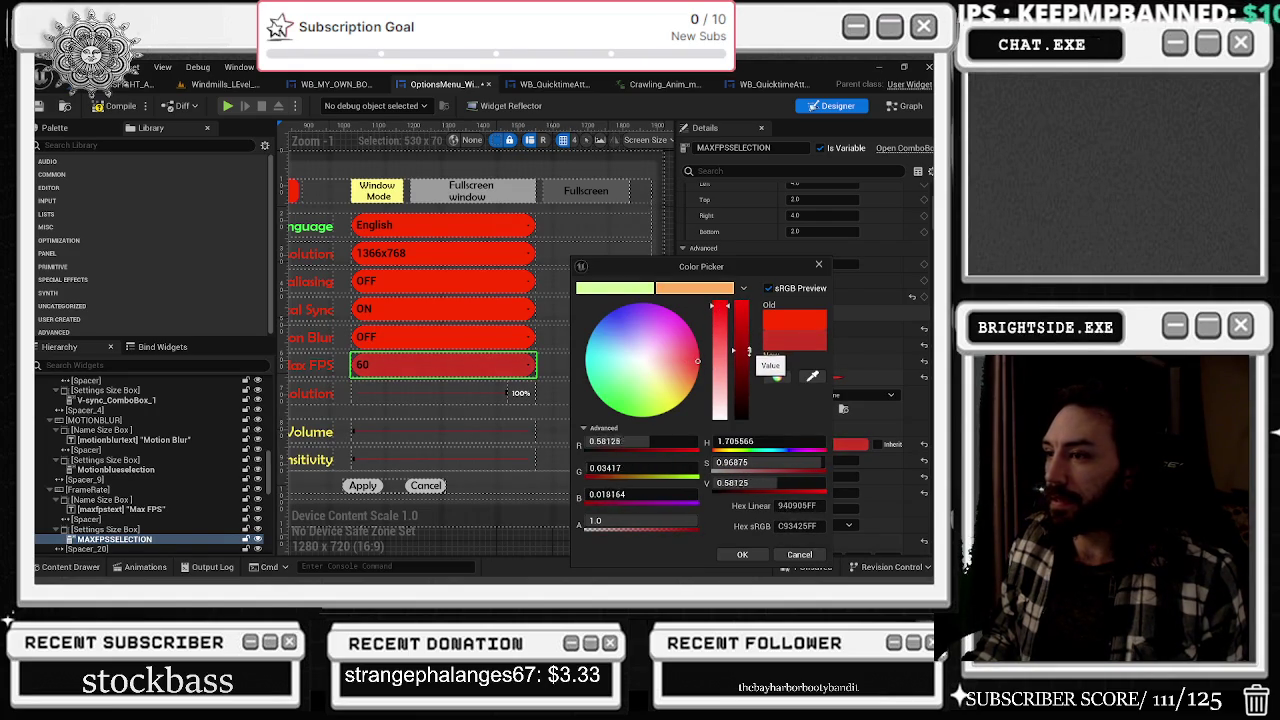
pyautogui.click(719, 302)
pyautogui.moveTo(720, 366)
pyautogui.mouseDown()
pyautogui.moveTo(744, 357)
pyautogui.moveTo(742, 371)
pyautogui.mouseUp()
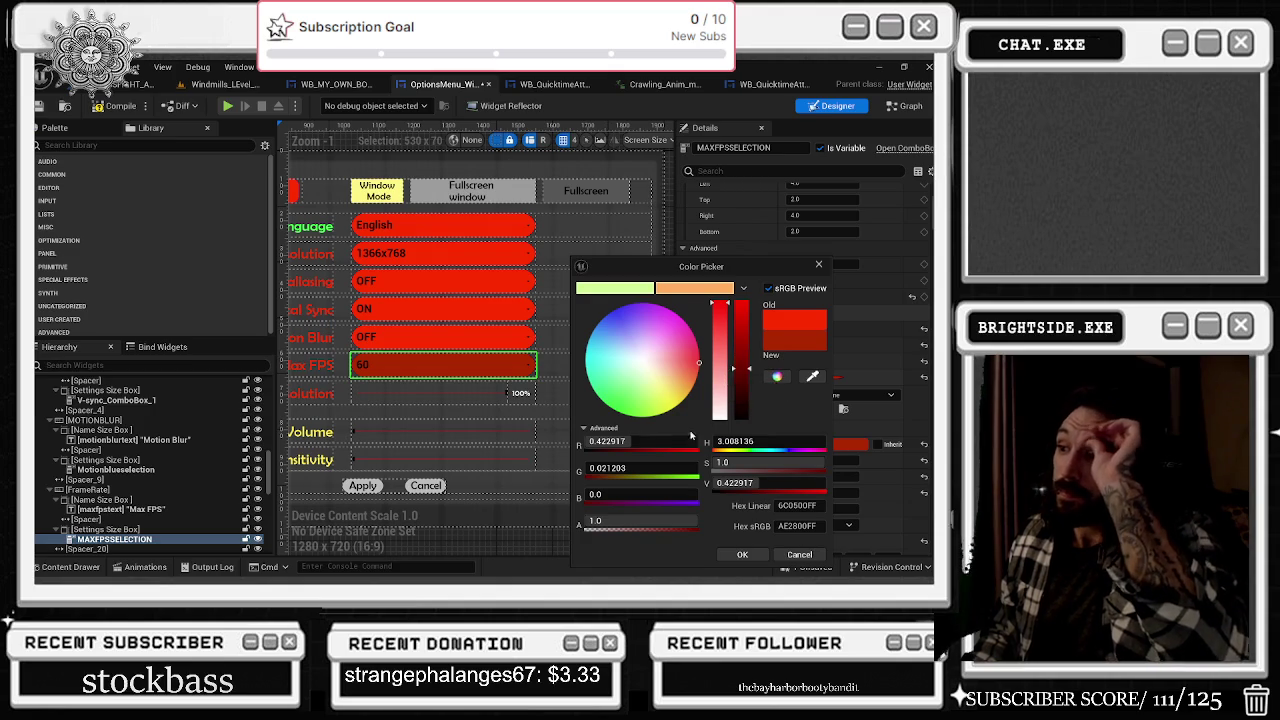
pyautogui.moveTo(632, 441); pyautogui.dragTo(698, 441)
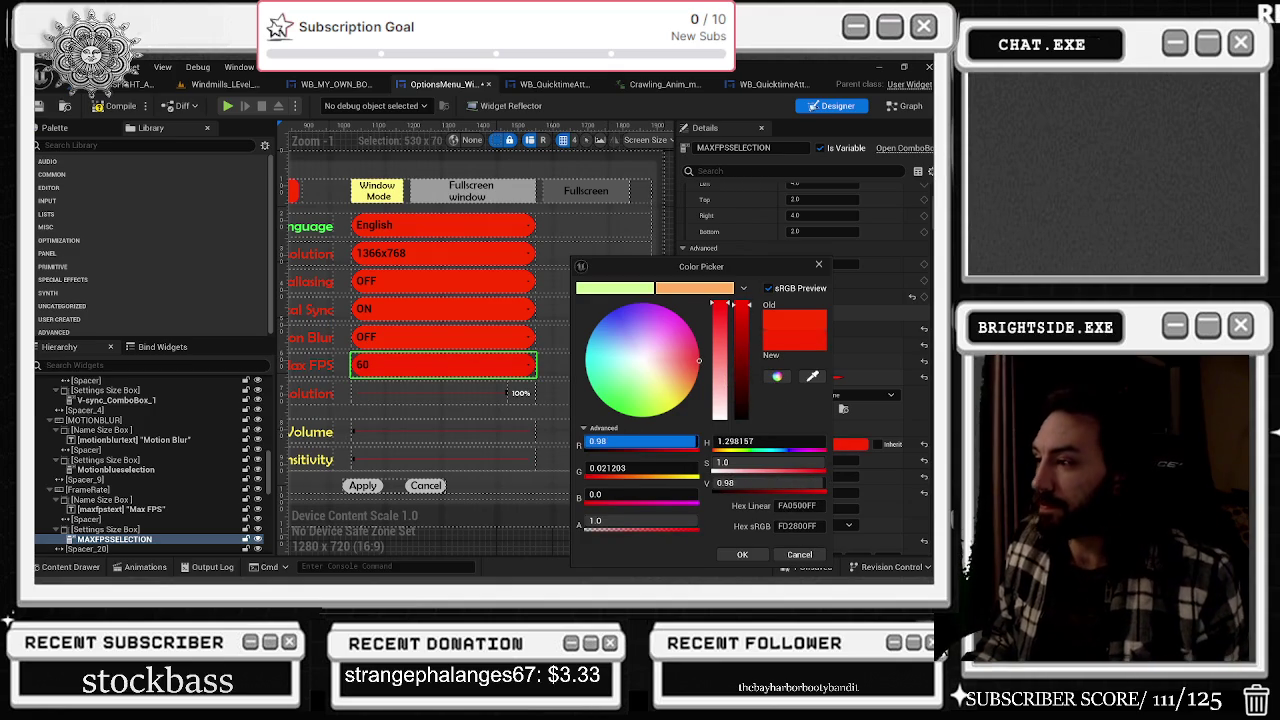
pyautogui.moveTo(768, 463)
pyautogui.mouseDown()
pyautogui.moveTo(714, 463)
pyautogui.moveTo(793, 463)
pyautogui.moveTo(726, 463)
pyautogui.mouseUp()
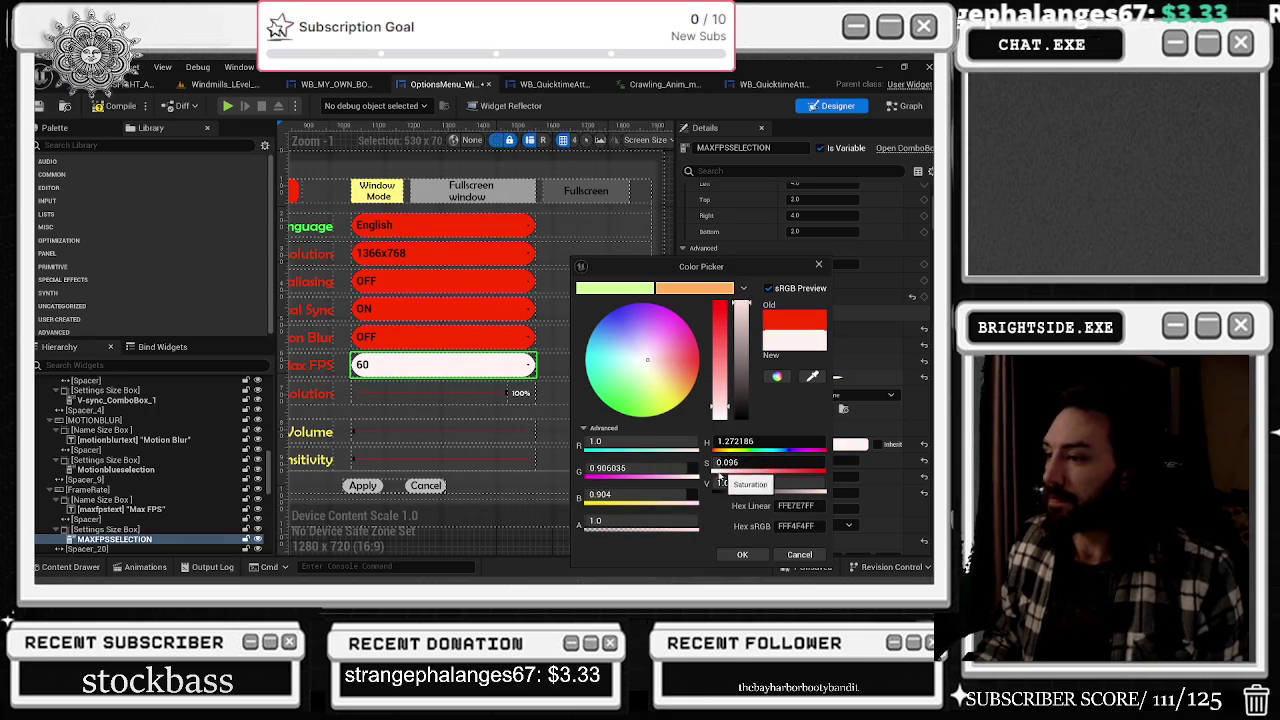
pyautogui.moveTo(657, 505)
pyautogui.mouseDown()
pyautogui.moveTo(668, 498)
pyautogui.moveTo(643, 494)
pyautogui.mouseUp()
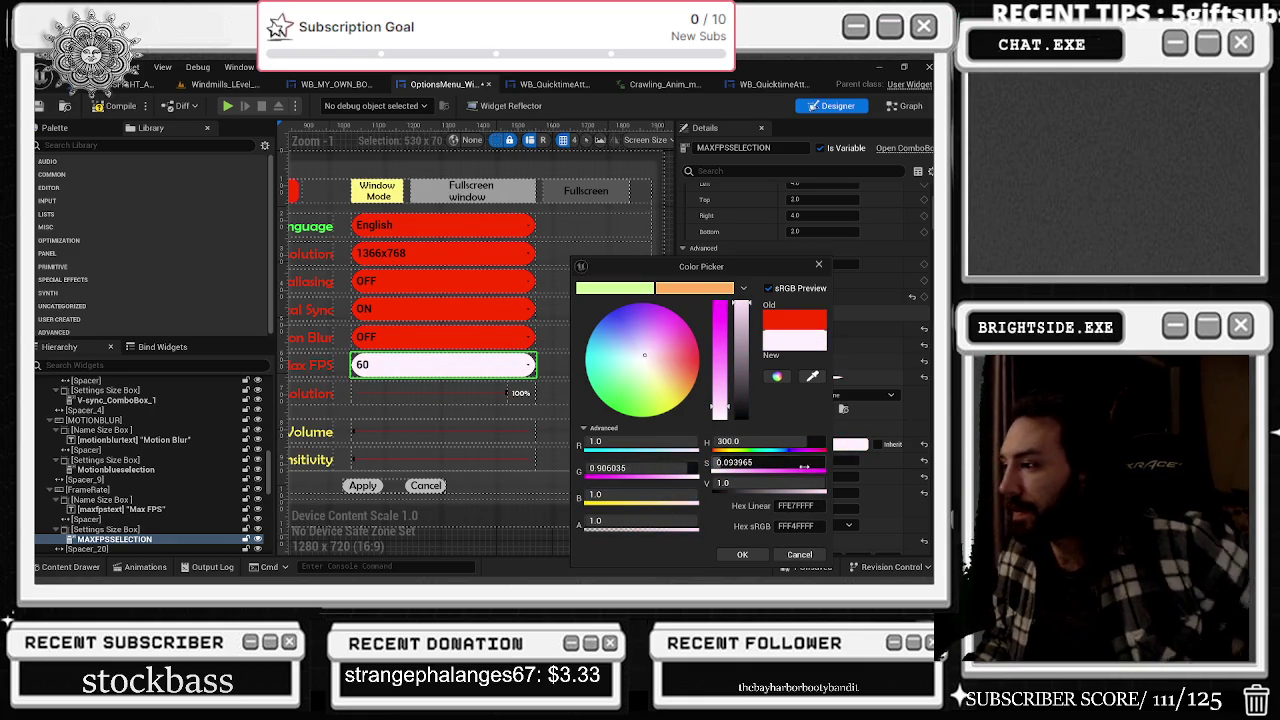
pyautogui.click(741, 556)
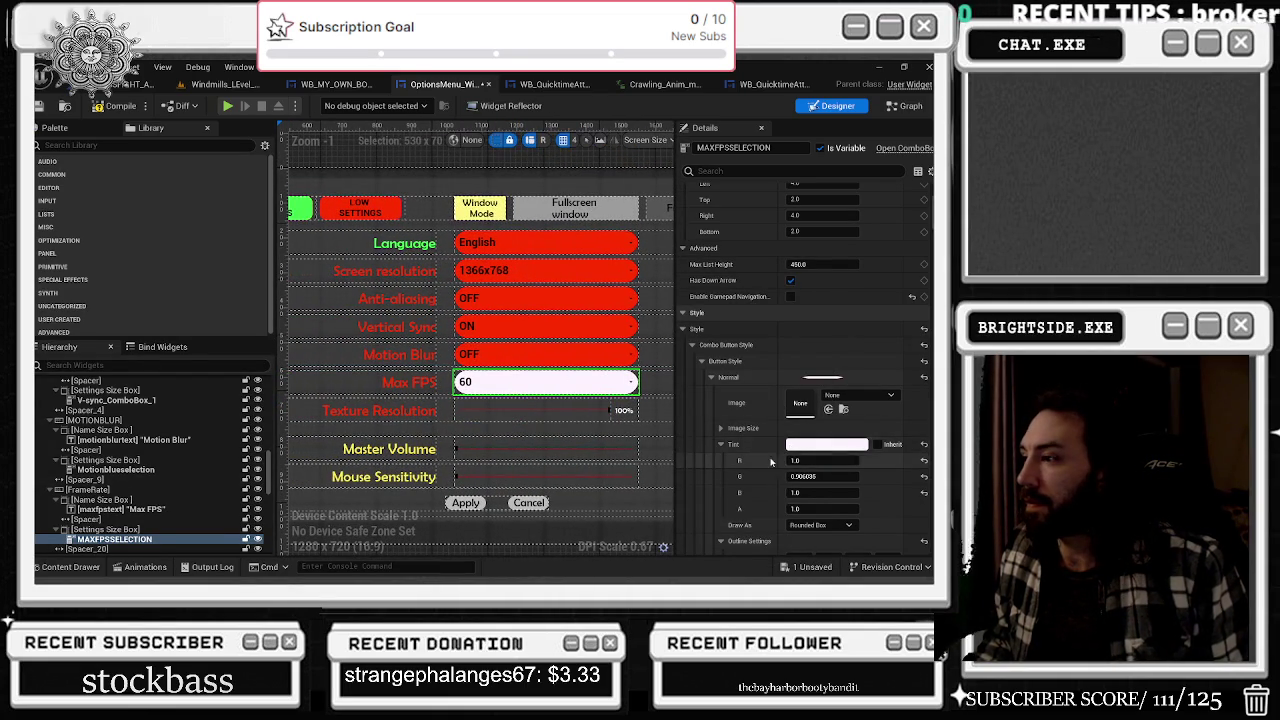
# - Paste the copied near-white tint into the Motion Blur, Vertical Sync, Anti-aliasing and Language combo boxes
pyautogui.scroll(-2, 768, 460)
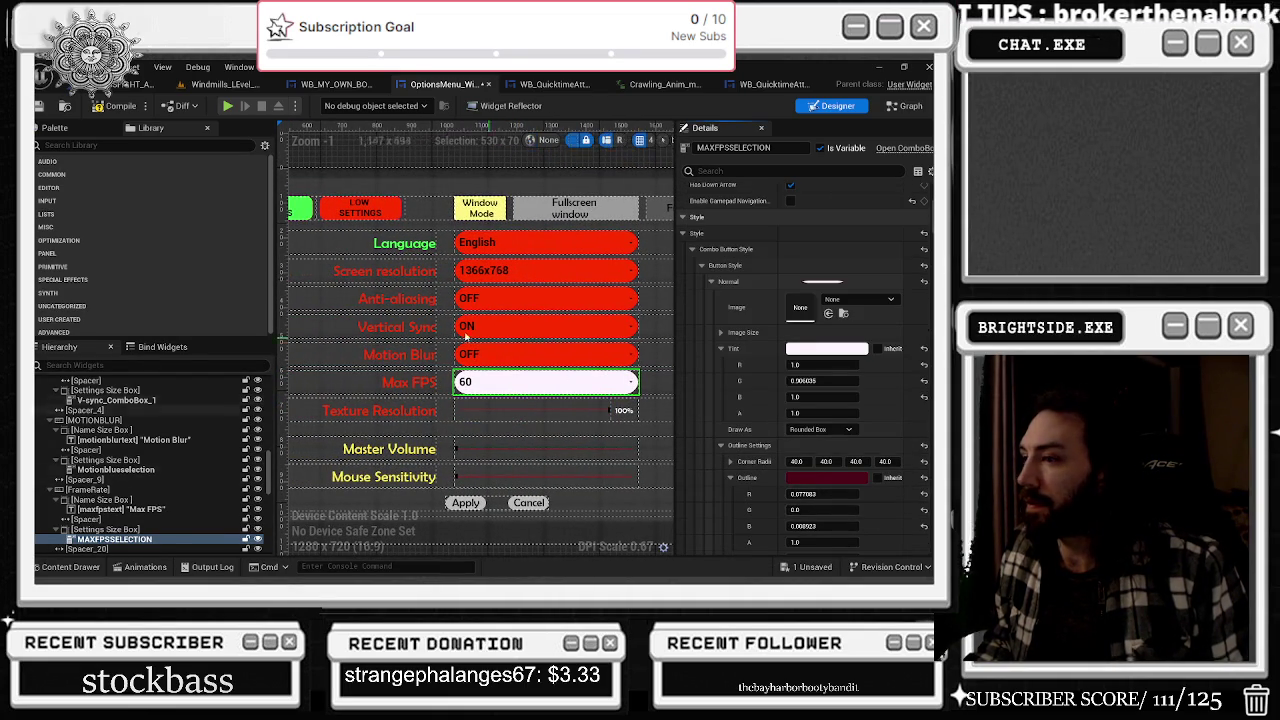
pyautogui.click(431, 348)
pyautogui.click(462, 353)
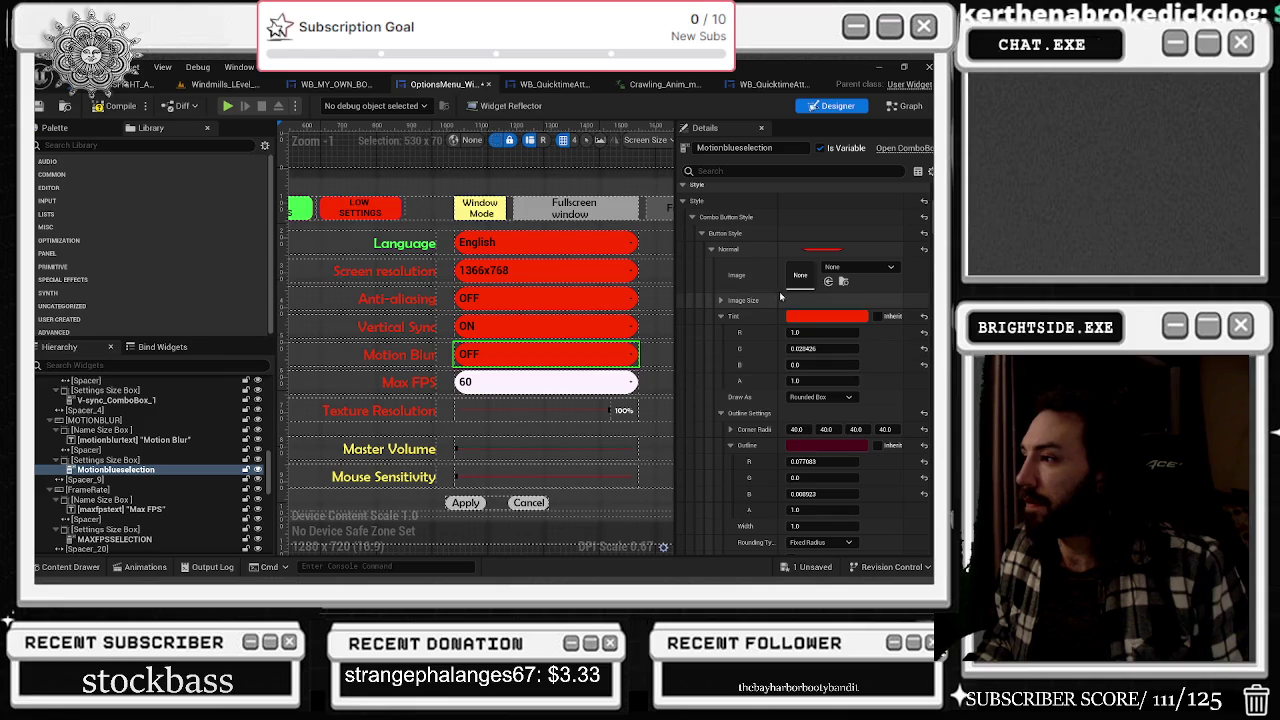
pyautogui.click(569, 331)
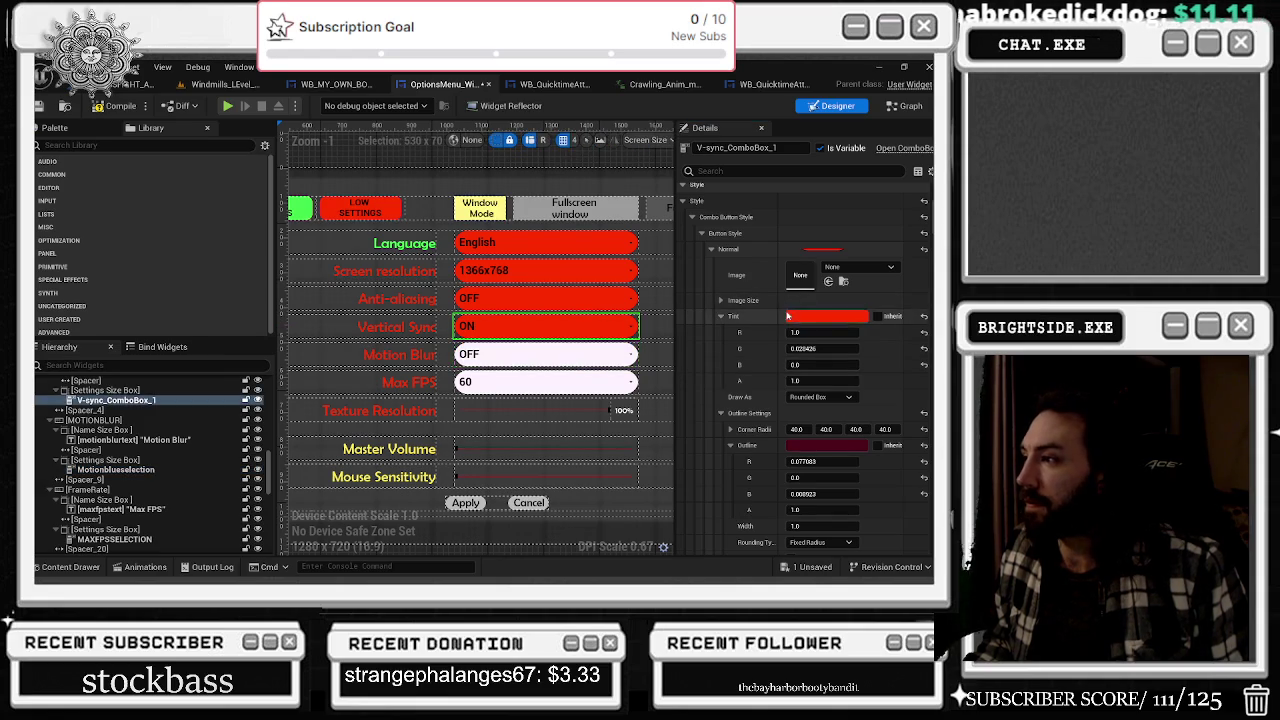
pyautogui.click(560, 301)
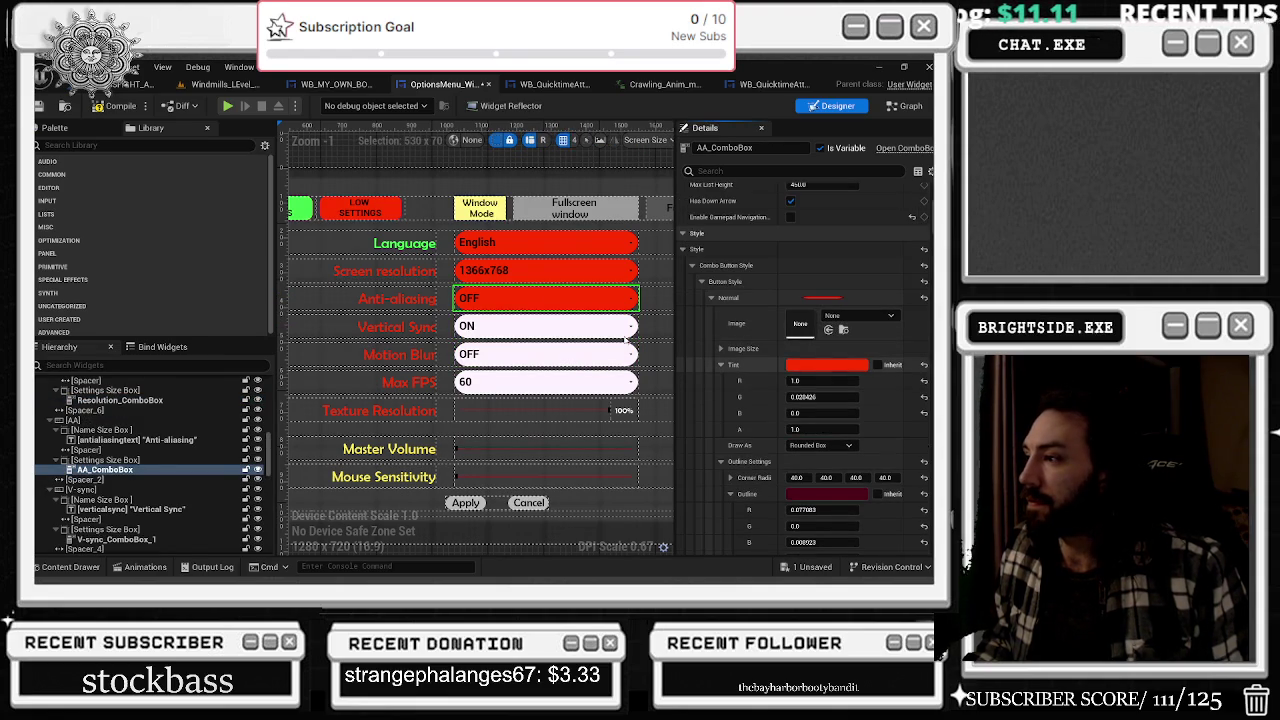
pyautogui.hotkey('ctrl', 'v')
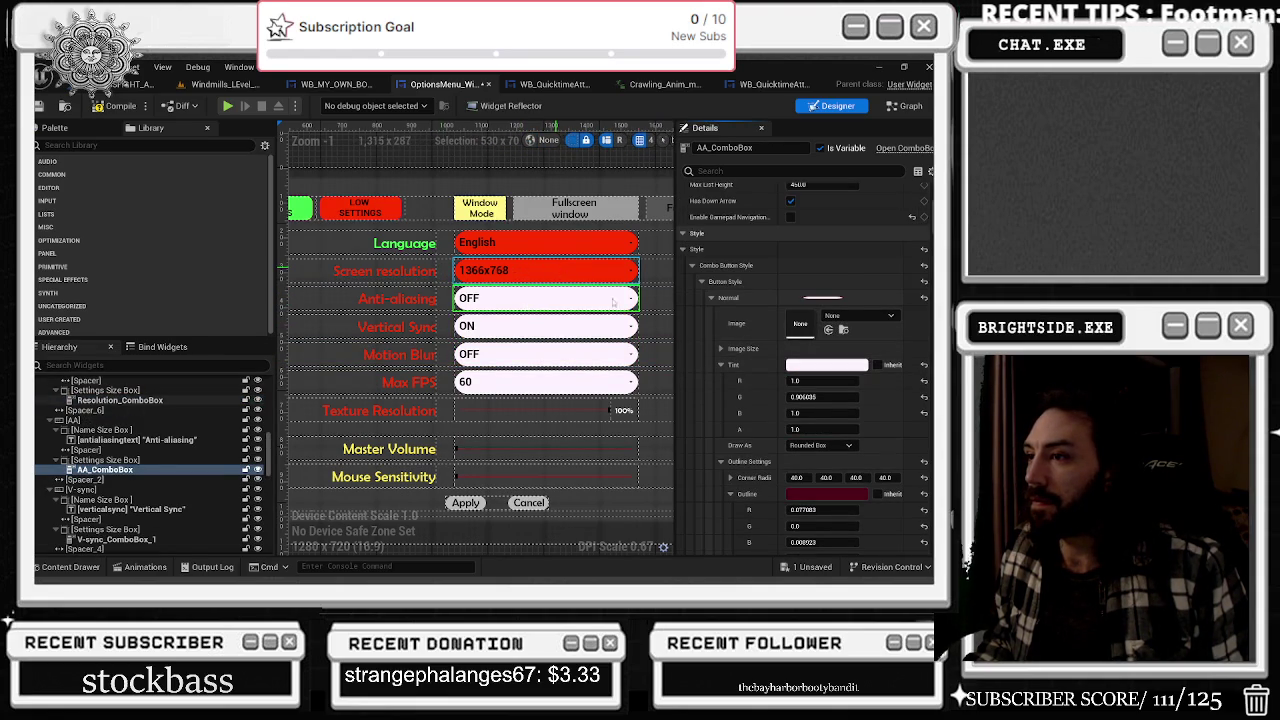
pyautogui.click(577, 285)
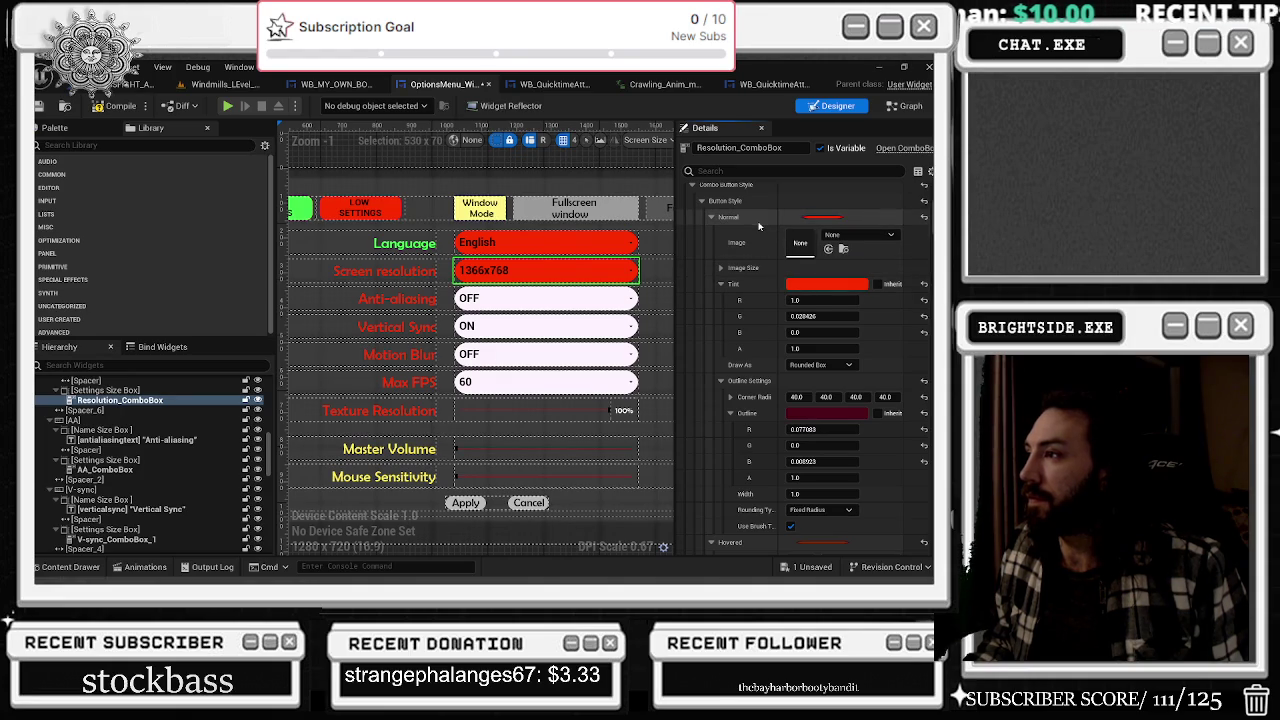
pyautogui.click(530, 298)
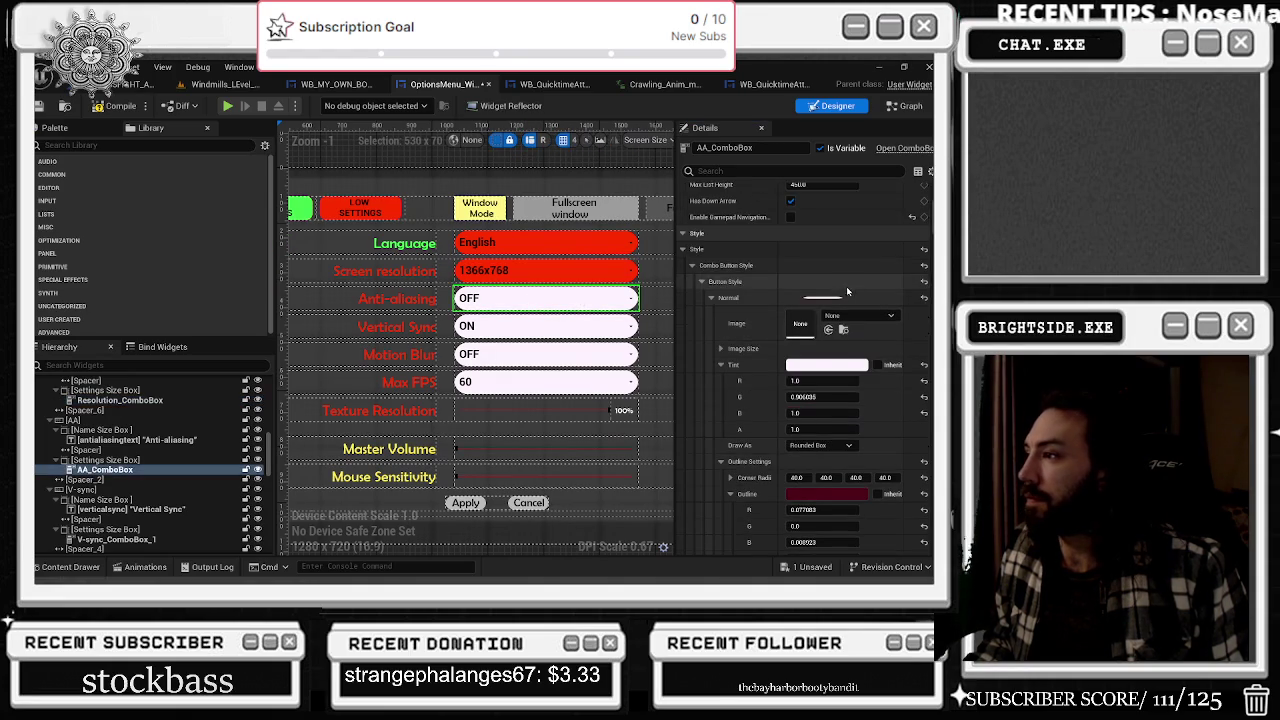
pyautogui.click(534, 247)
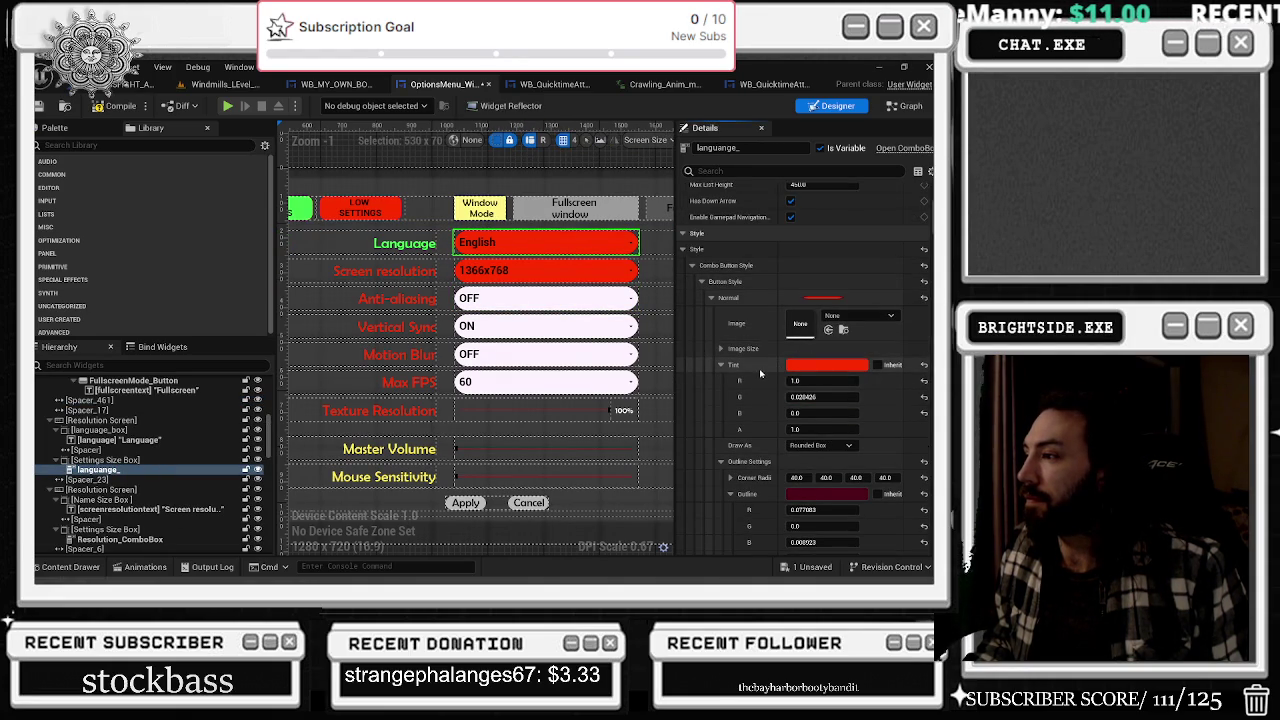
pyautogui.hotkey('ctrl', 'v')
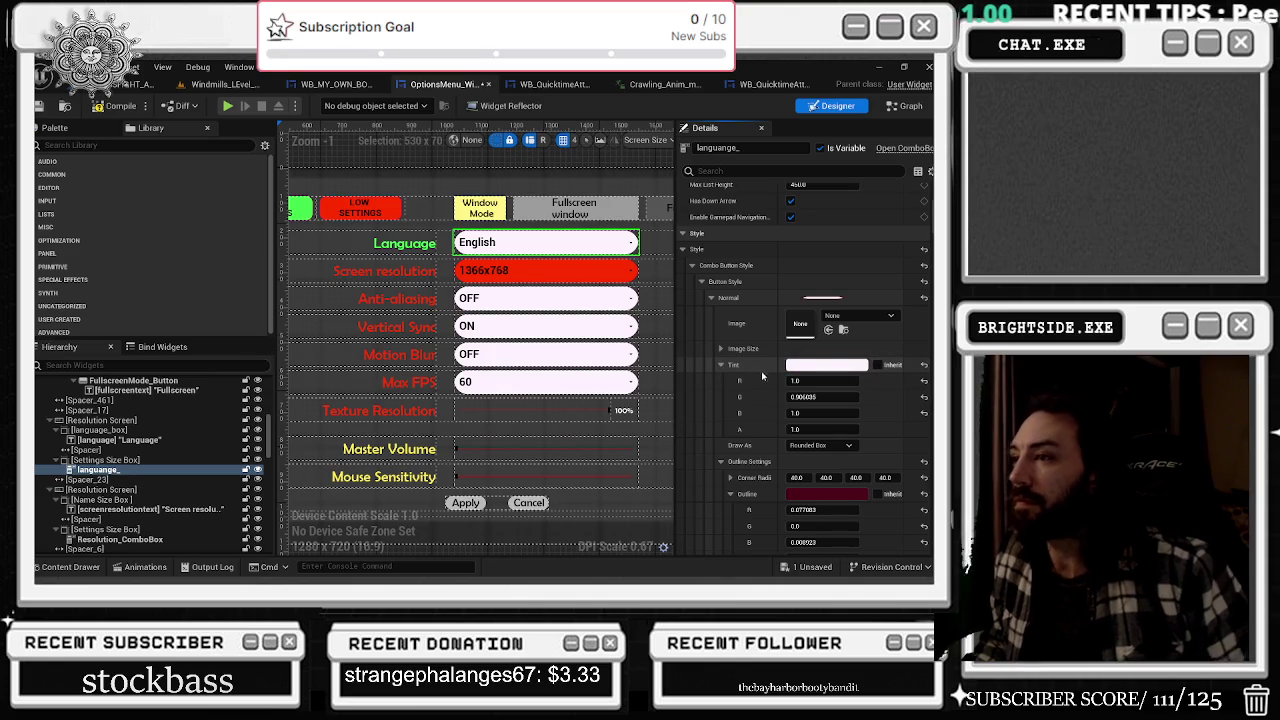
# - Restore the Language combo box's red tint, keeping Screen resolution near-white
pyautogui.moveTo(629, 434); pyautogui.dragTo(529, 347)
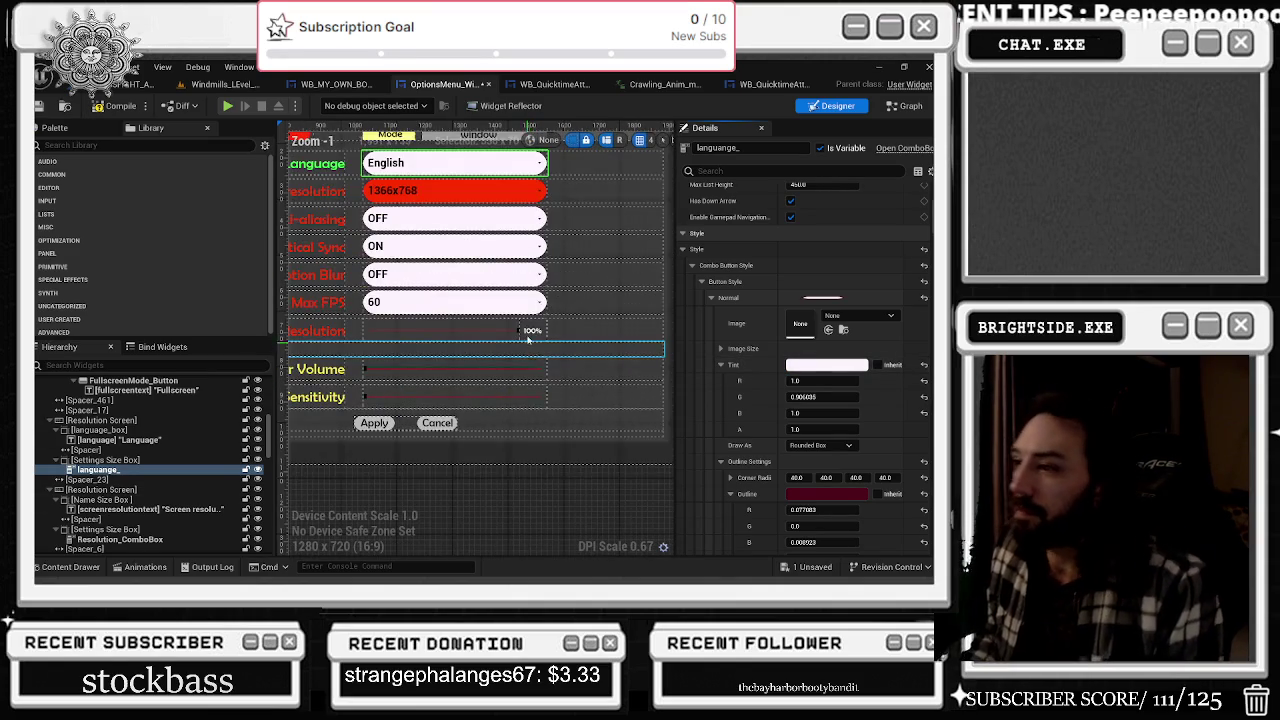
pyautogui.scroll(-4, 529, 347)
pyautogui.scroll(3, 385, 292)
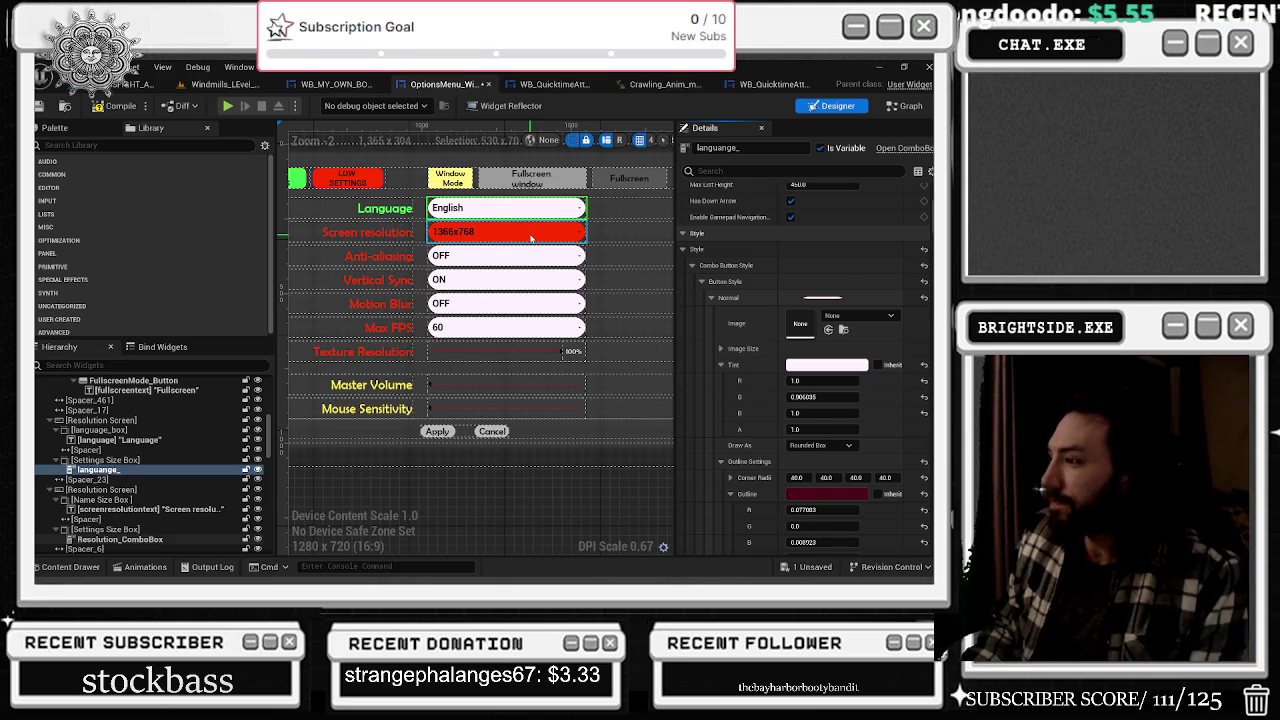
pyautogui.click(530, 235)
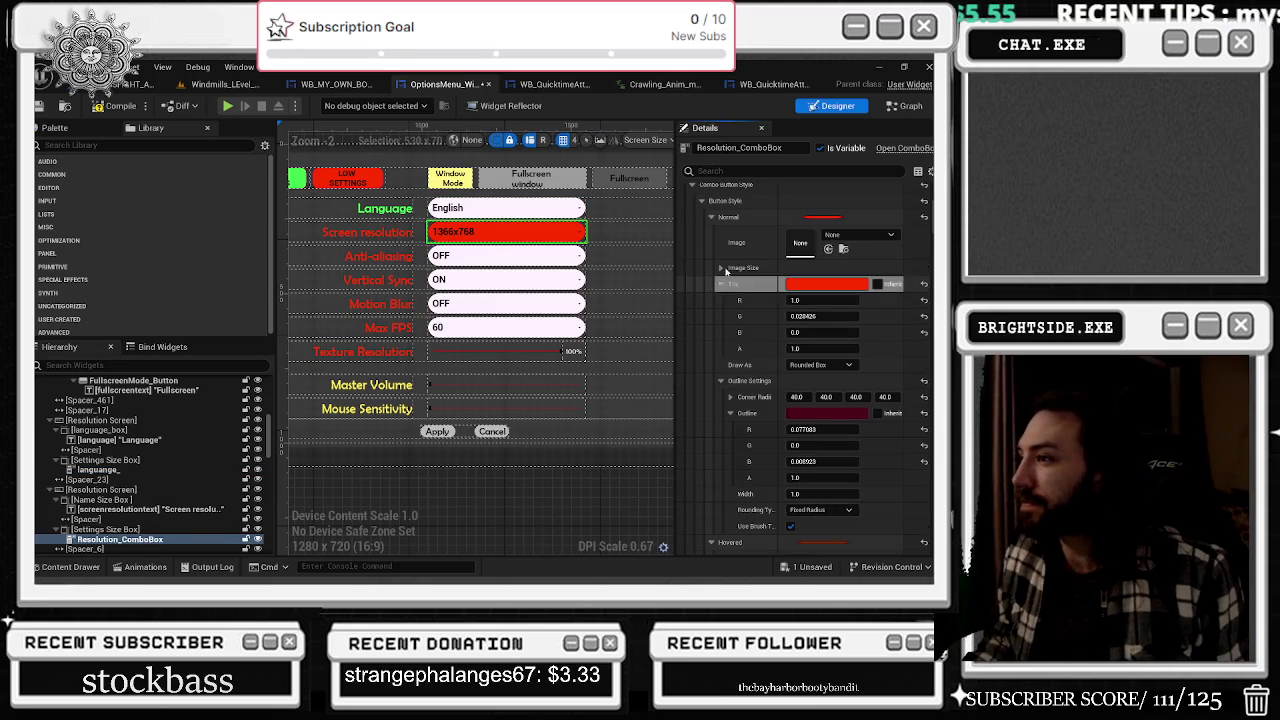
pyautogui.click(505, 207)
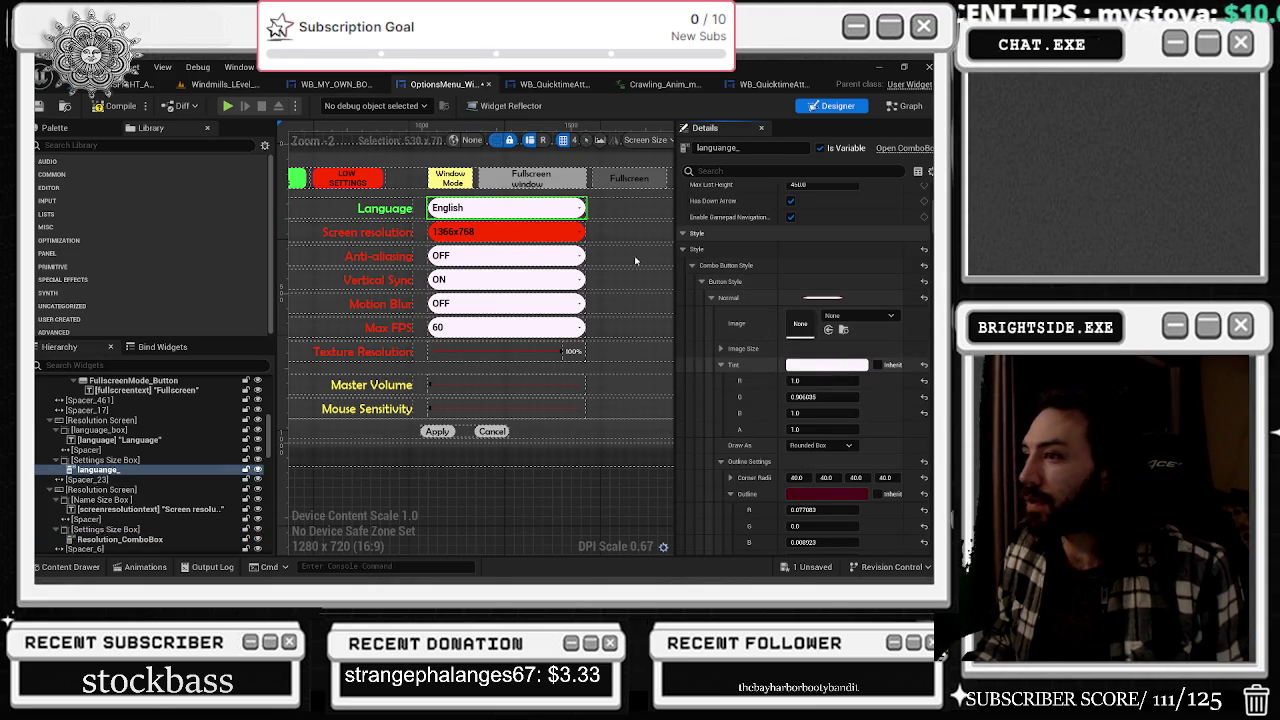
pyautogui.keyDown('shift'); pyautogui.click(687, 297); pyautogui.keyUp('shift')
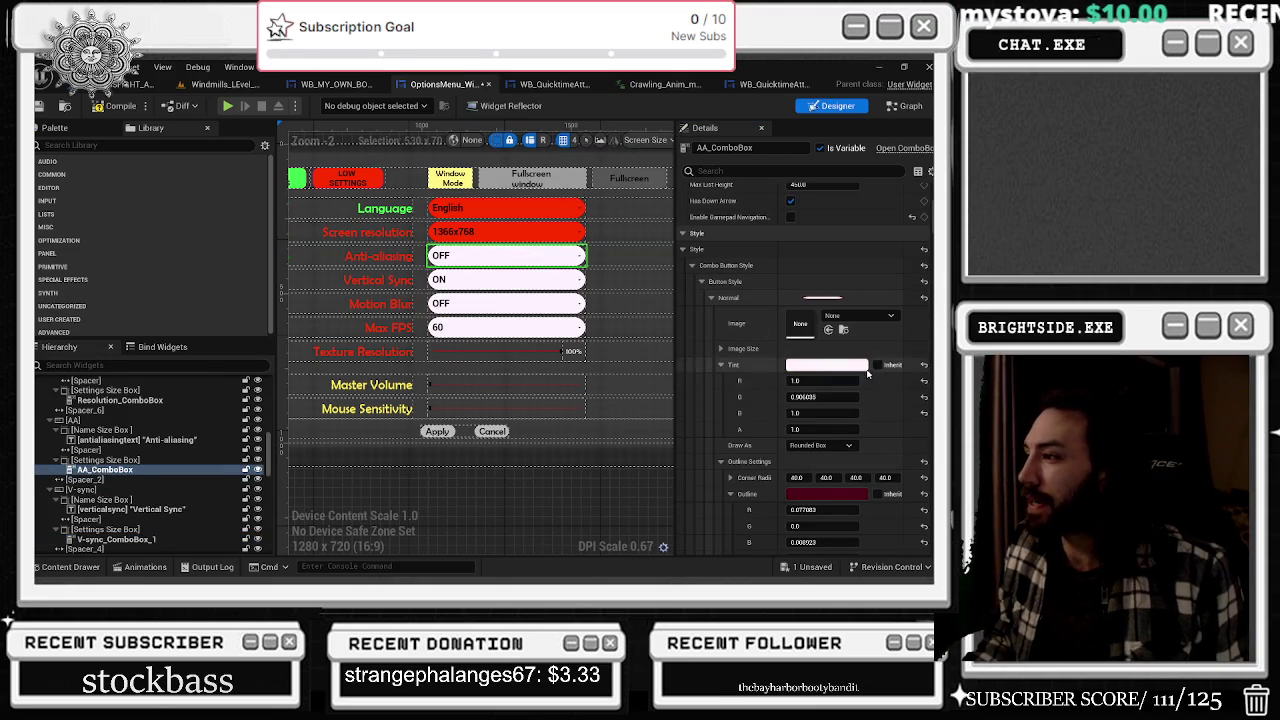
pyautogui.click(505, 231)
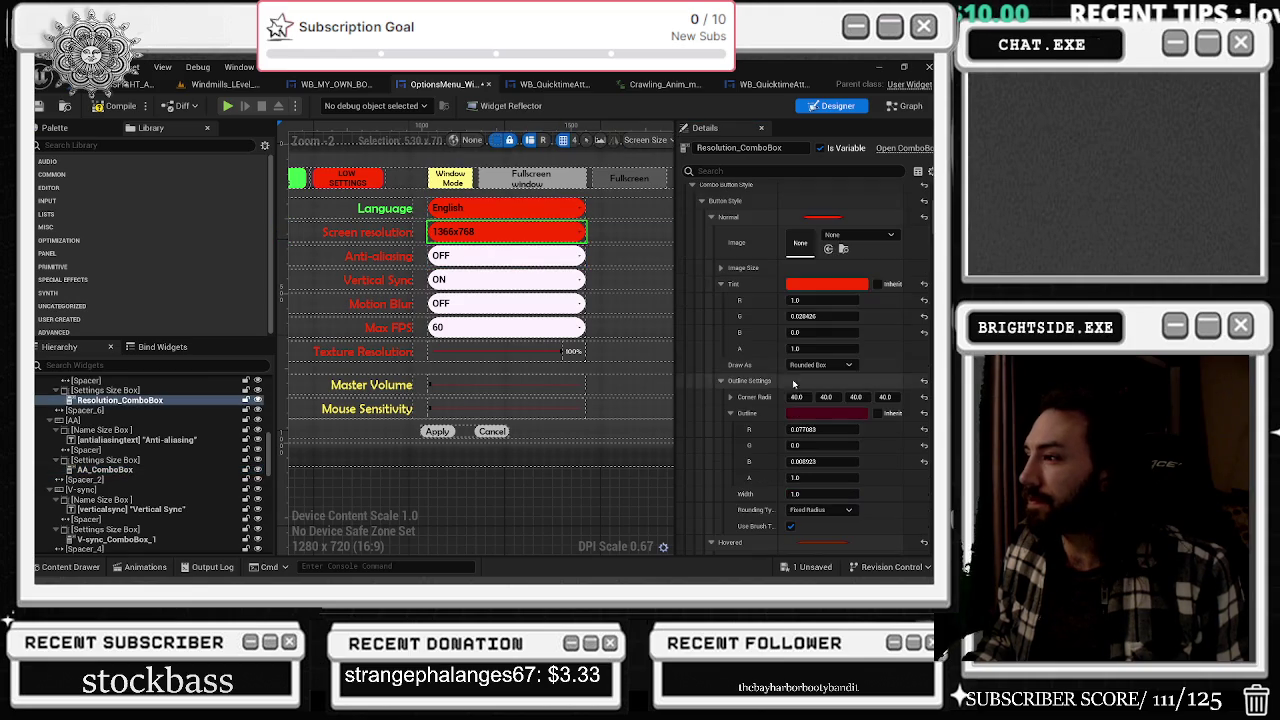
pyautogui.scroll(-2, 517, 349)
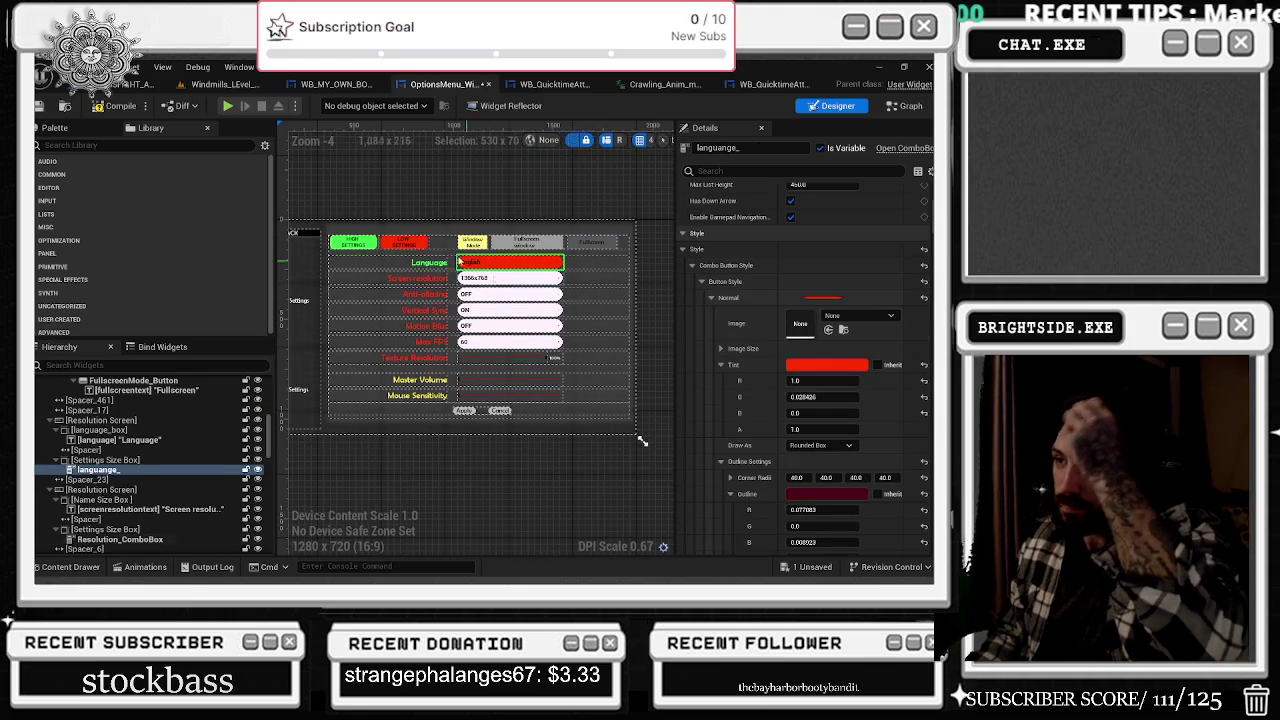
# - Undo the accidental tint changes on the HIGH and LOW SETTINGS buttons
pyautogui.scroll(2, 360, 243)
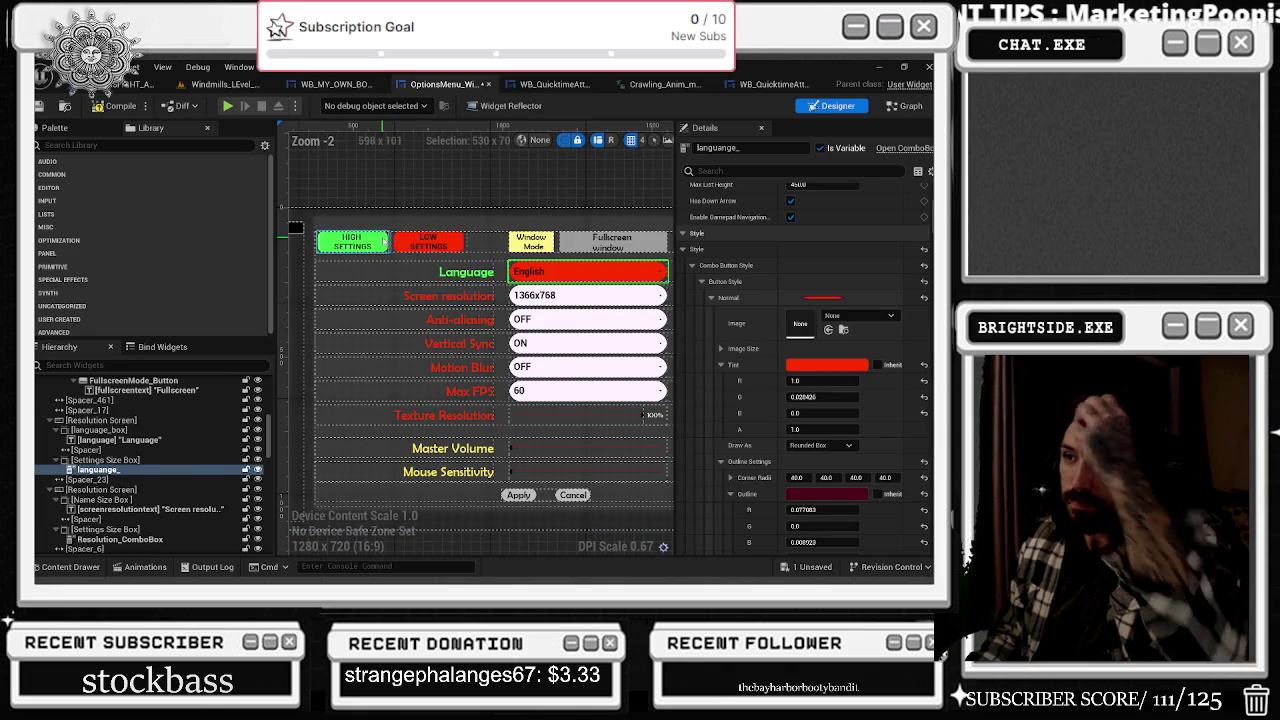
pyautogui.click(383, 240)
pyautogui.scroll(3, 775, 355)
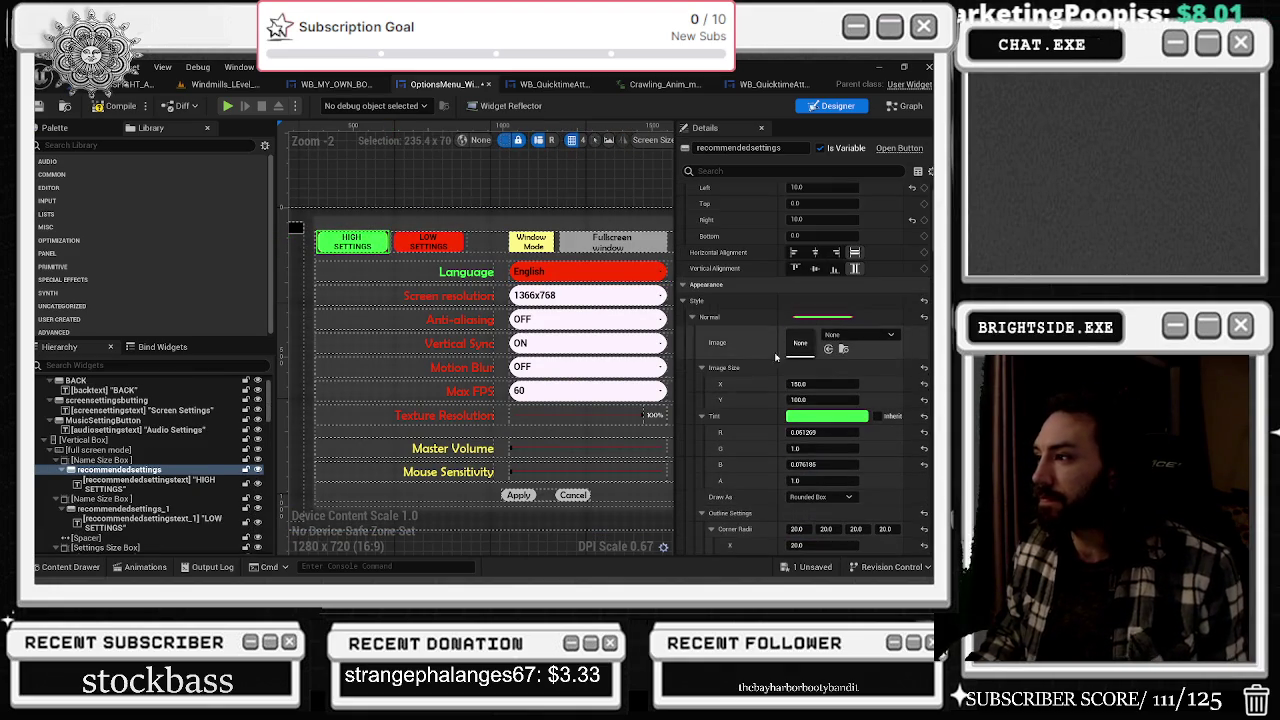
pyautogui.hotkey('ctrl', 'z')
pyautogui.click(428, 241)
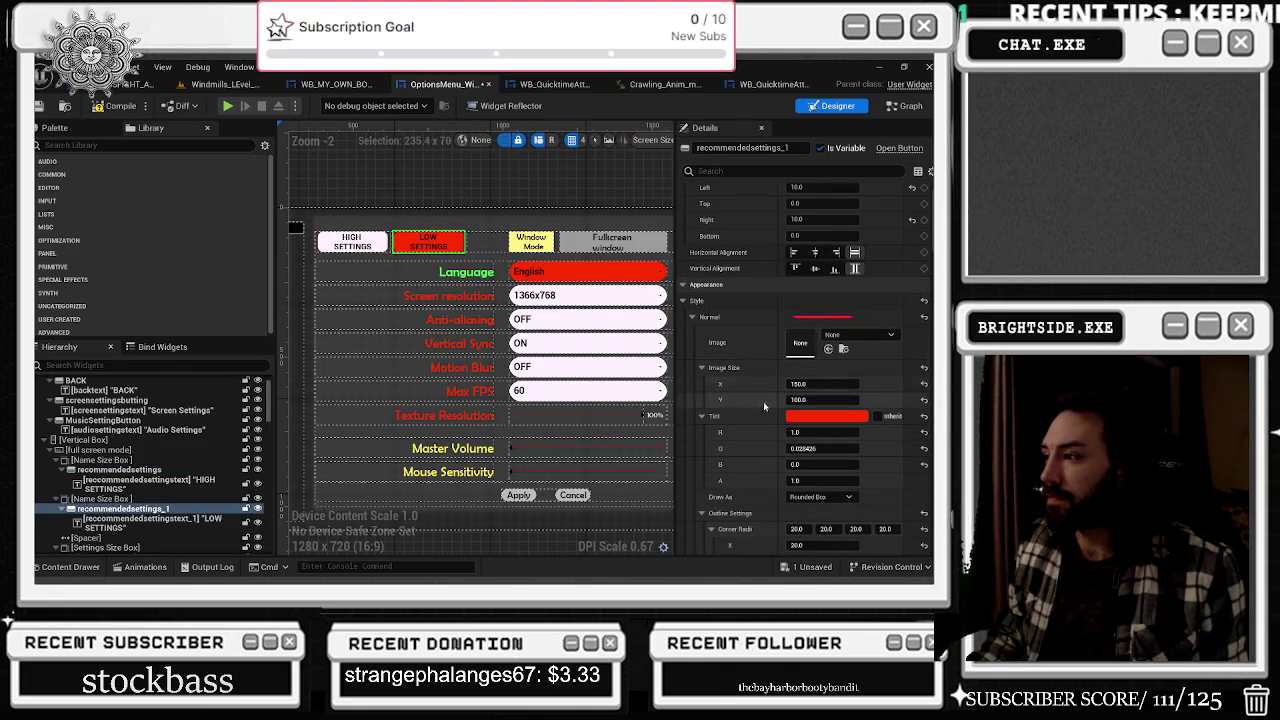
pyautogui.hotkey('ctrl', 'z')
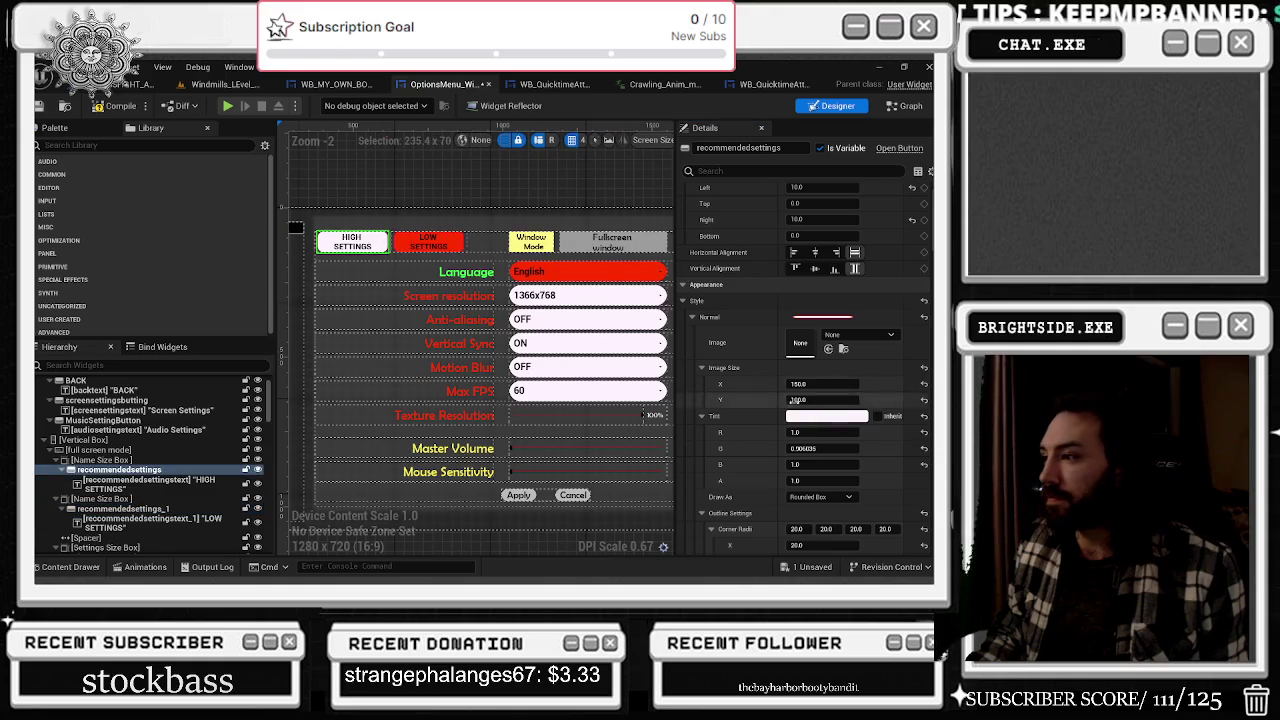
# - Tint the HIGH SETTINGS button dark green (R 0.022, G 0.173, B 0) via the Color Picker
pyautogui.click(827, 416)
pyautogui.click(652, 390)
pyautogui.click(722, 354)
pyautogui.moveTo(739, 402); pyautogui.dragTo(739, 397)
pyautogui.click(650, 390)
pyautogui.moveTo(650, 390); pyautogui.dragTo(597, 429)
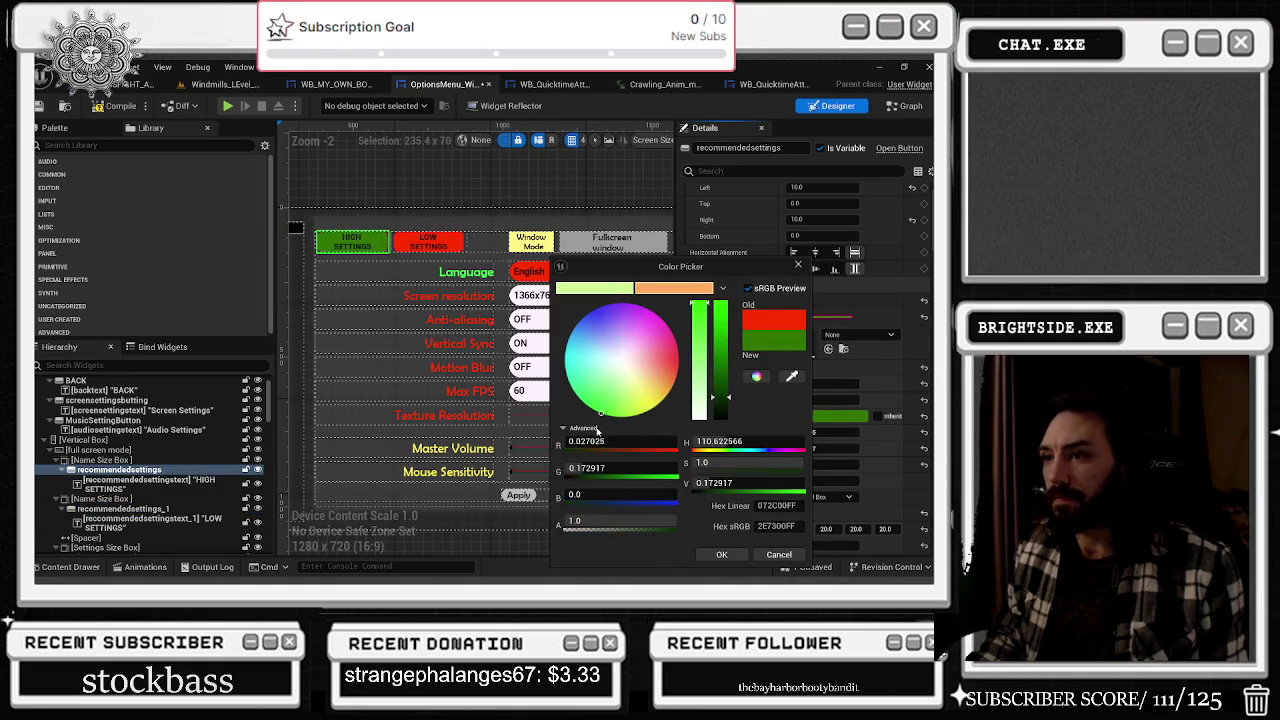
pyautogui.click(722, 555)
pyautogui.scroll(-4, 533, 170)
pyautogui.scroll(4, 485, 215)
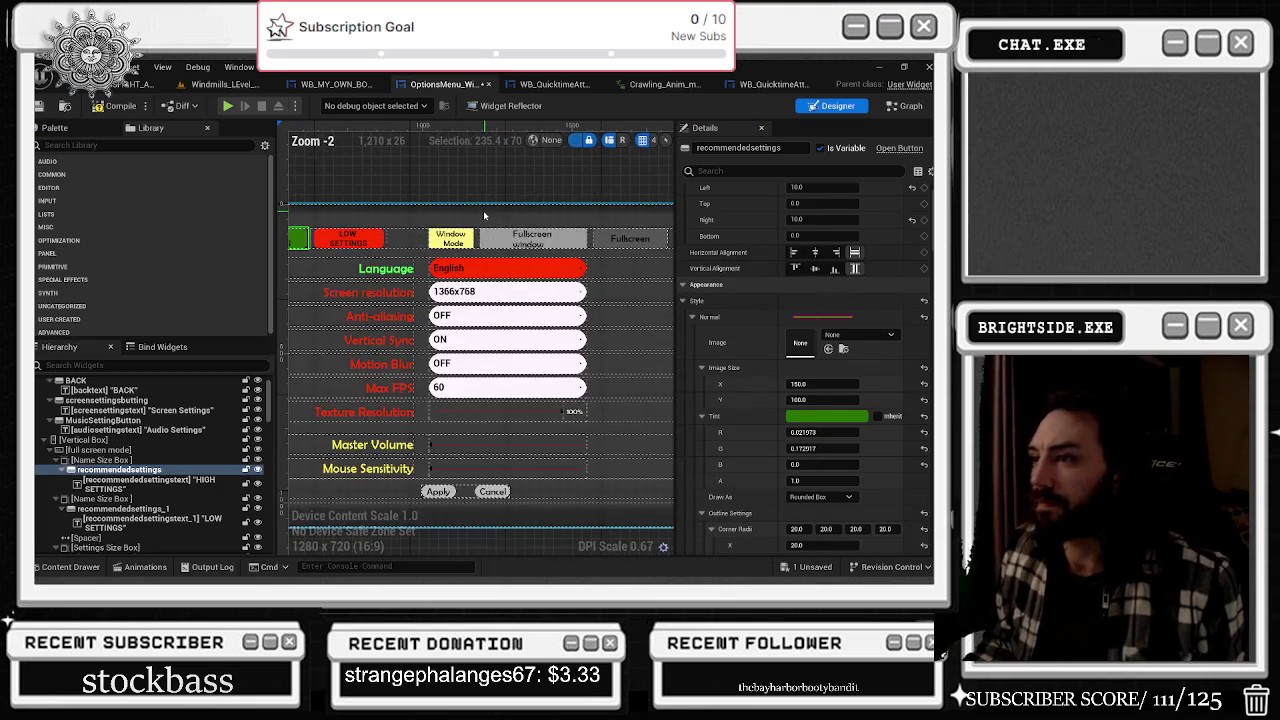
pyautogui.scroll(-1, 485, 230)
pyautogui.scroll(1, 484, 236)
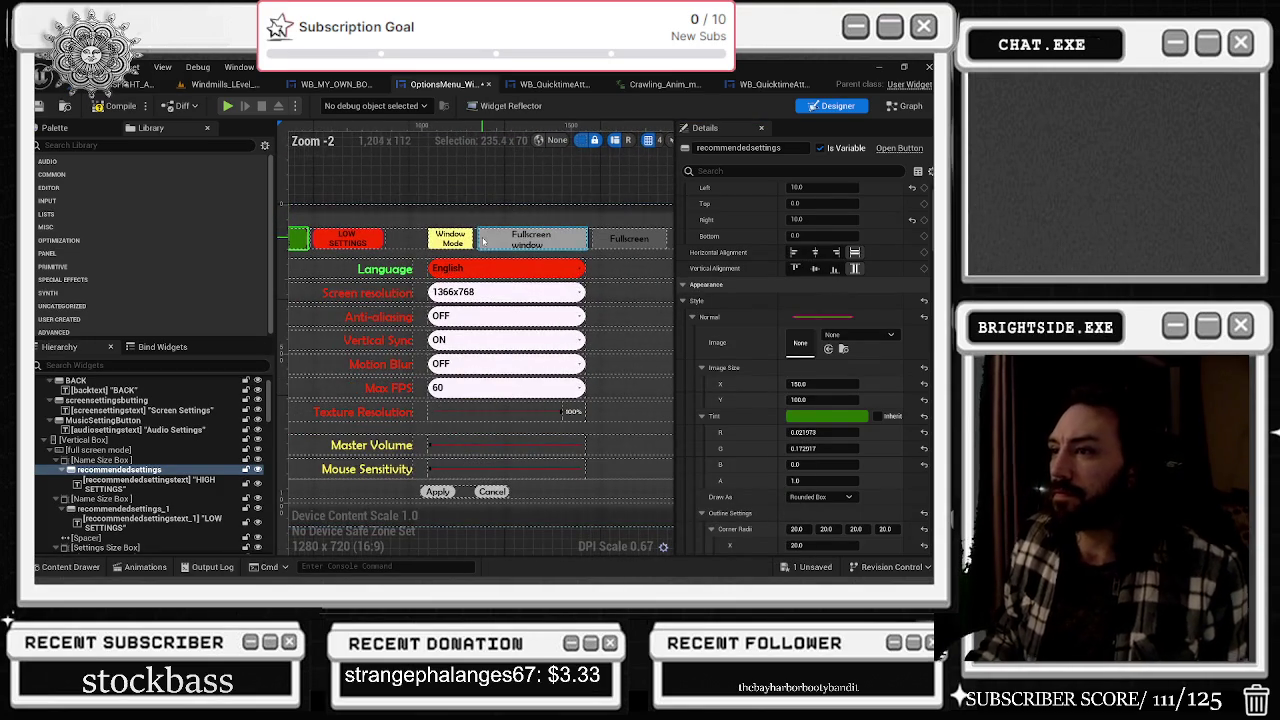
pyautogui.click(488, 247)
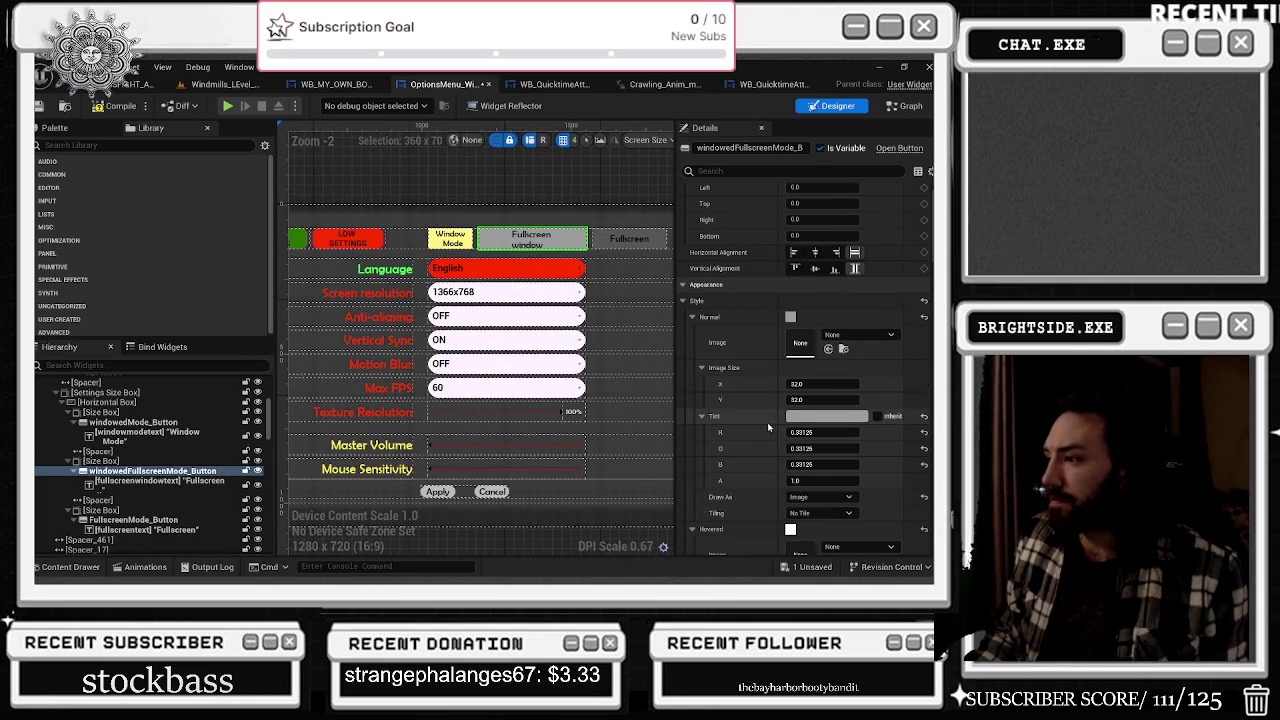
pyautogui.click(608, 220)
pyautogui.click(450, 239)
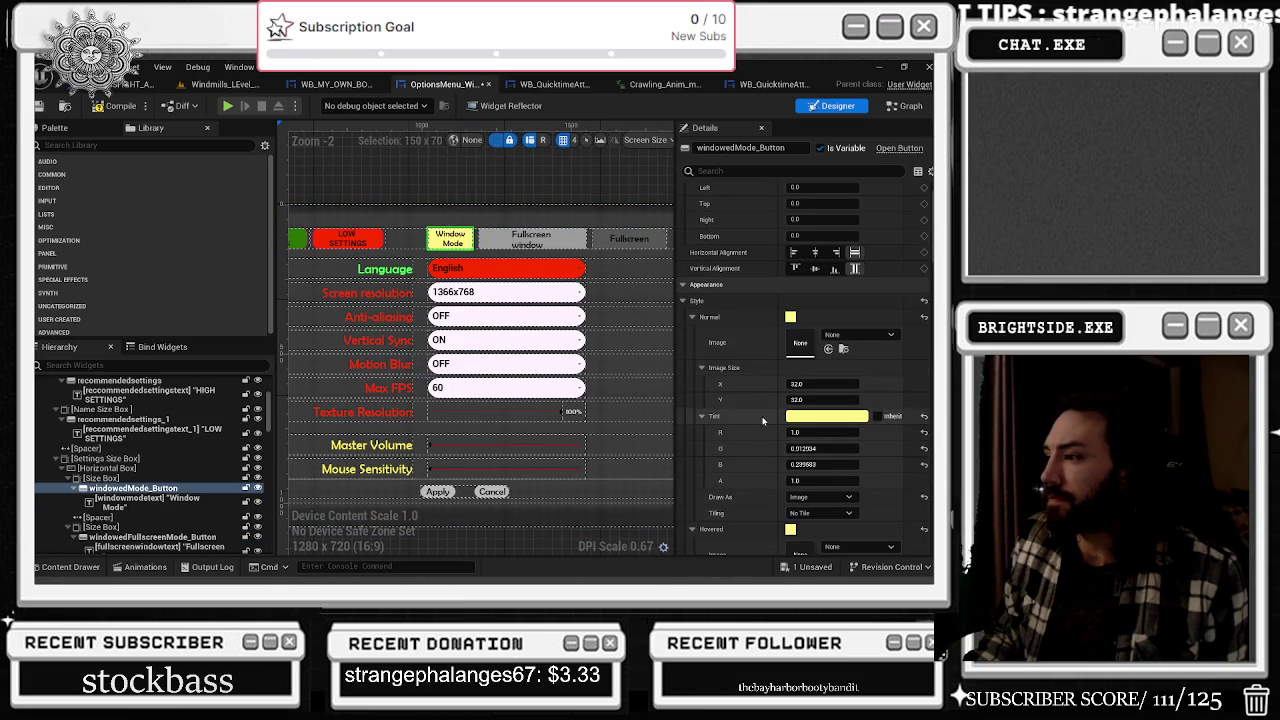
pyautogui.click(628, 240)
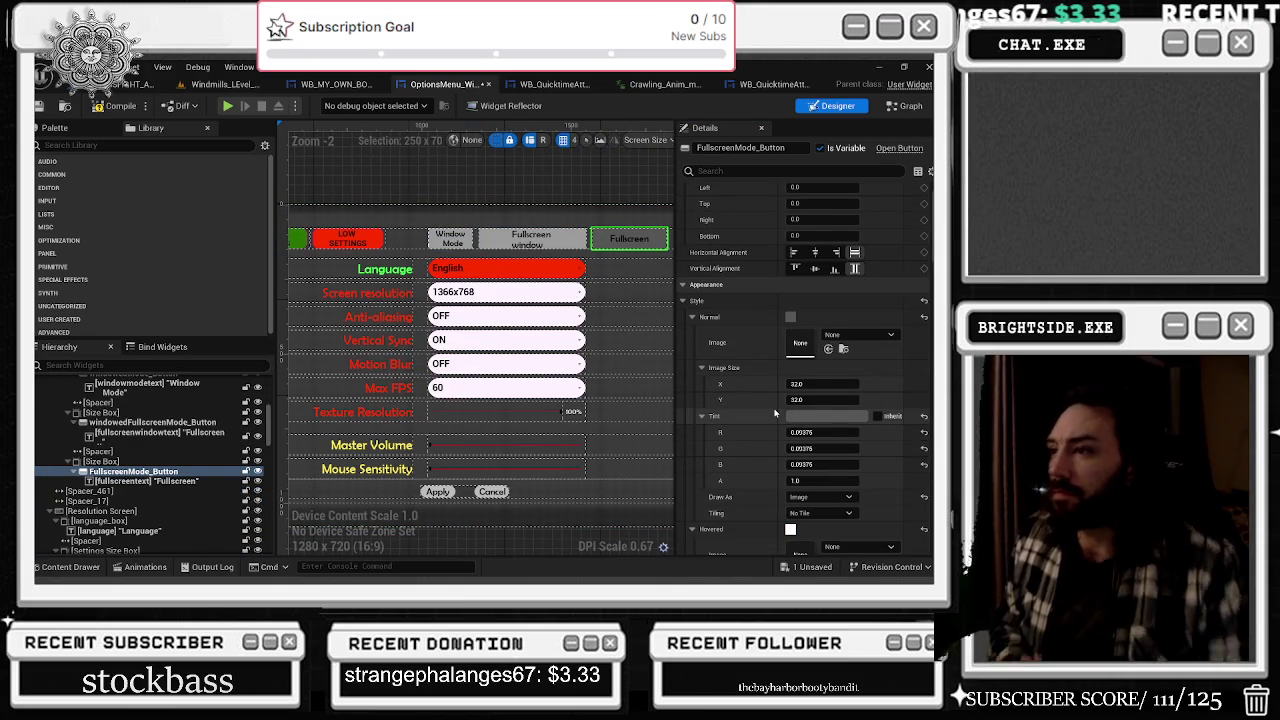
pyautogui.click(531, 240)
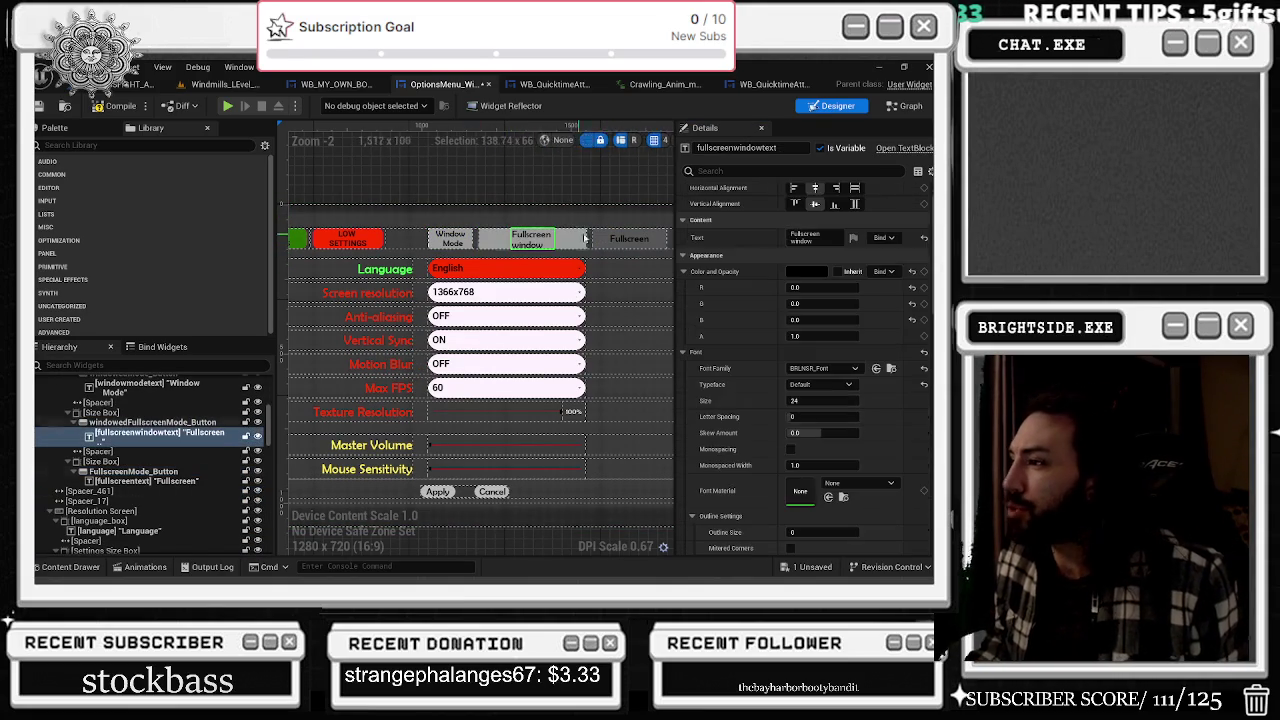
pyautogui.click(792, 240)
pyautogui.write('W')
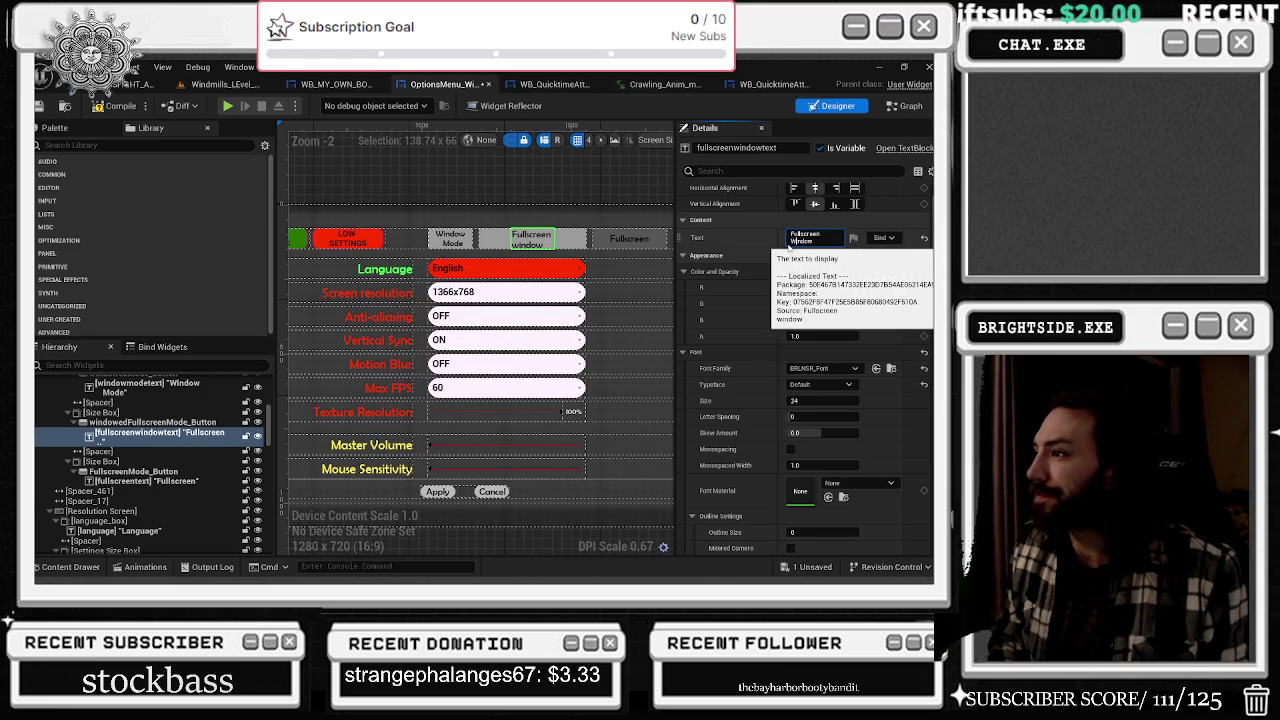
pyautogui.click(628, 270)
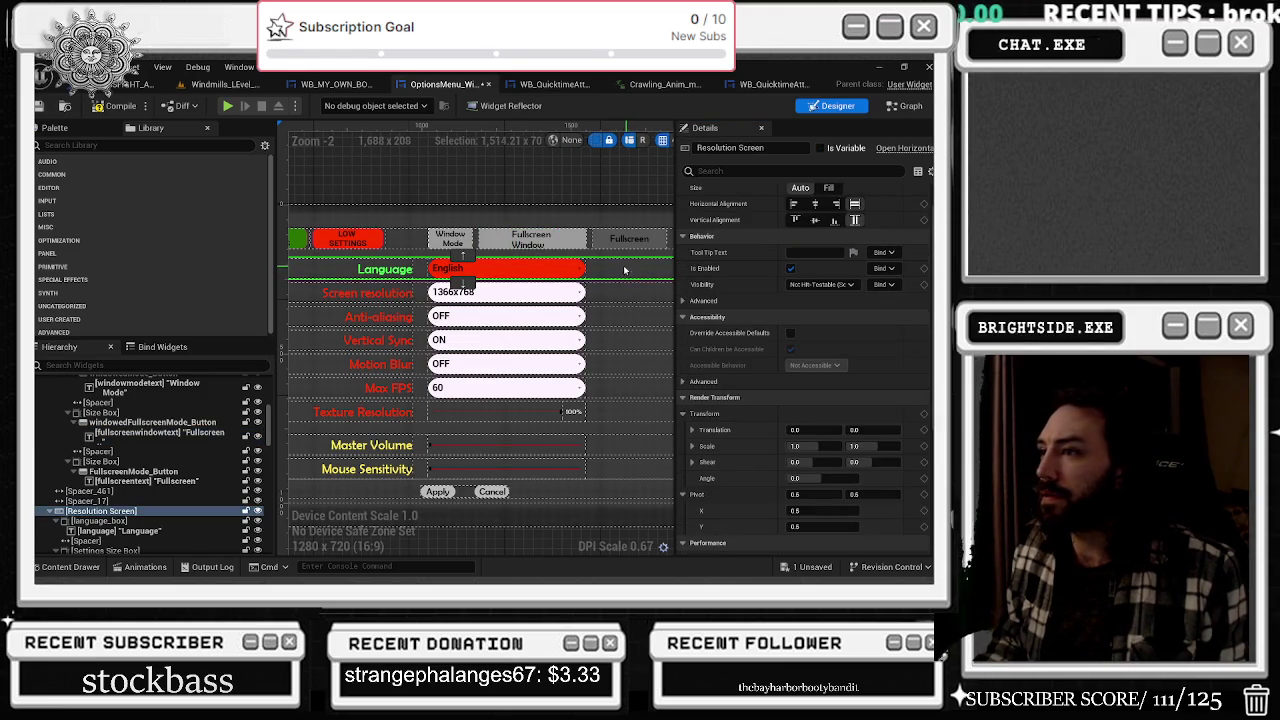
pyautogui.scroll(-1, 522, 318)
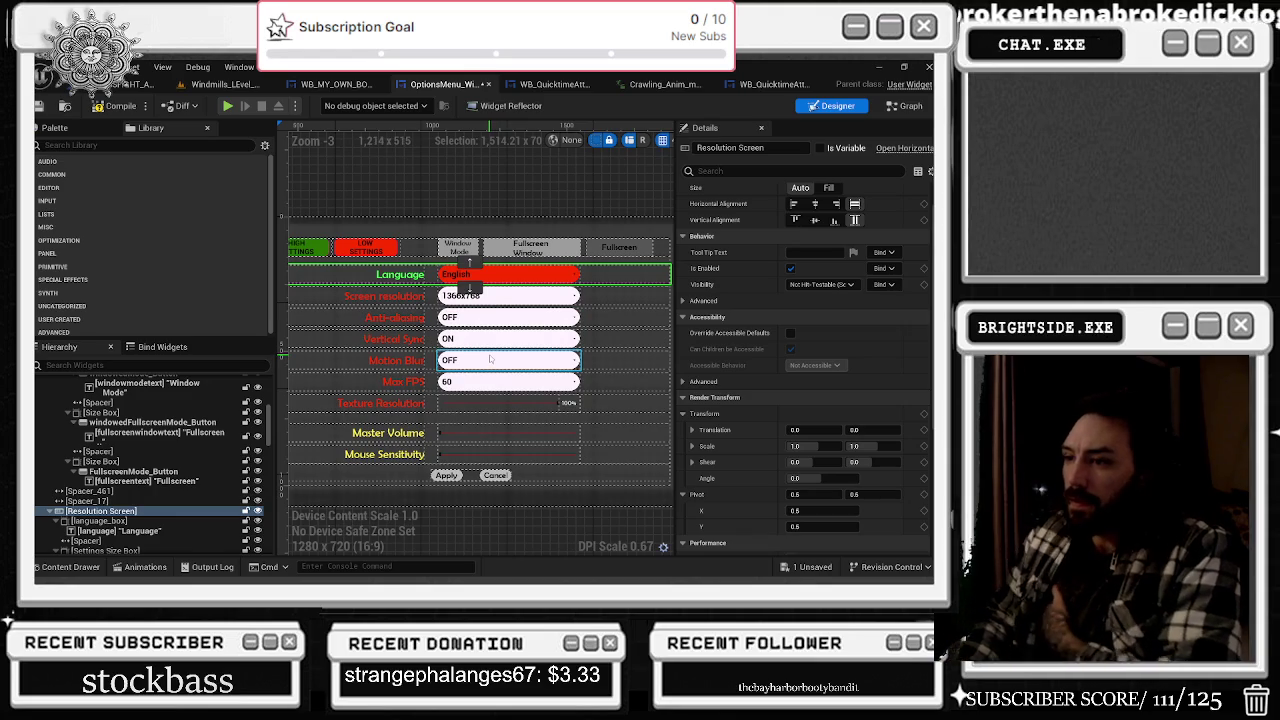
pyautogui.scroll(4, 478, 345)
pyautogui.scroll(-4, 489, 330)
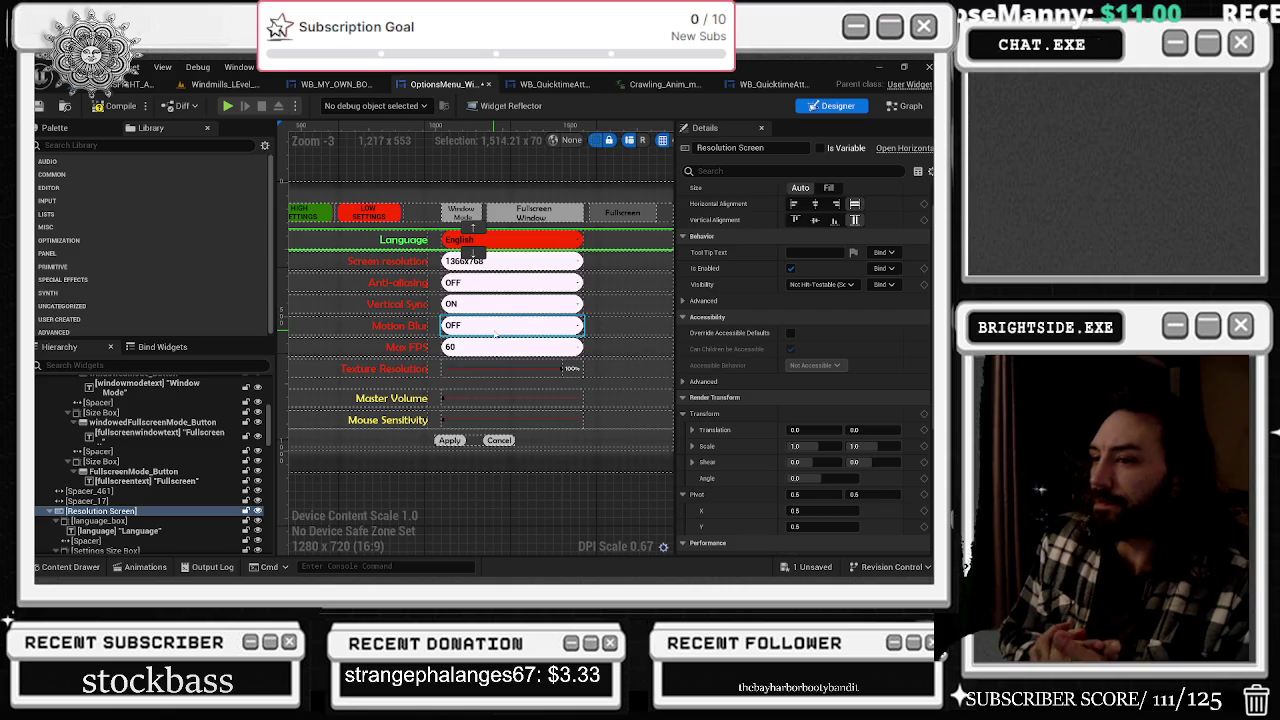
# - Save all changes with Ctrl+S and look through the open editor tabs
pyautogui.scroll(-4, 540, 360)
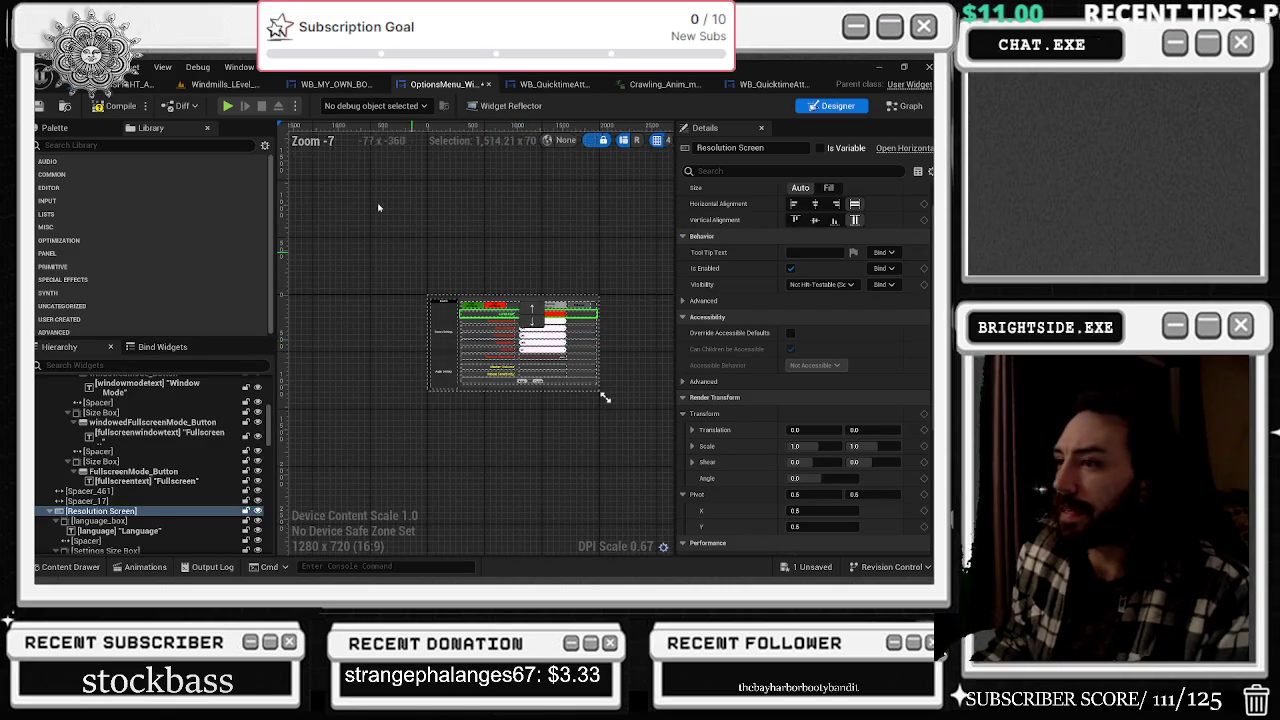
pyautogui.hotkey('ctrl', 's')
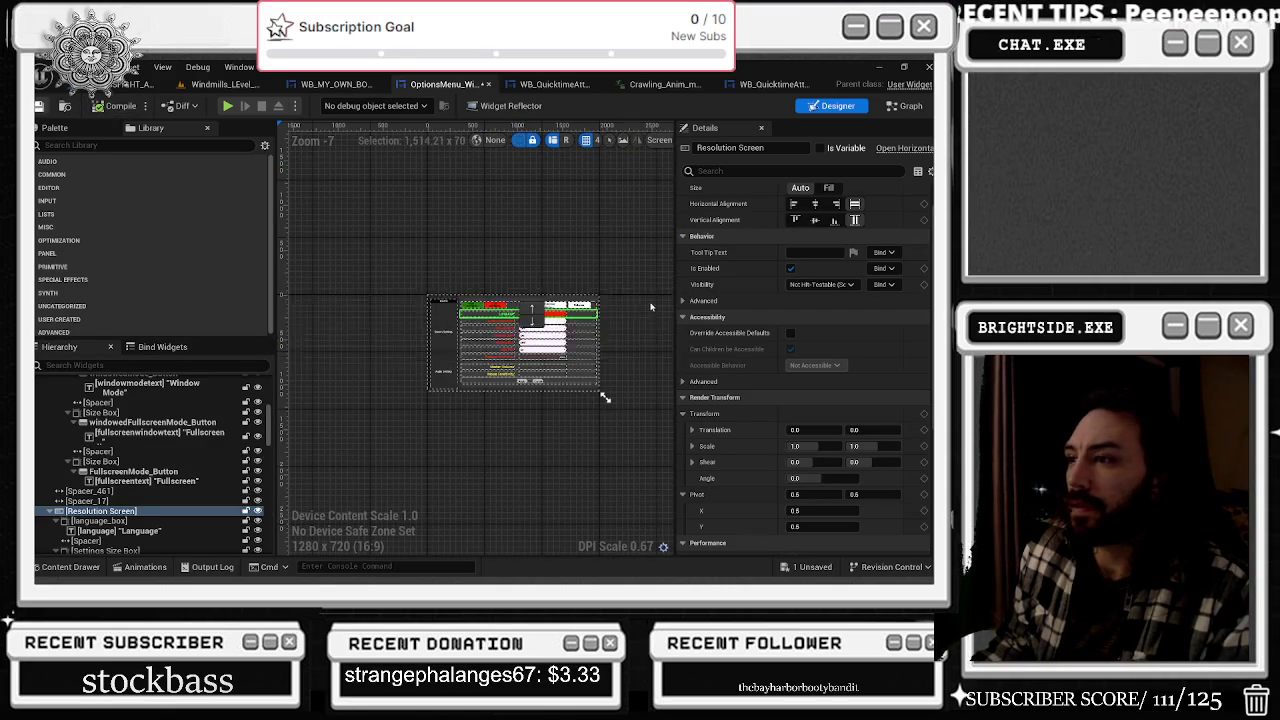
pyautogui.scroll(4, 604, 397)
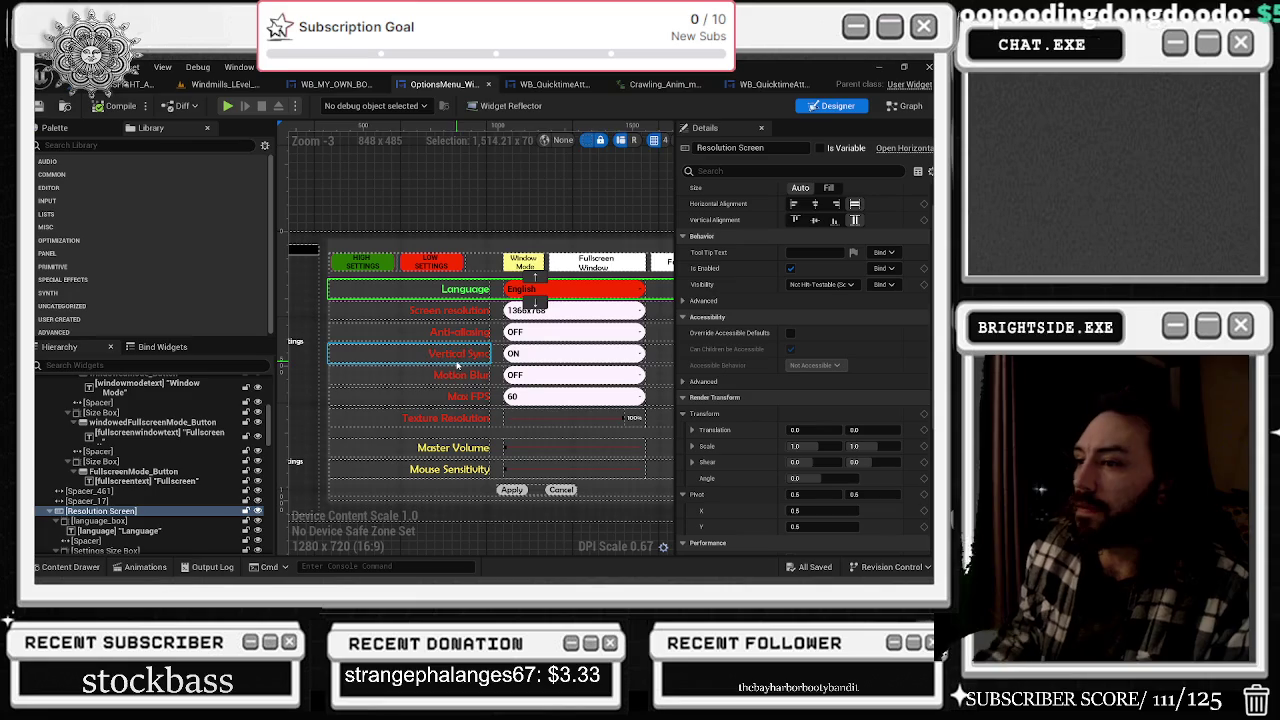
pyautogui.click(338, 84)
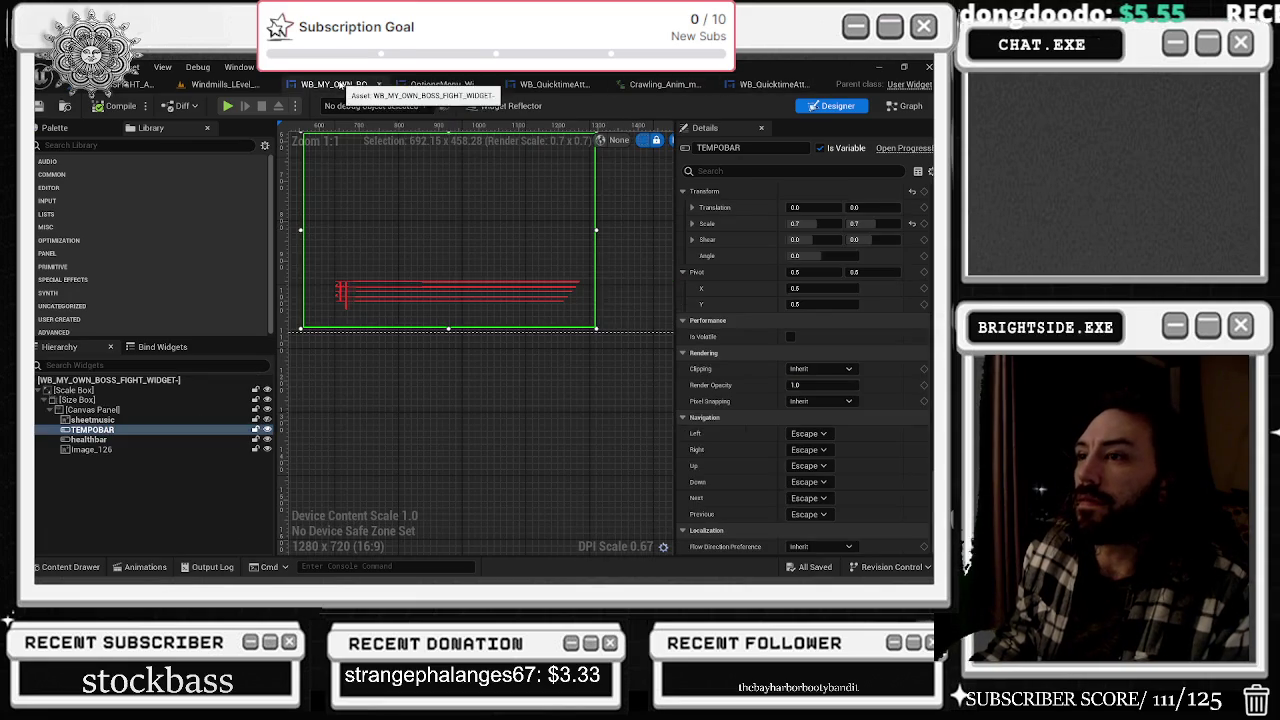
pyautogui.click(272, 84)
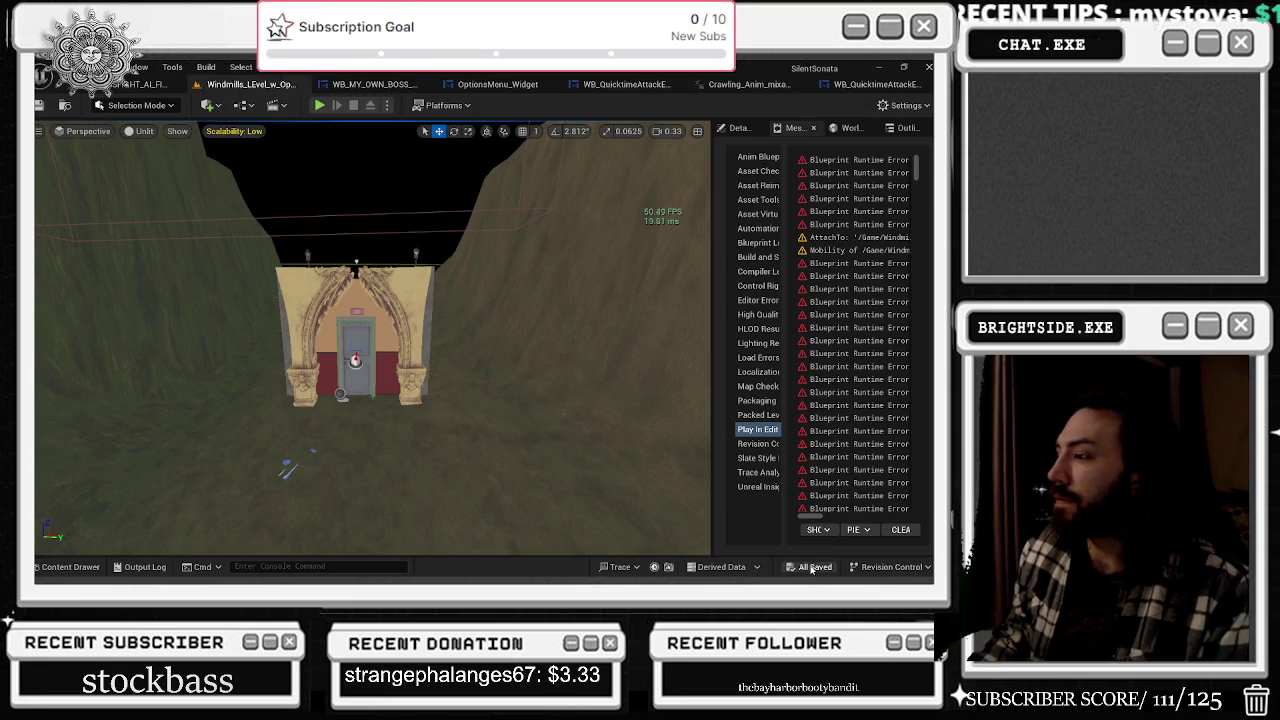
pyautogui.click(510, 84)
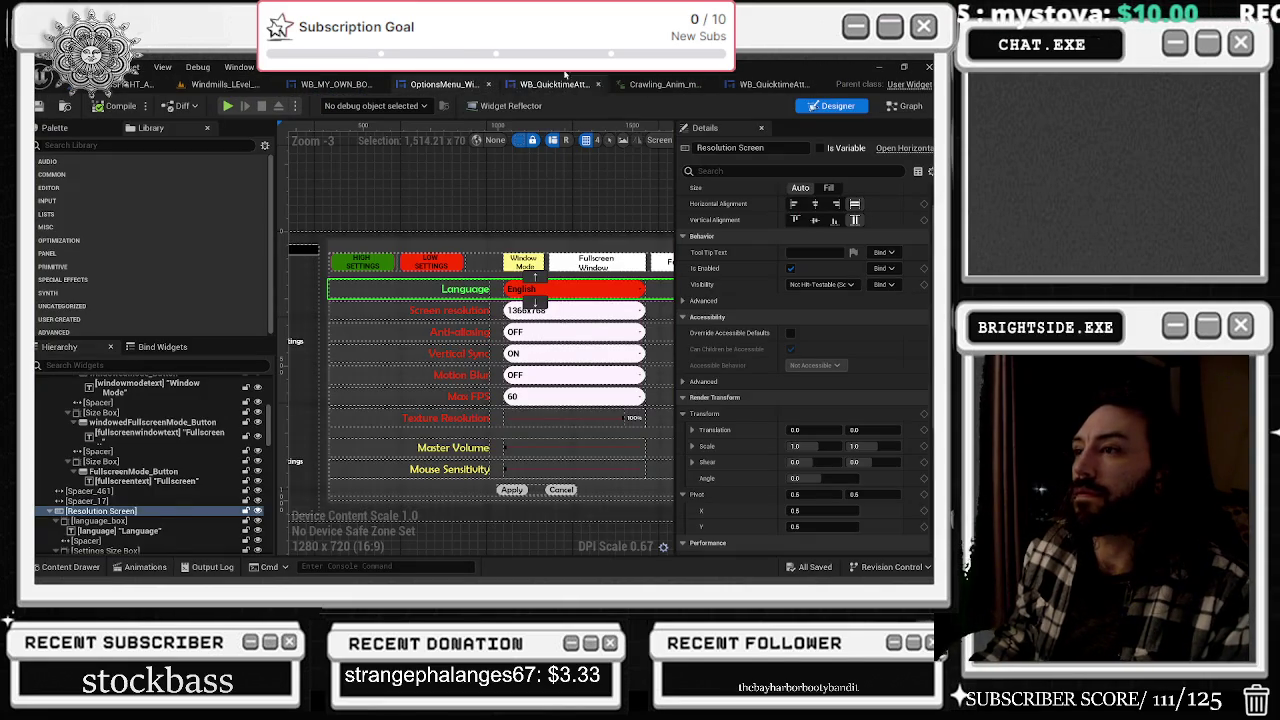
# - Close the WB_QuickTimeAttack blueprint and start a play-in-editor test of the Windmills level
pyautogui.click(517, 83)
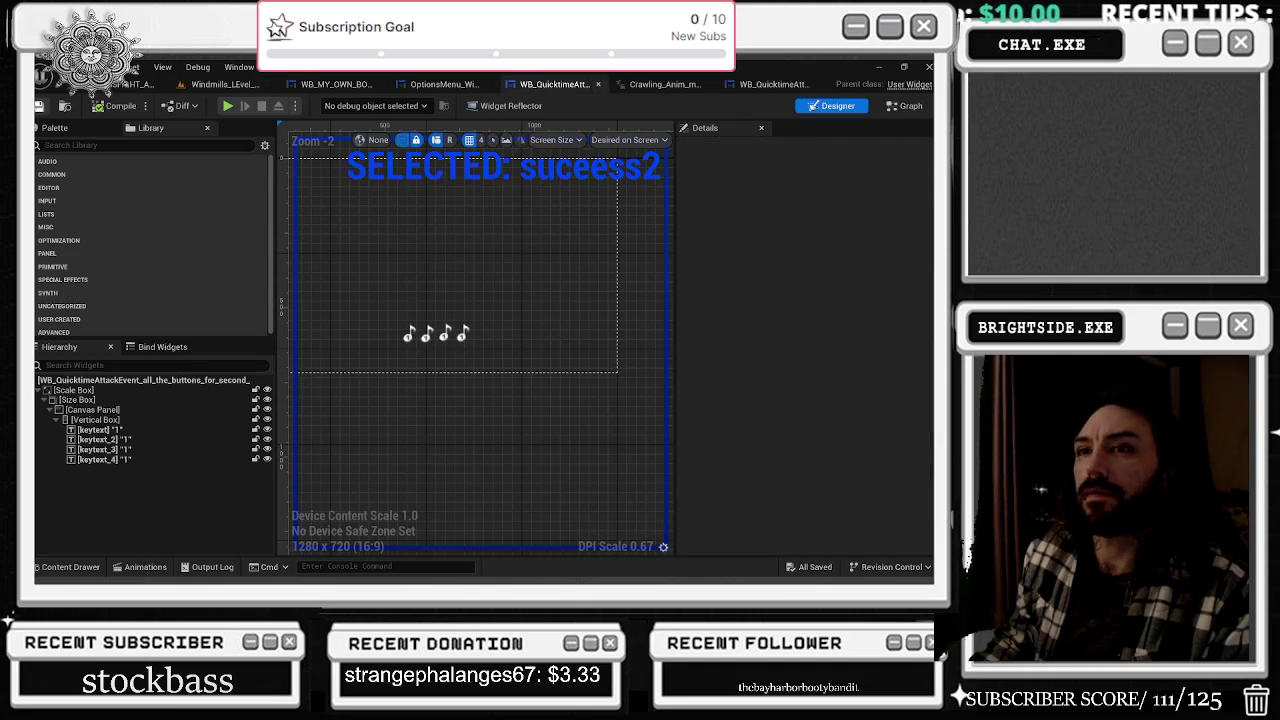
pyautogui.click(599, 85)
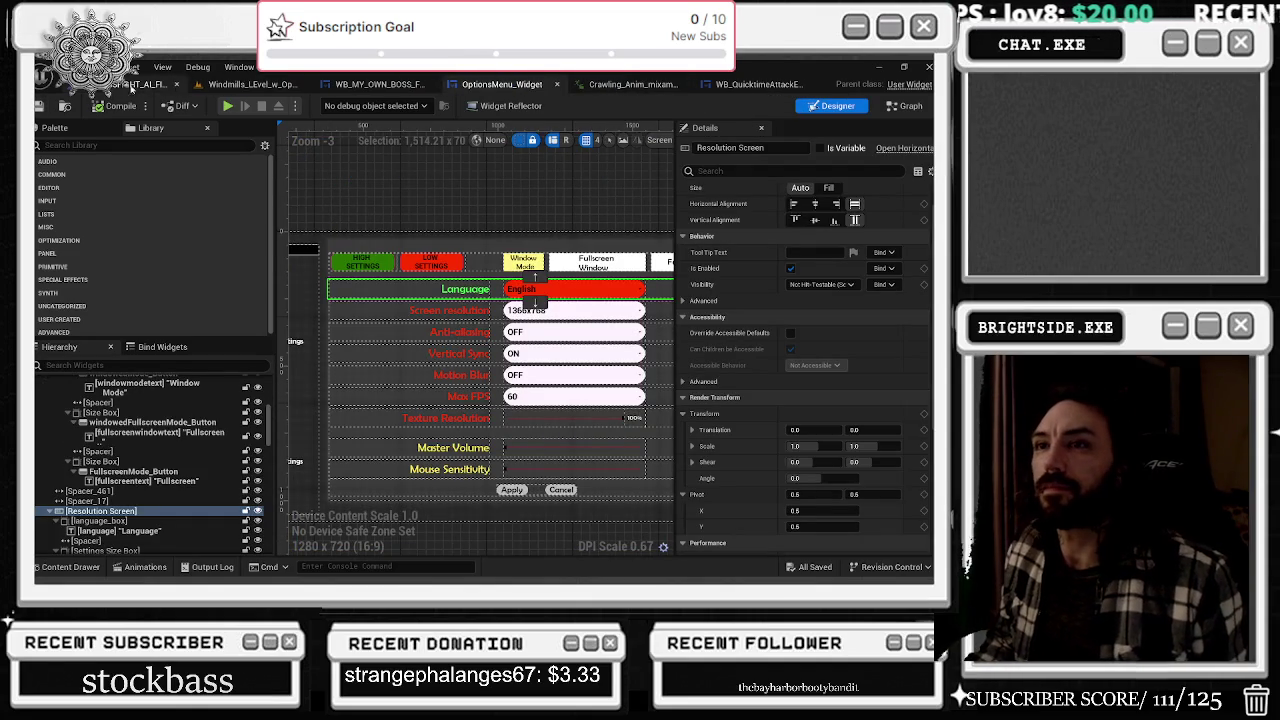
pyautogui.click(222, 86)
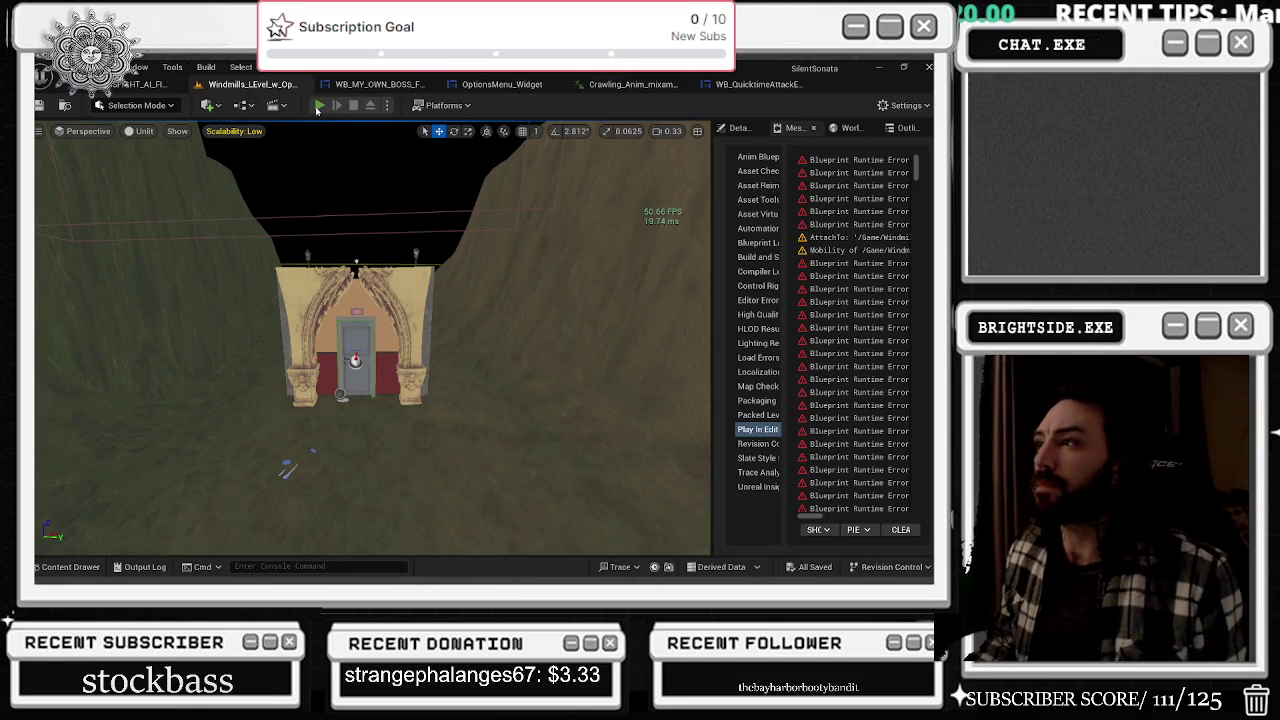
pyautogui.click(319, 106)
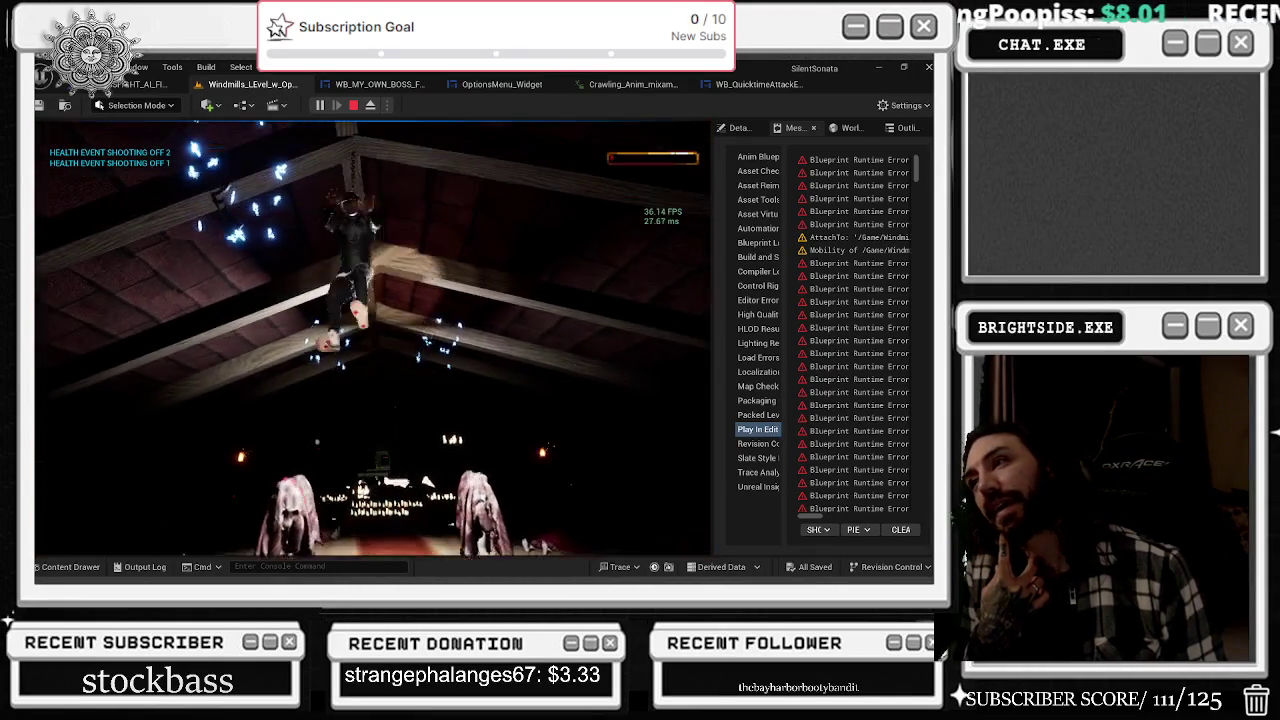
# - Stop the Windmills play-in-editor session with Esc and bring up the window switcher
pyautogui.press('Escape')
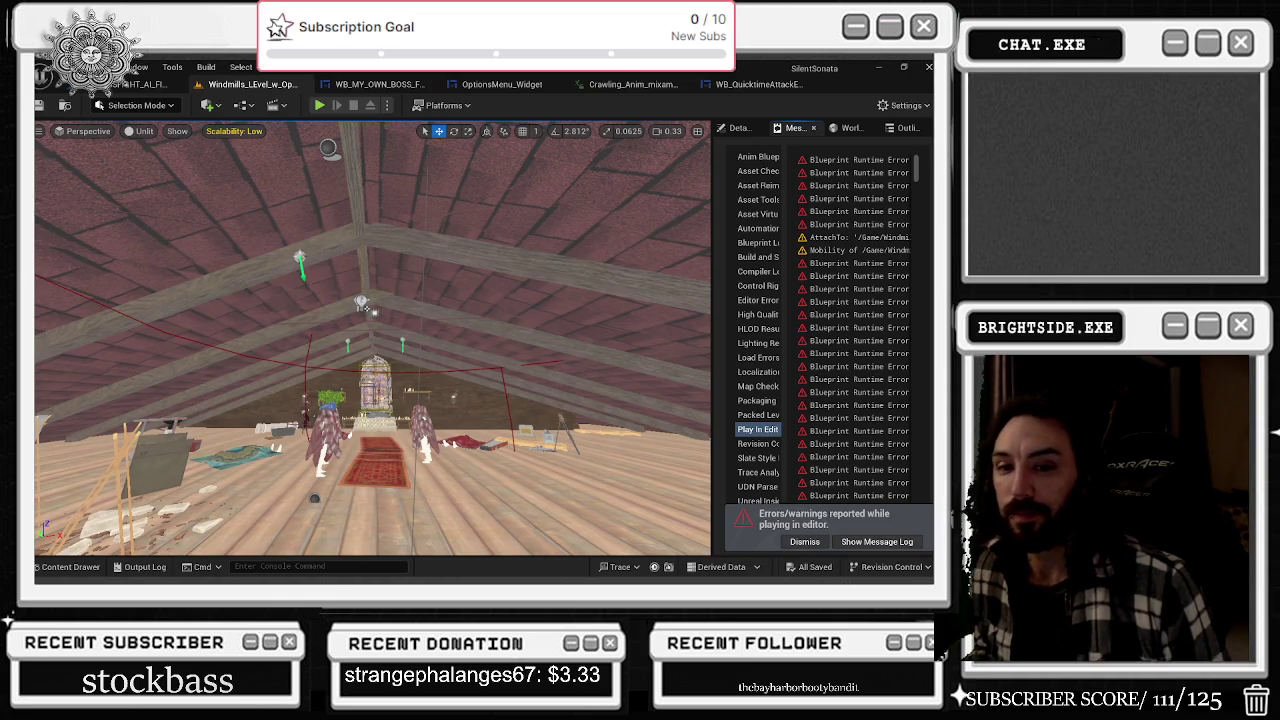
pyautogui.hotkey('alt', 'Tab')
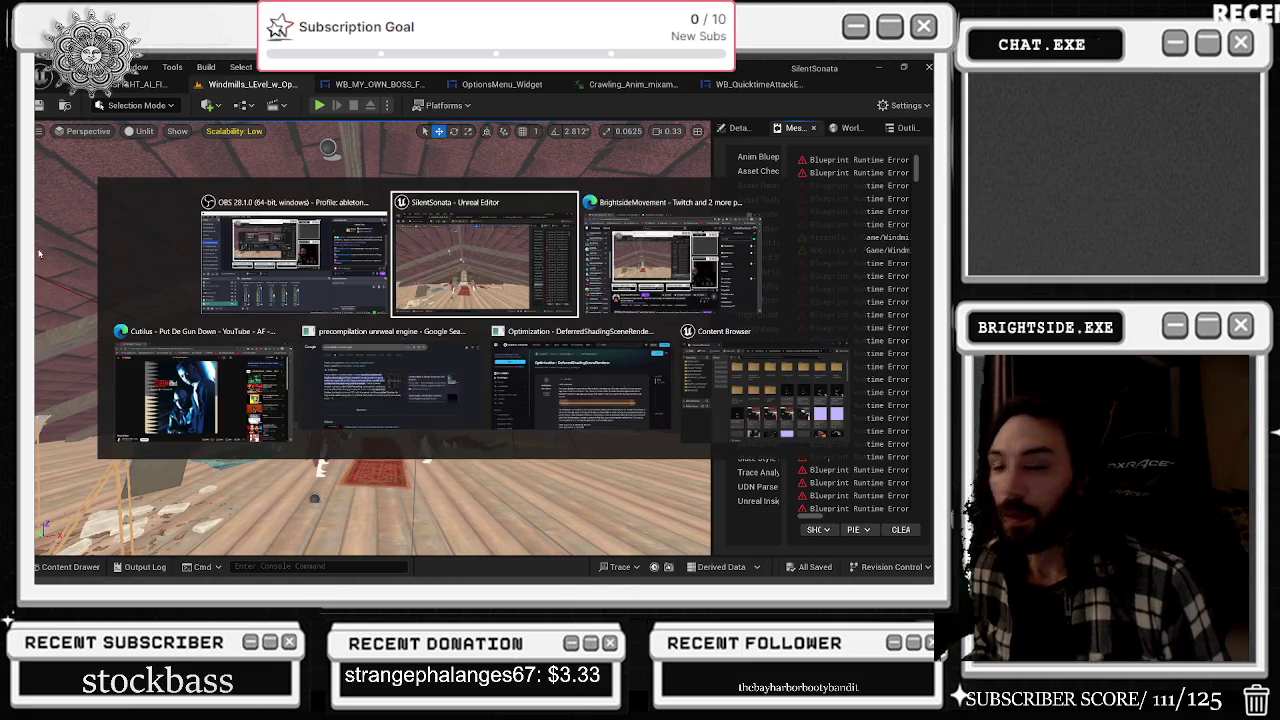
# - Bring Microsoft Edge to the front and open a new browser tab
pyautogui.click(192, 421)
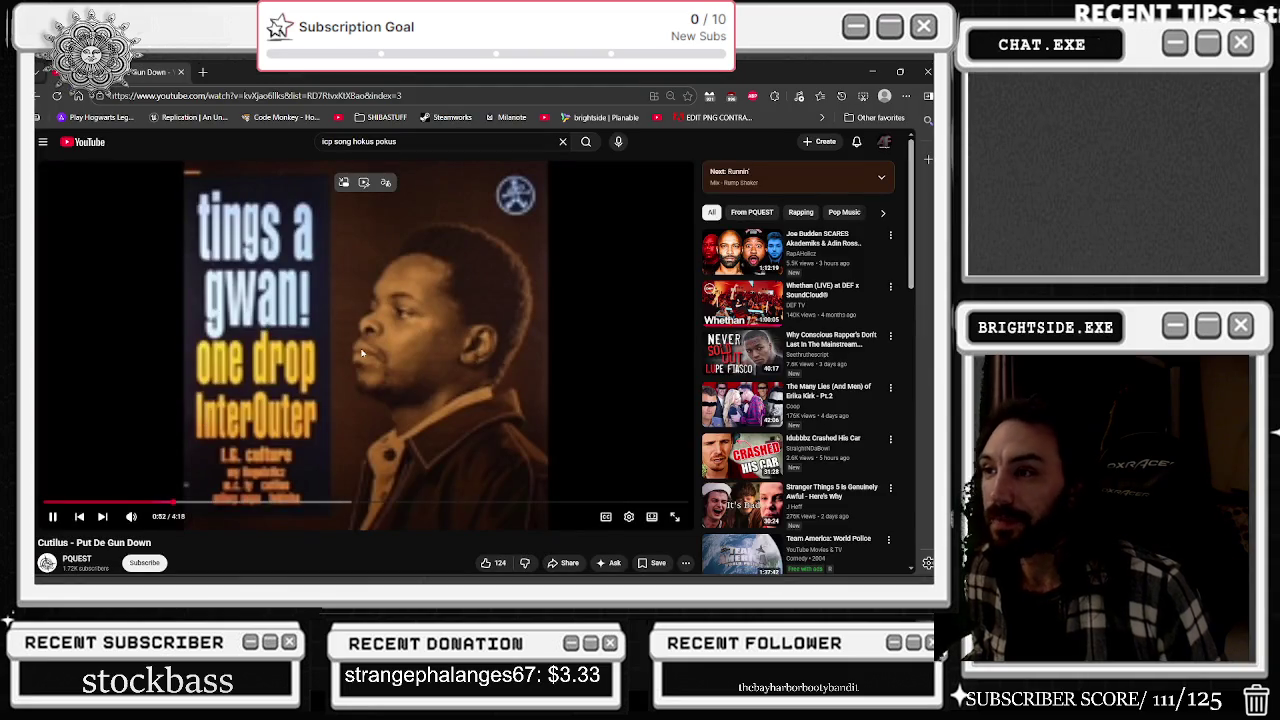
pyautogui.click(202, 72)
pyautogui.write('TY')
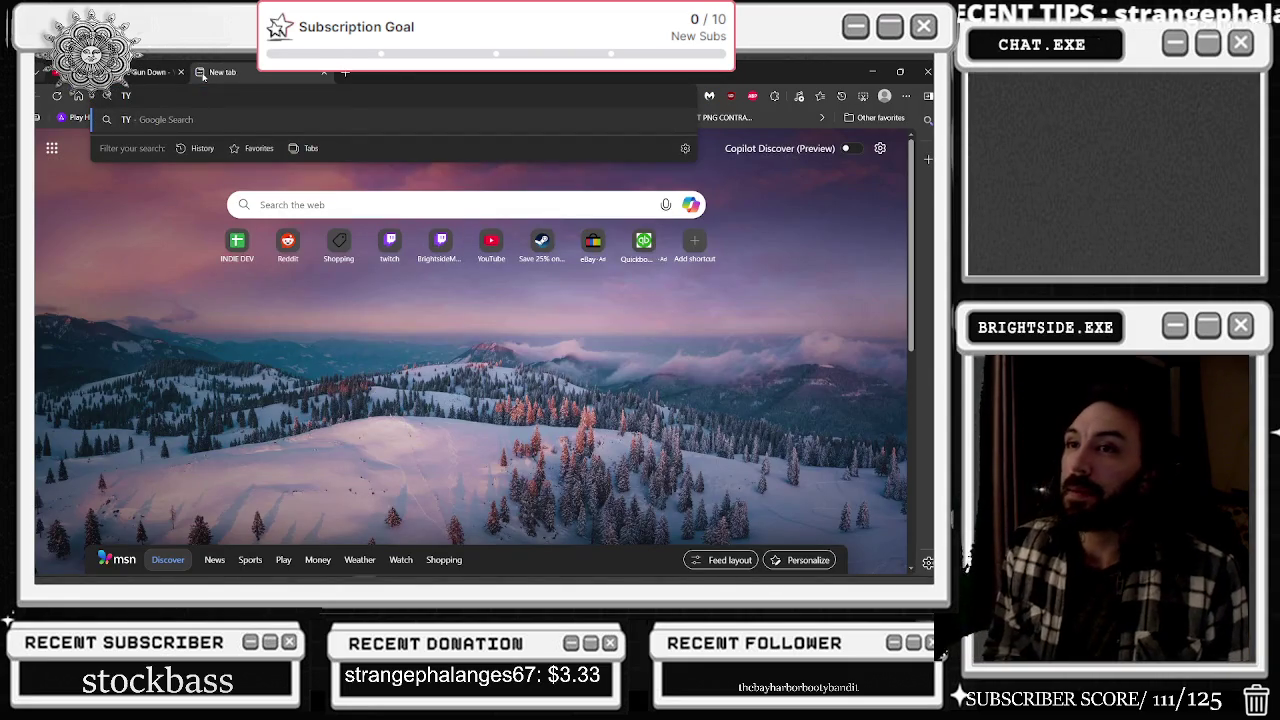
pyautogui.hotkey('alt', 'Tab')
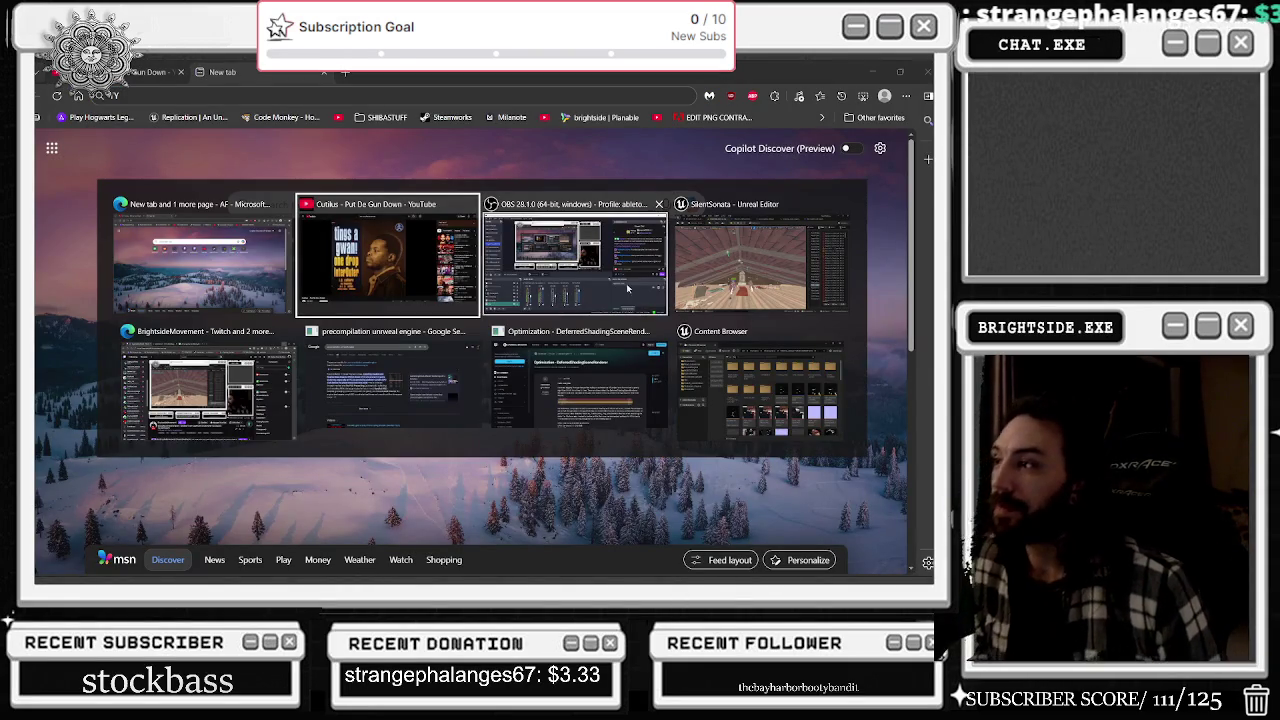
pyautogui.press('Escape')
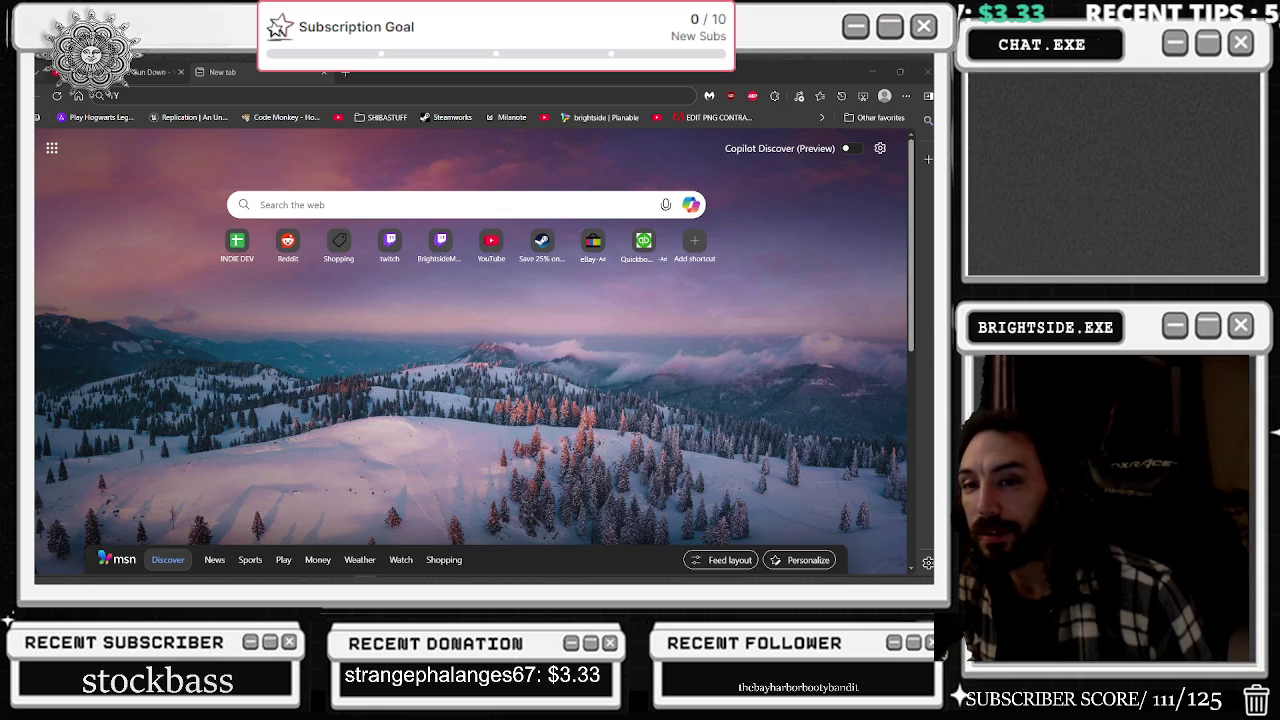
# - Post !SILENTSONATA in the Twitch stream chat, then return to the new tab
pyautogui.hotkey('alt', 'Tab')
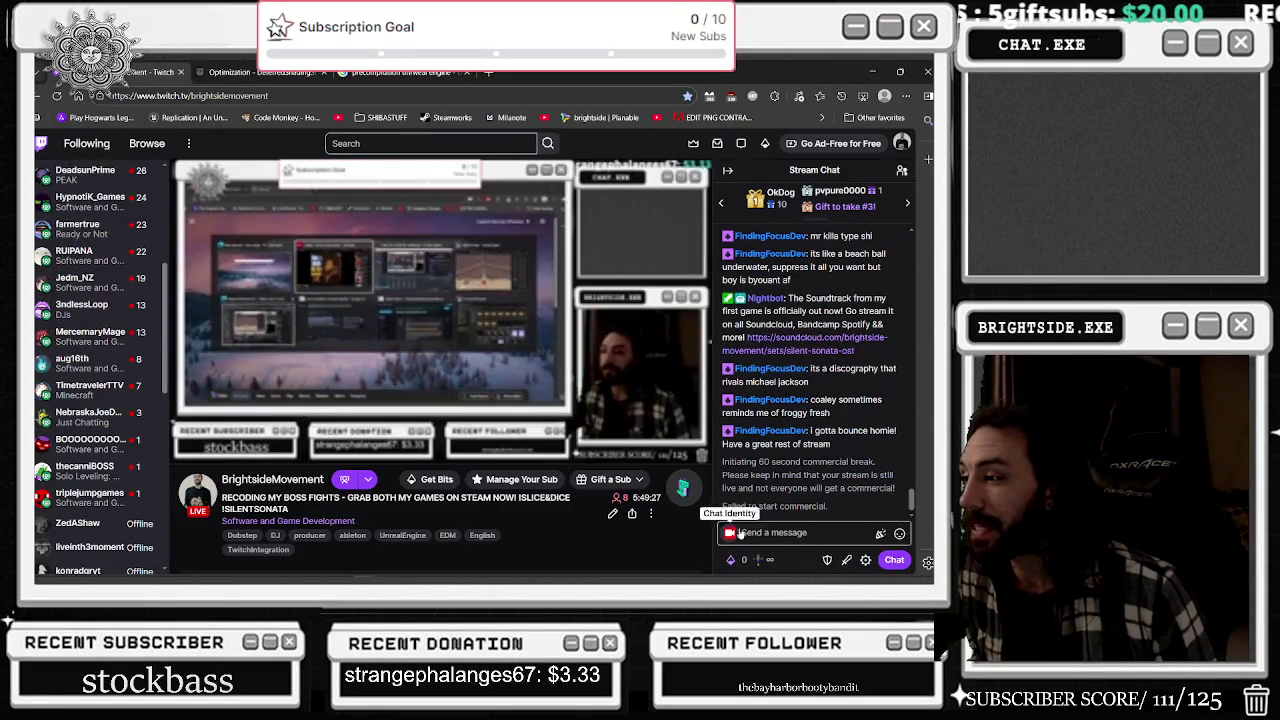
pyautogui.write('!SIL')
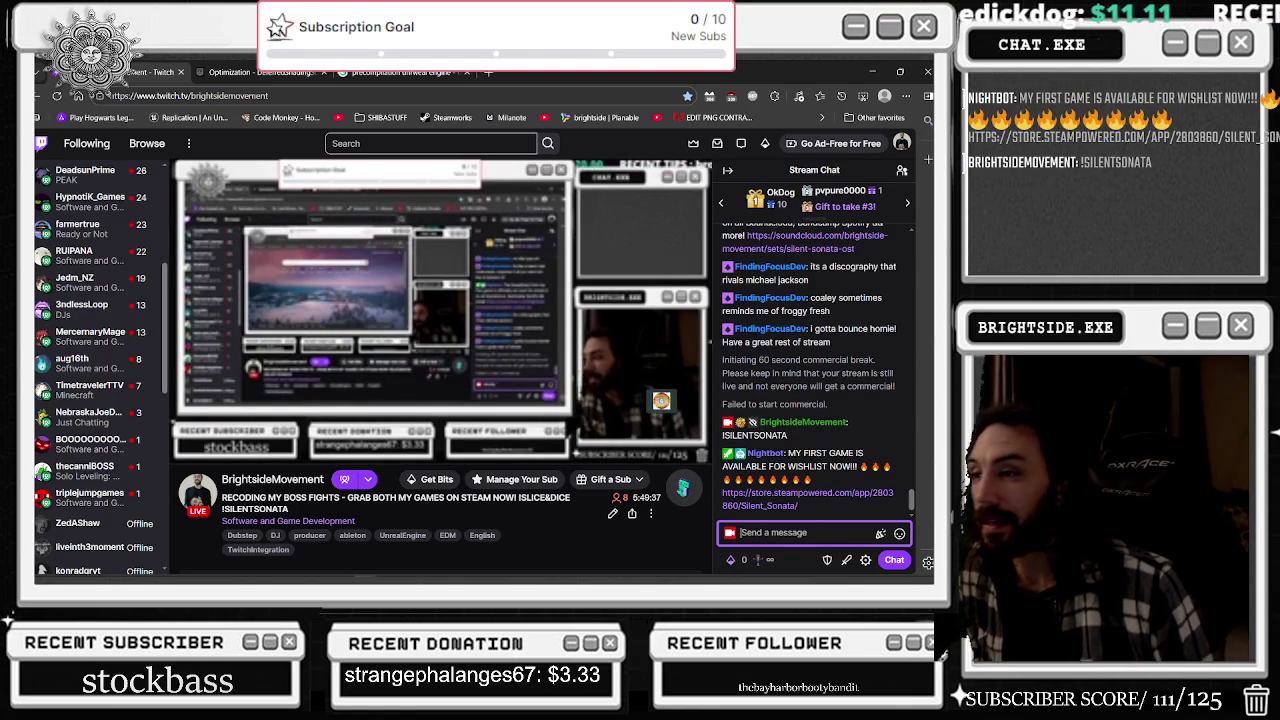
pyautogui.hotkey('alt', 'Tab')
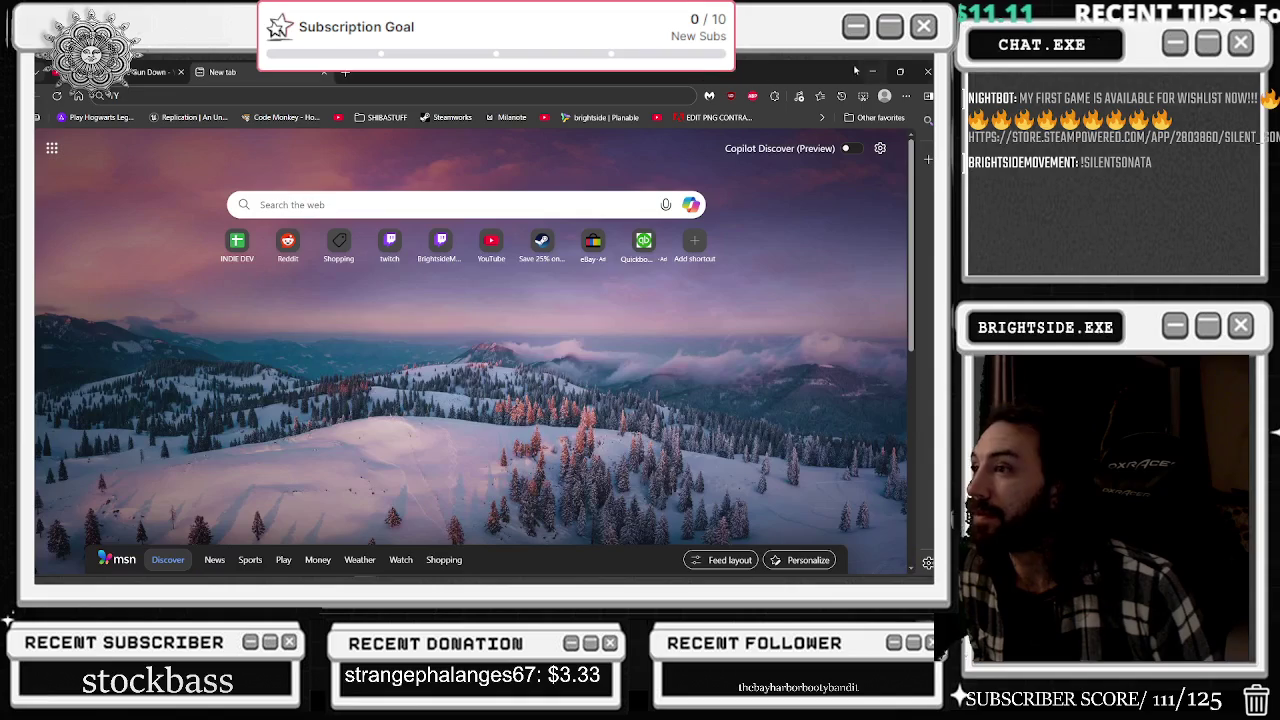